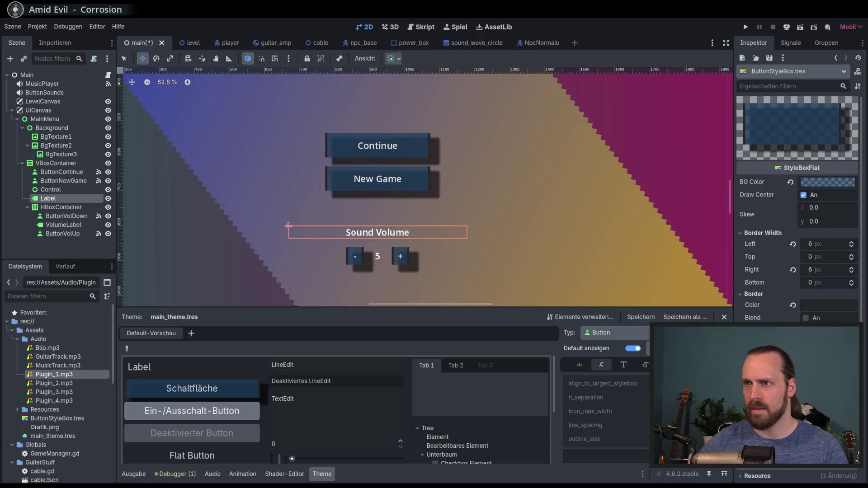
# - Lower the ButtonStyleBox shadow colour's alpha from 153 to about 62 for a lighter shadow
pyautogui.click(814, 305)
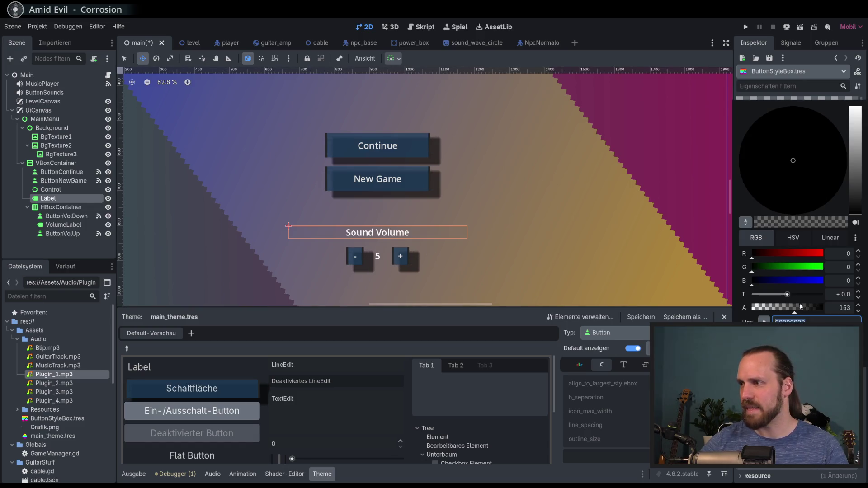
pyautogui.moveTo(794, 308); pyautogui.dragTo(770, 311)
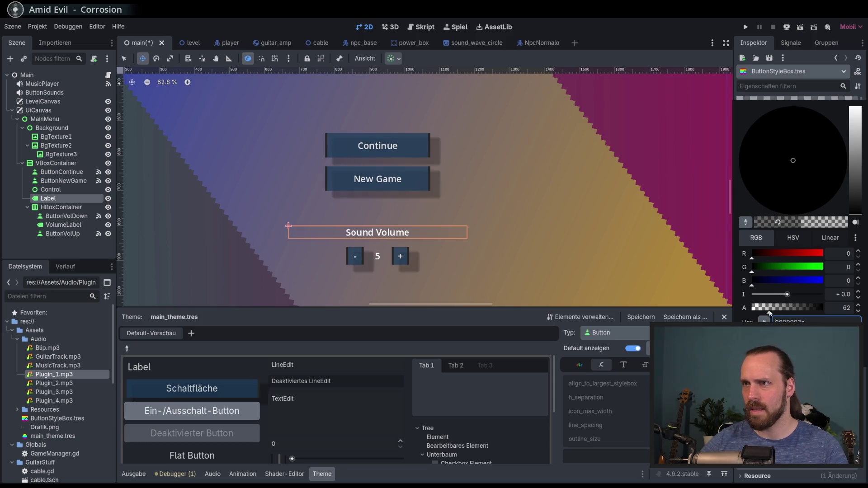
pyautogui.click(623, 50)
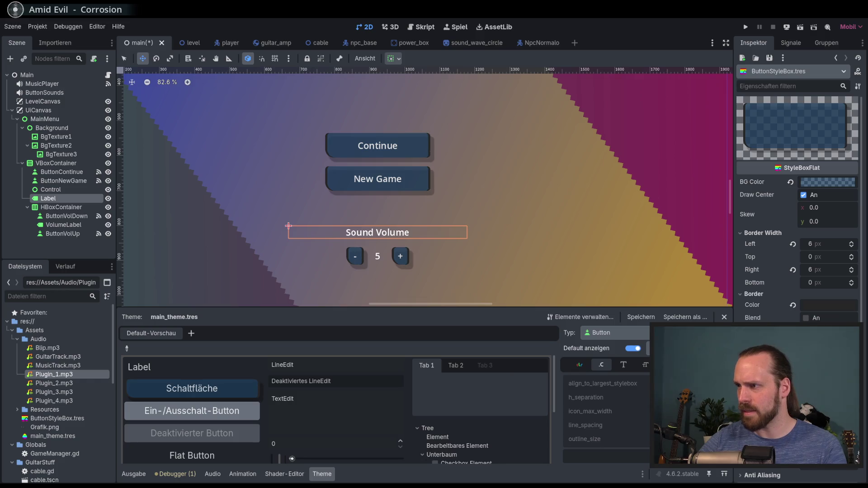
pyautogui.scroll(-1, 518, 193)
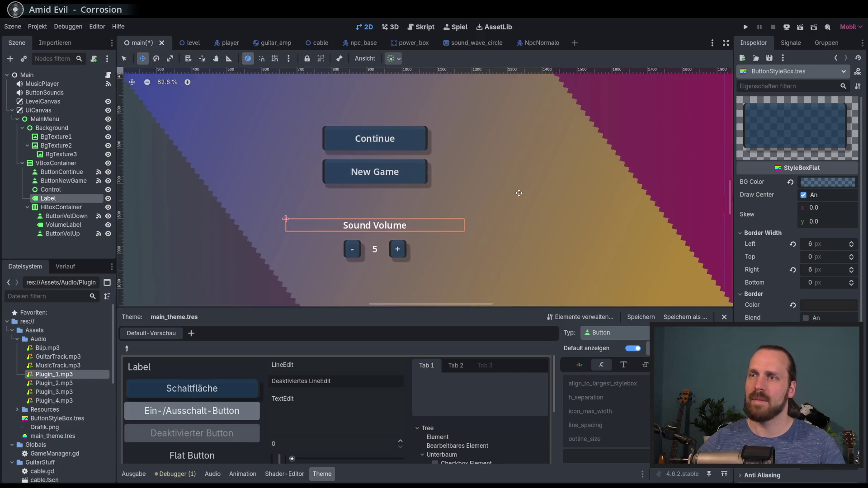
# - Save the scene, load main_theme.tres as the MainMenu node's Theme, and run the game
pyautogui.scroll(-2, 497, 212)
pyautogui.hotkey('ctrl', 's')
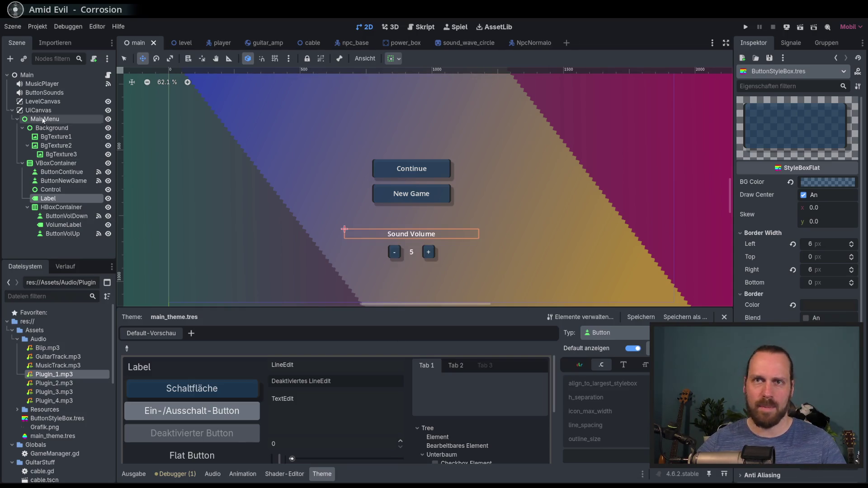
pyautogui.click(44, 120)
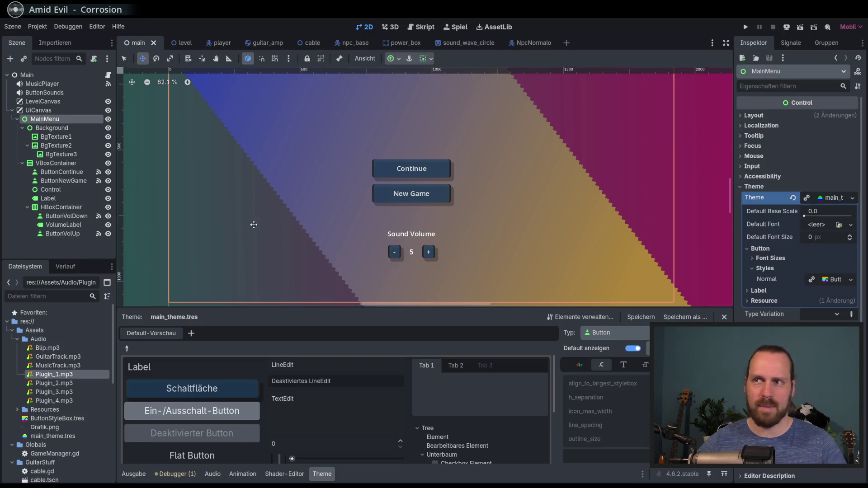
pyautogui.click(792, 199)
pyautogui.click(858, 198)
pyautogui.click(831, 233)
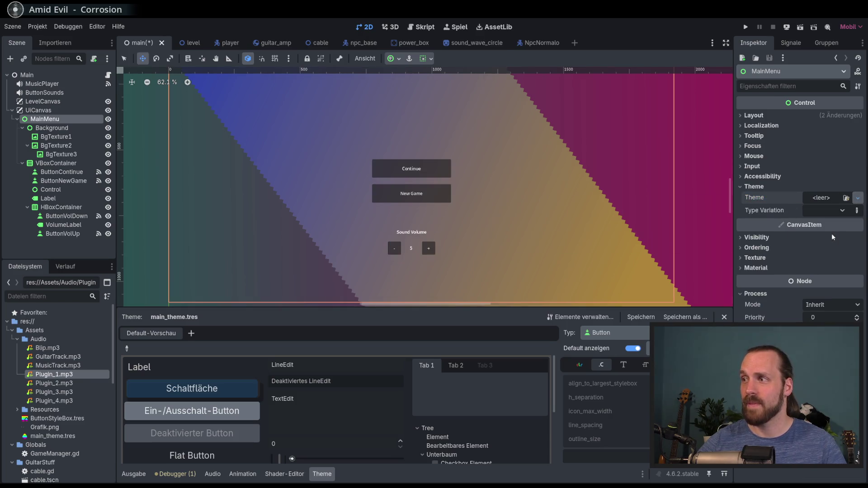
pyautogui.doubleClick(382, 153)
pyautogui.press('F5')
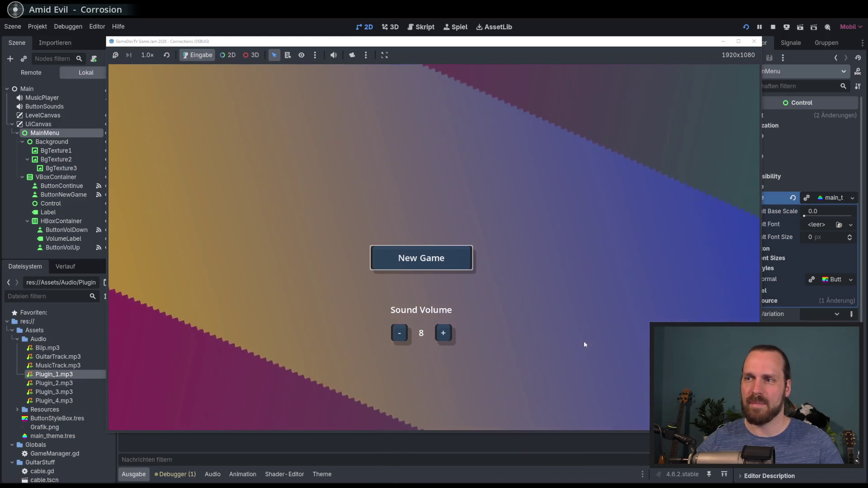
# - Focus the - volume button, start a new game, and return to the menu
pyautogui.press('Down')
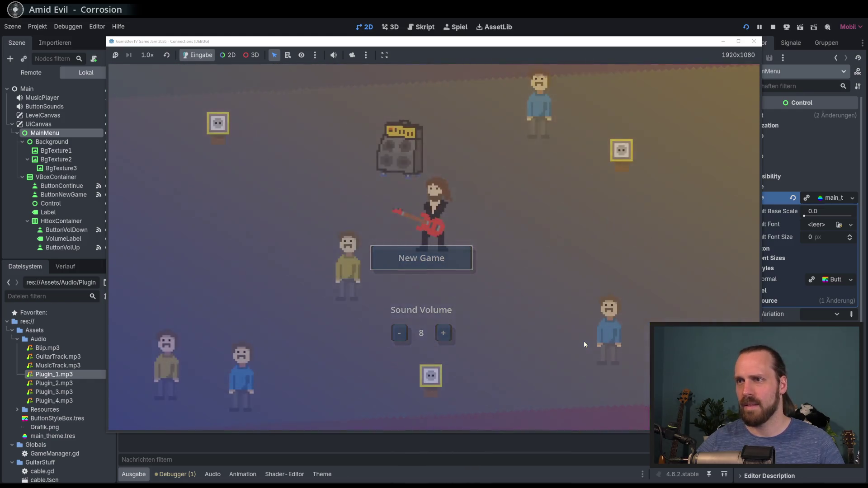
pyautogui.press('Escape')
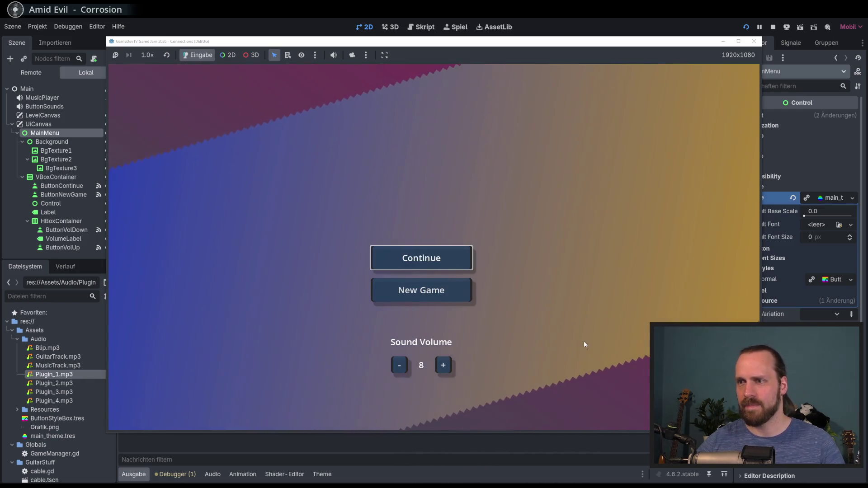
pyautogui.press('Down')
pyautogui.press('Down')
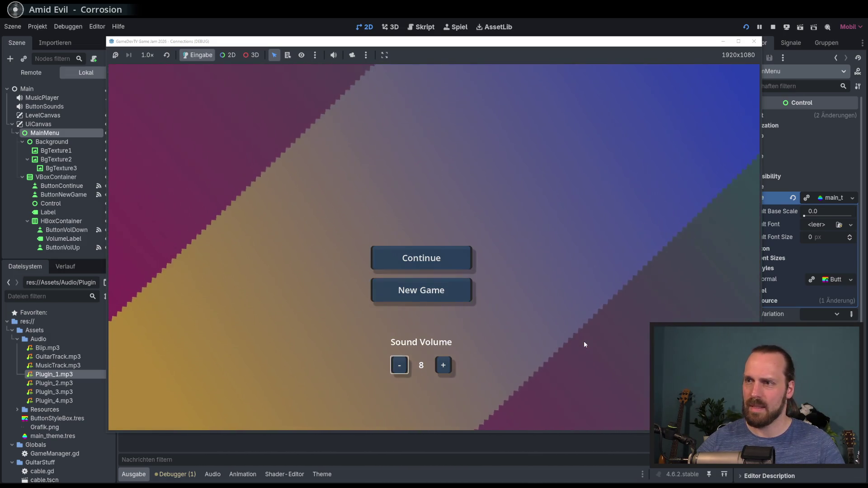
# - Move focus between the - button and Continue with the arrow keys, then stop the game
pyautogui.press('Down')
pyautogui.press('Up')
pyautogui.press('Down')
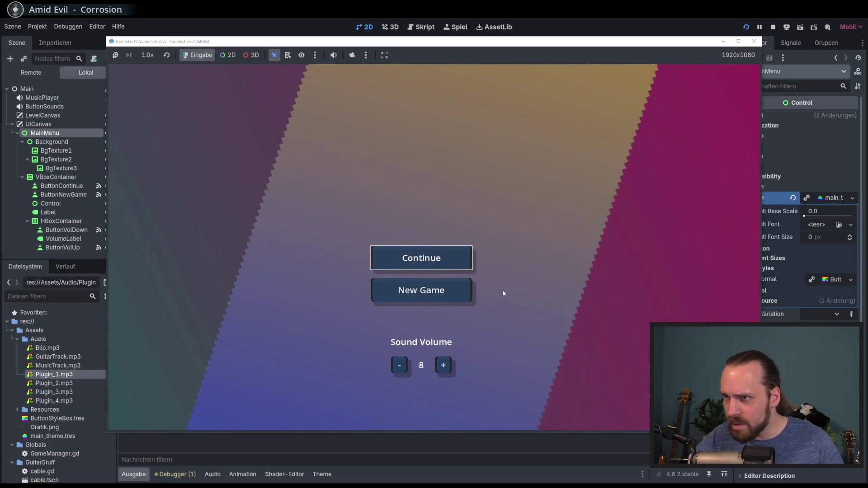
pyautogui.press('Down')
pyautogui.press('Down')
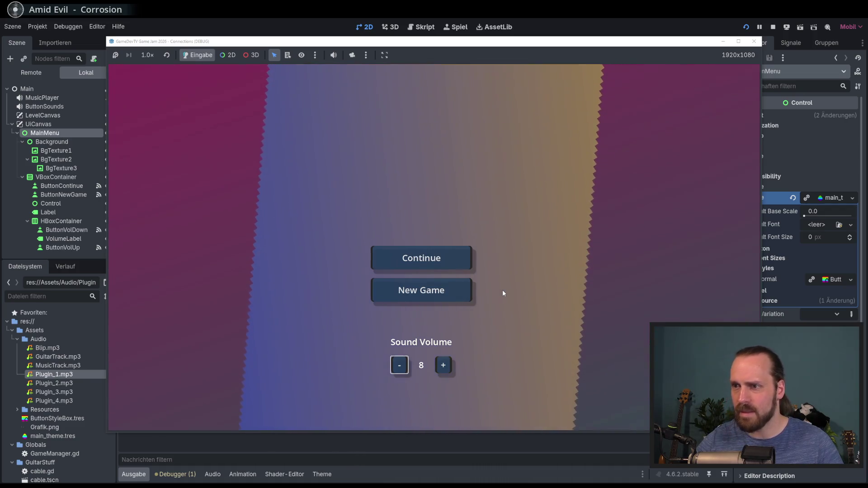
pyautogui.press('Down')
pyautogui.press('Down')
pyautogui.press('Down')
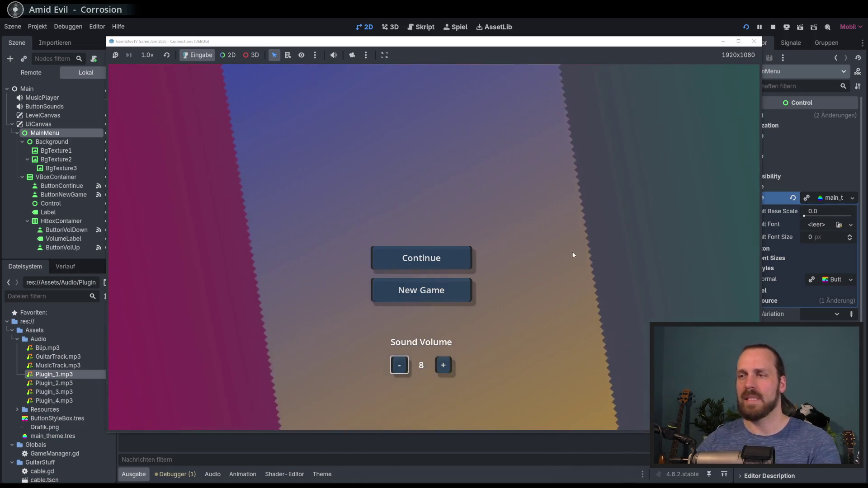
pyautogui.press('F8')
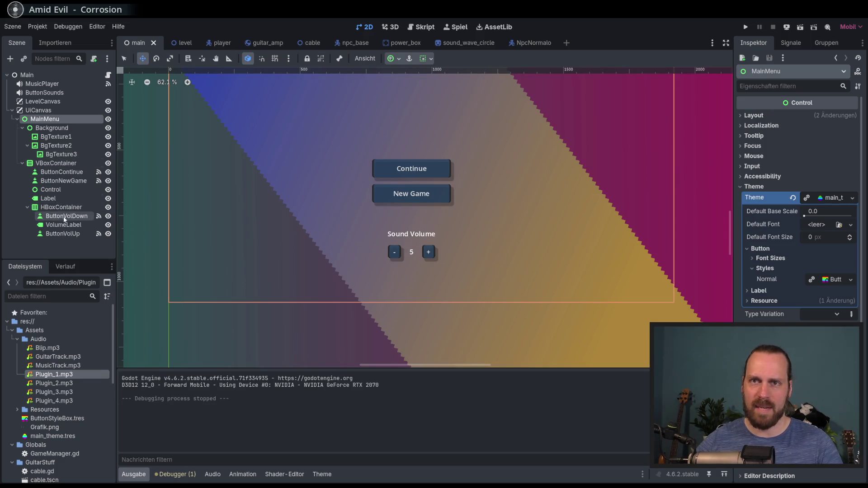
# - Widen the ButtonVolDown (-) and ButtonVolUp (+) volume buttons by dragging their handles
pyautogui.click(64, 225)
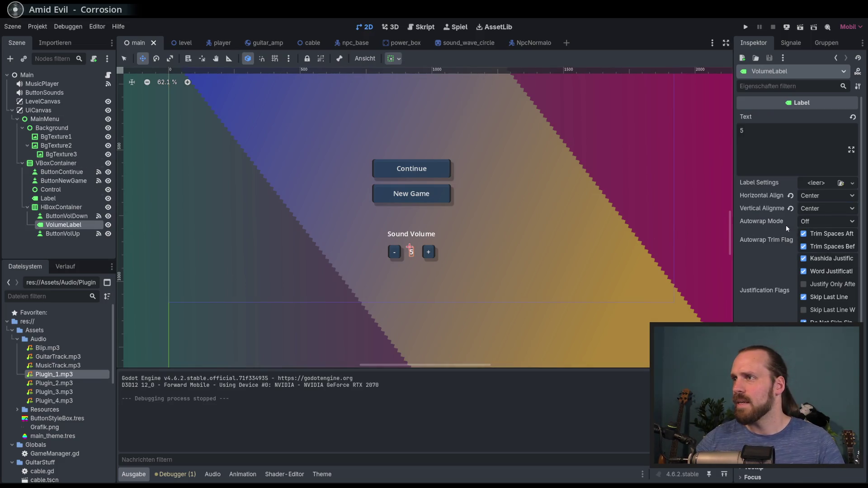
pyautogui.click(389, 246)
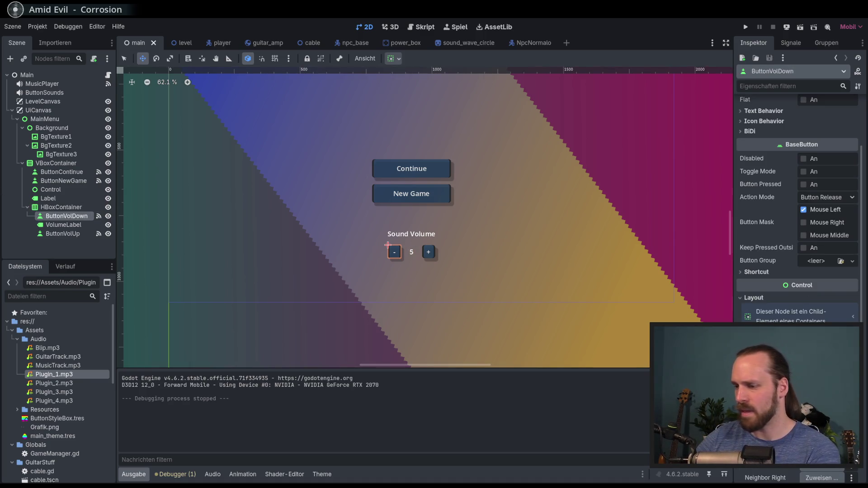
pyautogui.moveTo(387, 245); pyautogui.dragTo(388, 245)
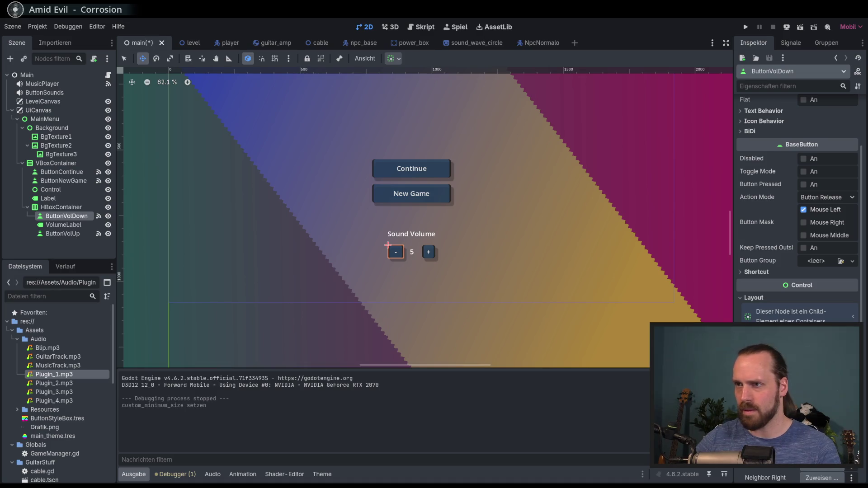
pyautogui.click(62, 234)
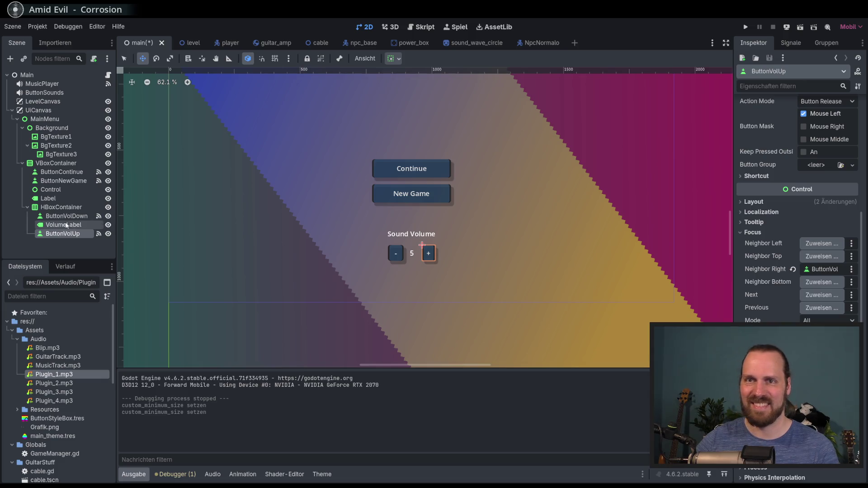
pyautogui.scroll(5, 806, 231)
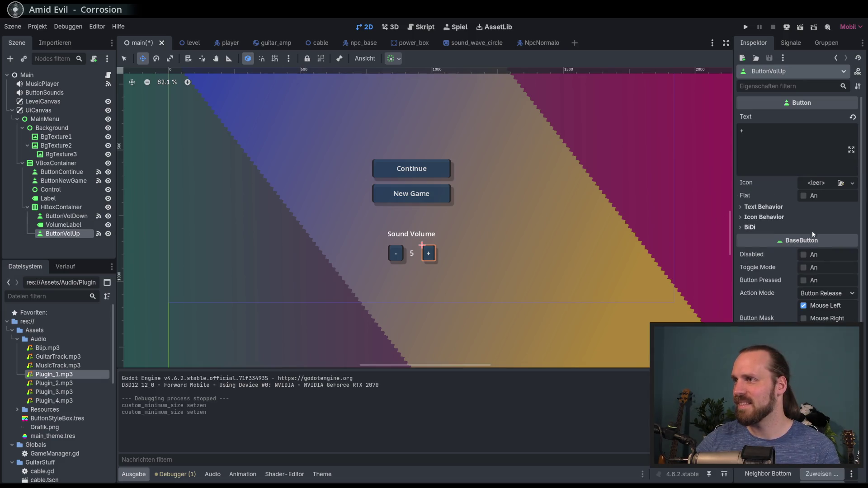
pyautogui.scroll(-2, 798, 203)
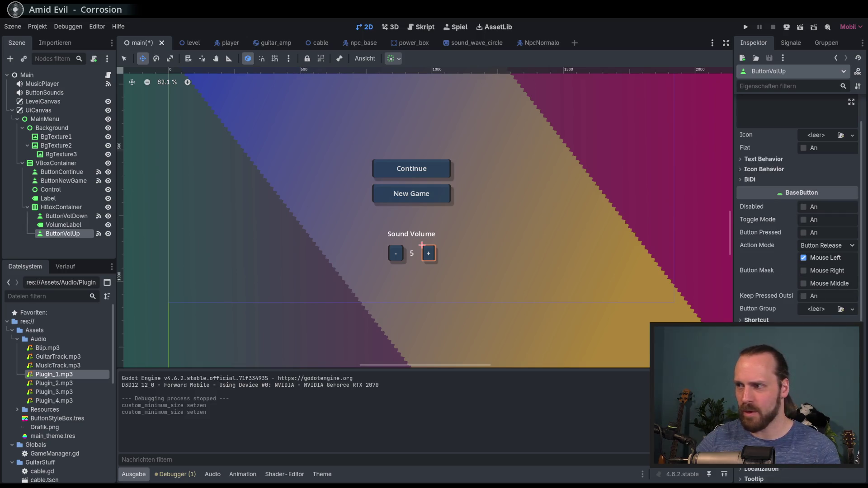
pyautogui.moveTo(422, 245); pyautogui.dragTo(420, 244)
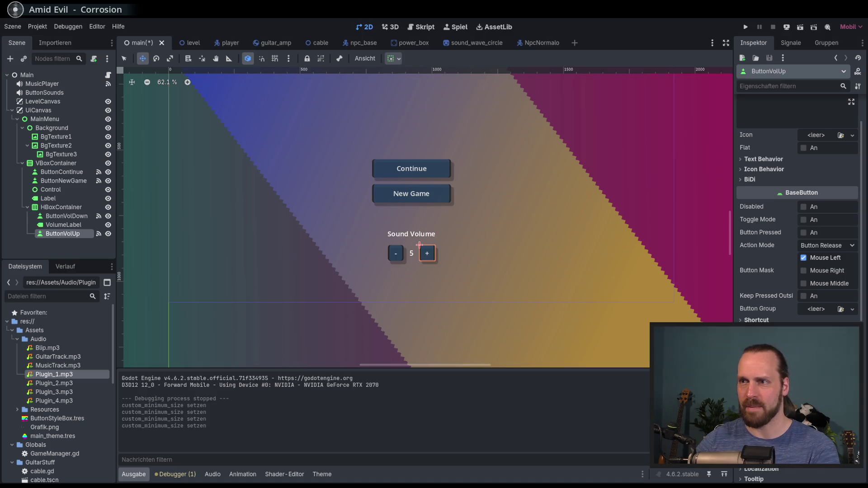
# - Set the volume HBoxContainer's Custom Minimum Size x to 220 px, then select the Sound Volume label
pyautogui.click(72, 208)
pyautogui.click(834, 195)
pyautogui.write('220')
pyautogui.press('Return')
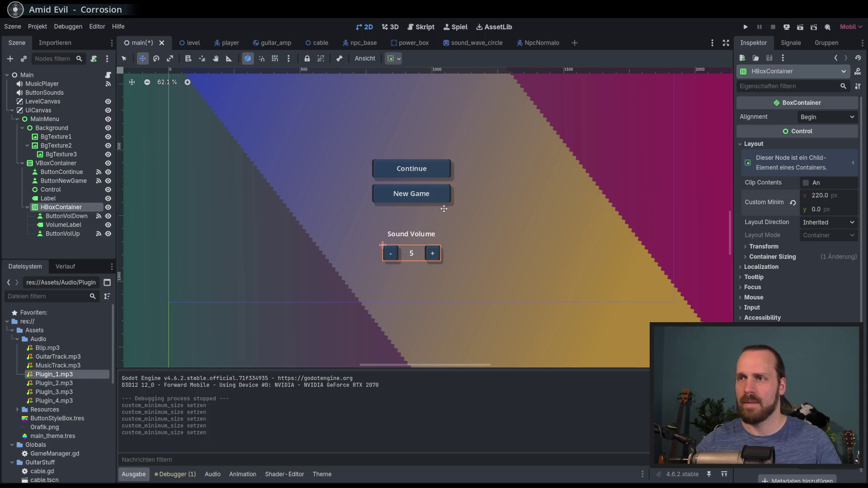
pyautogui.keyDown('ctrl'); pyautogui.click(49, 206); pyautogui.keyUp('ctrl')
pyautogui.click(48, 201)
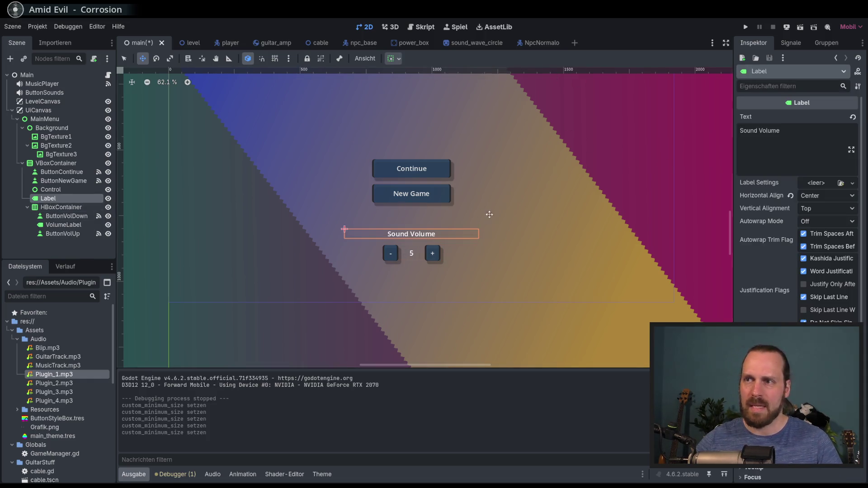
# - Reselect the Sound Volume label node in the Scene dock
pyautogui.scroll(-5, 742, 310)
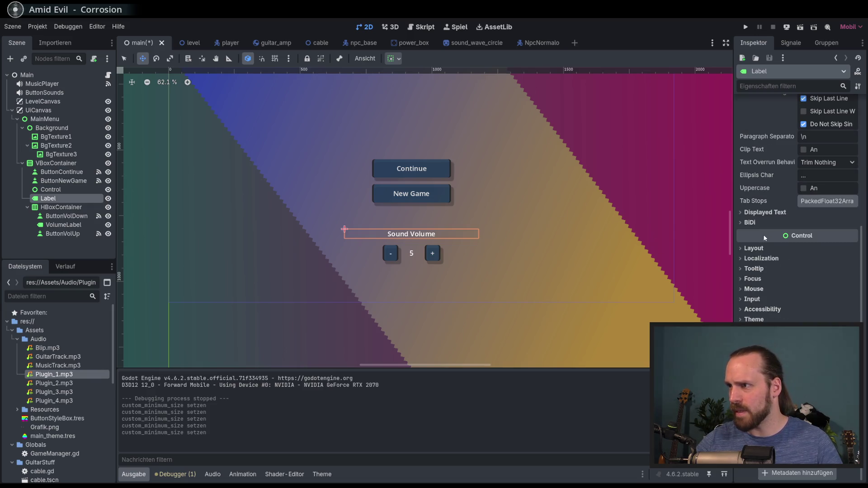
pyautogui.click(53, 247)
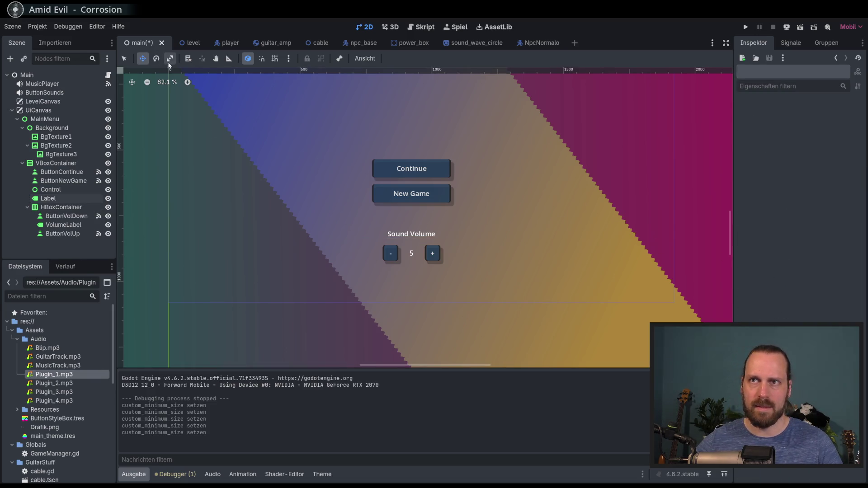
pyautogui.click(50, 198)
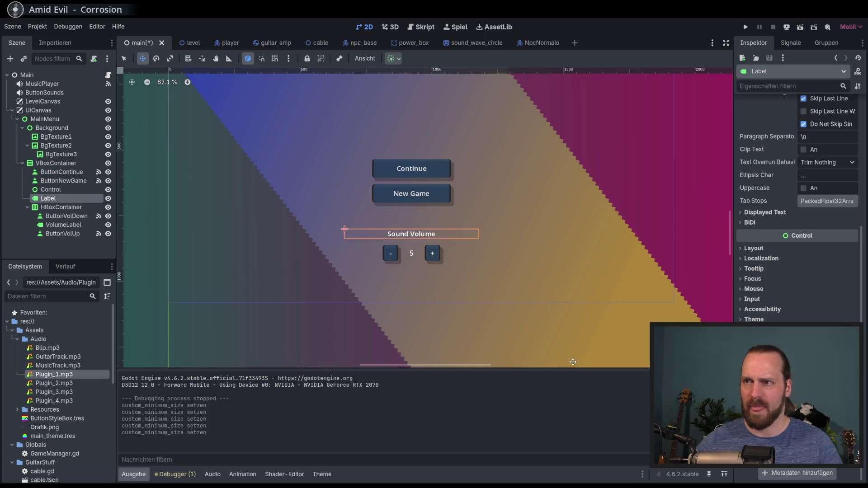
# - In the Theme editor, pick the Label preview and show its Colors items
pyautogui.click(322, 474)
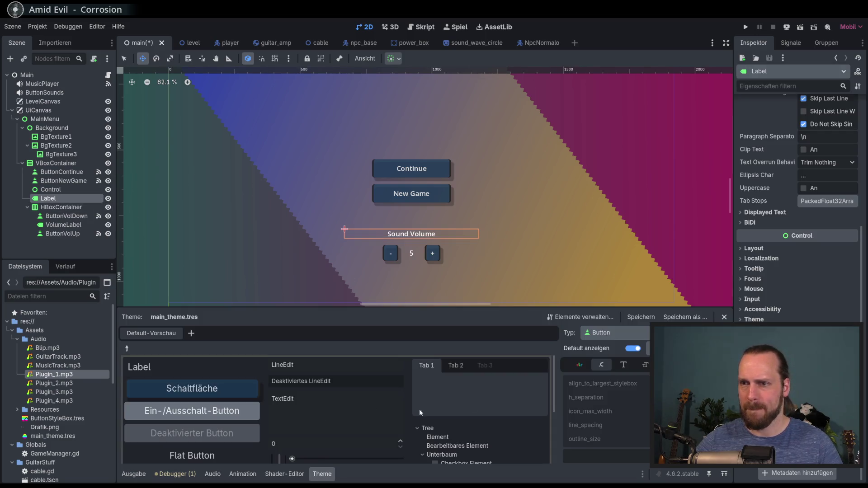
pyautogui.click(127, 349)
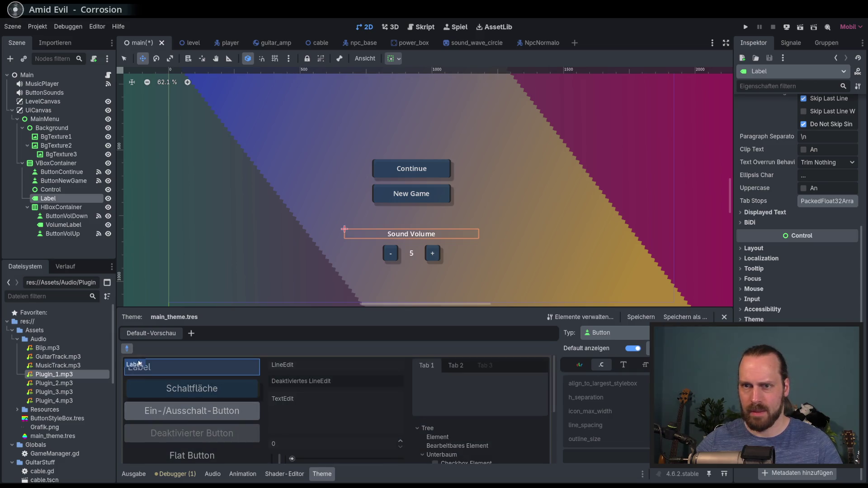
pyautogui.click(139, 367)
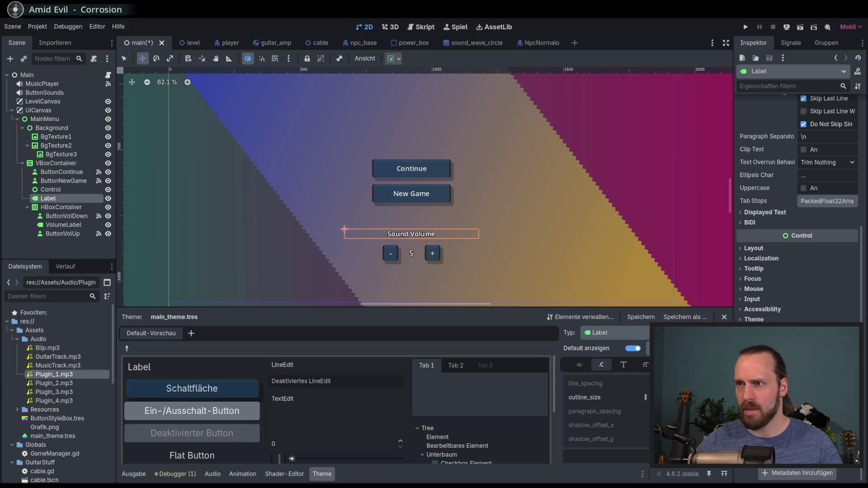
pyautogui.scroll(3, 407, 238)
pyautogui.scroll(-1, 407, 238)
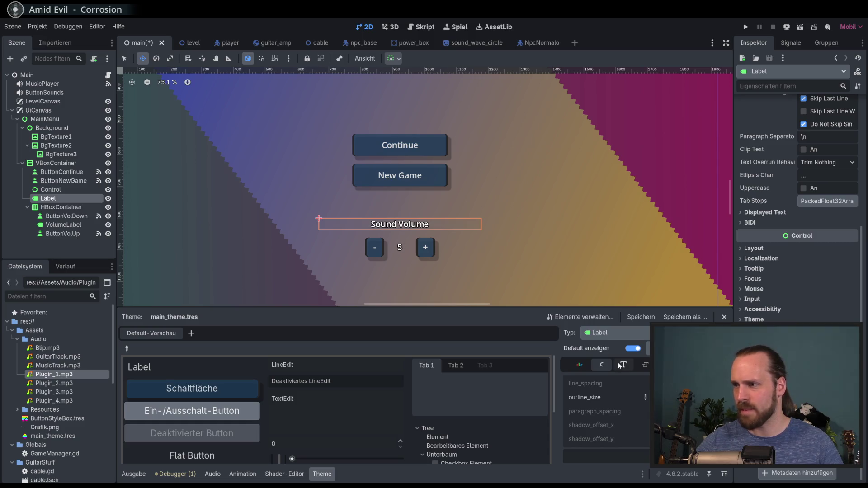
pyautogui.click(579, 366)
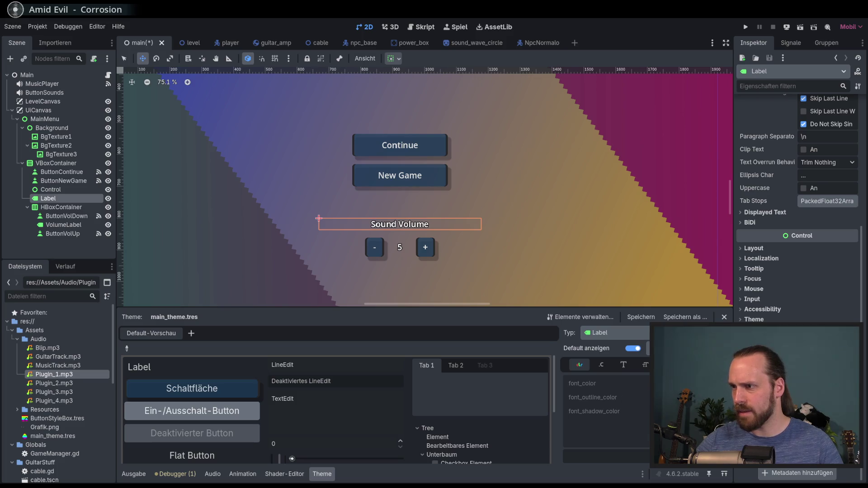
# - Set Label's font_outline_color to a dark blue of R 6, G 61, B 98
pyautogui.click(640, 397)
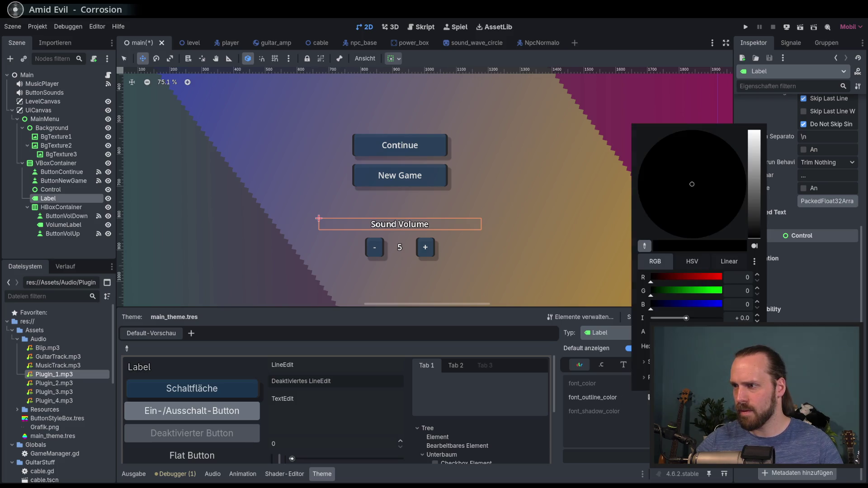
pyautogui.moveTo(761, 207); pyautogui.dragTo(754, 149)
pyautogui.click(684, 154)
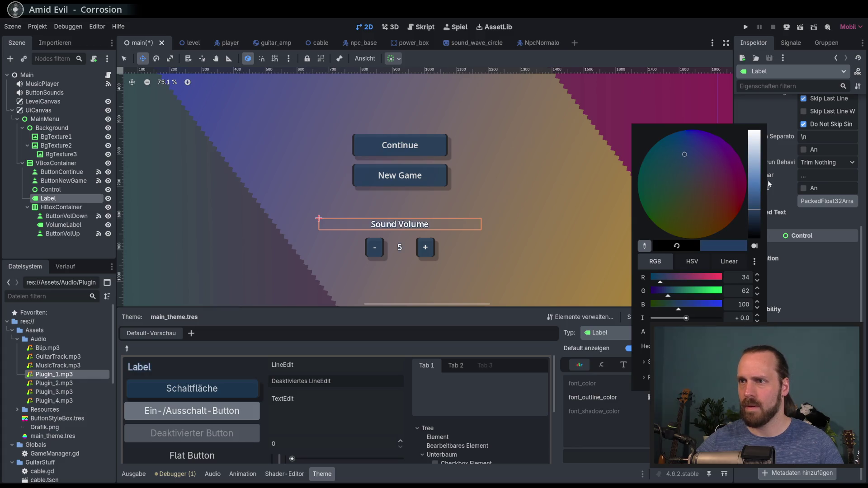
pyautogui.click(753, 226)
pyautogui.moveTo(753, 227); pyautogui.dragTo(756, 214)
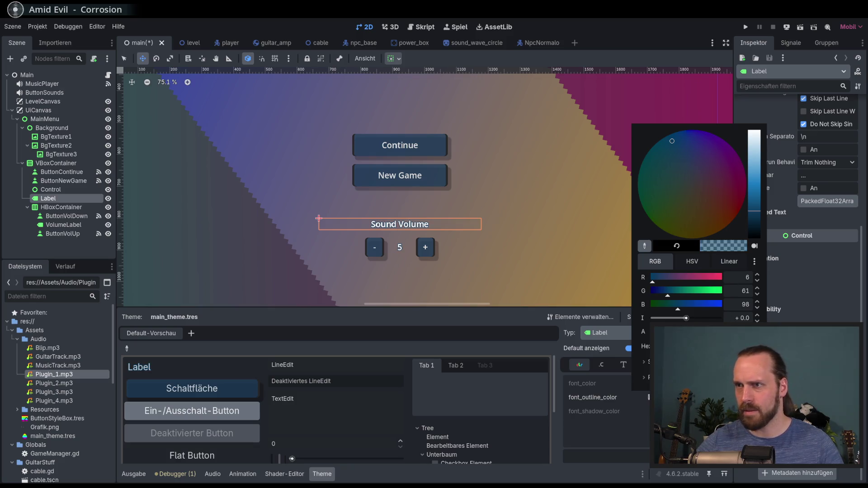
pyautogui.moveTo(754, 210); pyautogui.dragTo(755, 221)
pyautogui.click(497, 224)
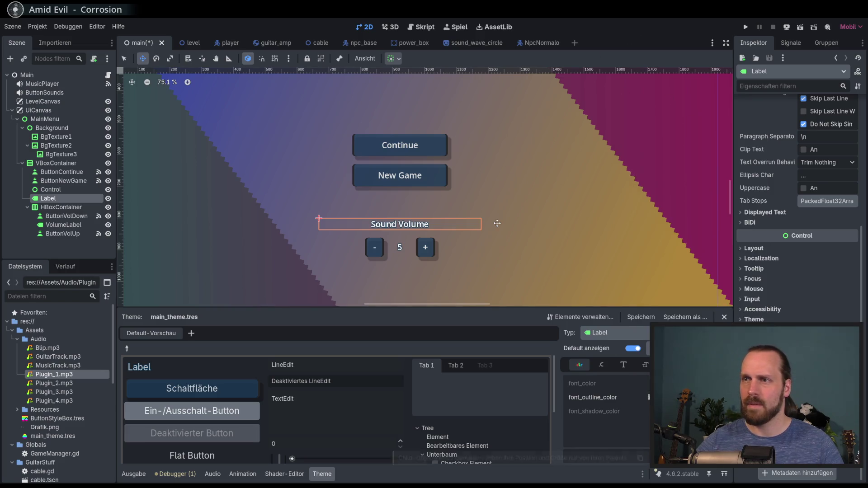
pyautogui.scroll(3, 465, 267)
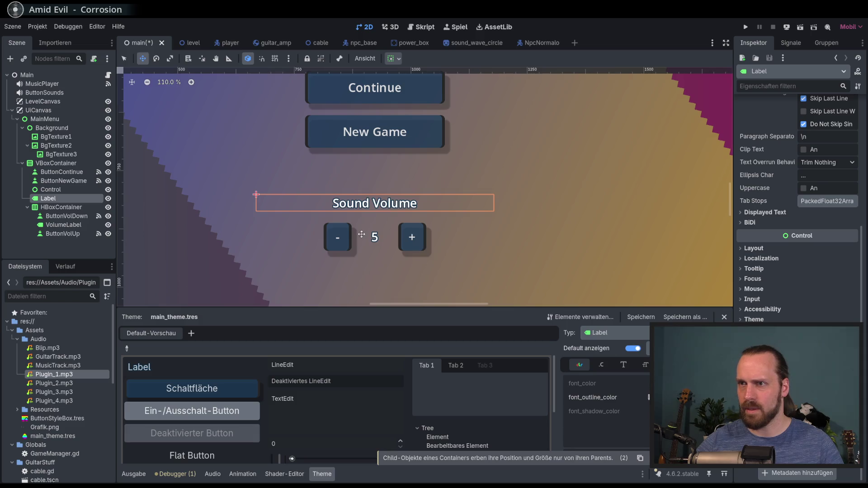
# - Enable font_shadow_color for the theme's Label type
pyautogui.scroll(-2, 377, 256)
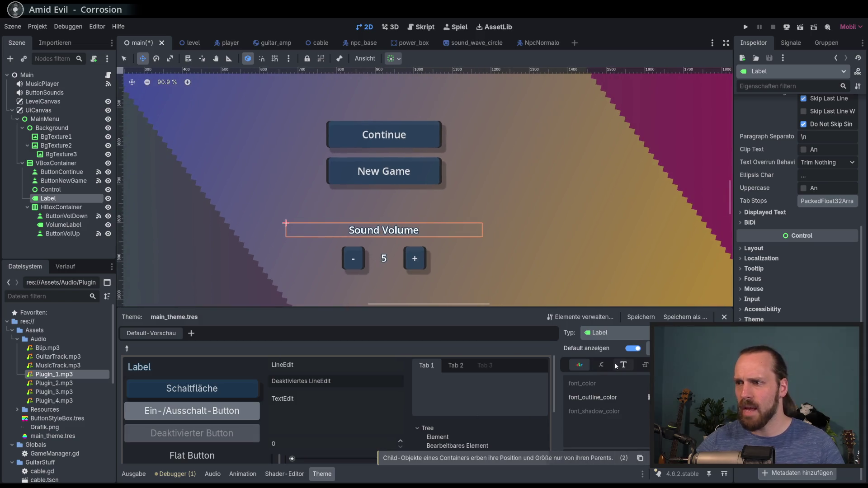
pyautogui.click(601, 365)
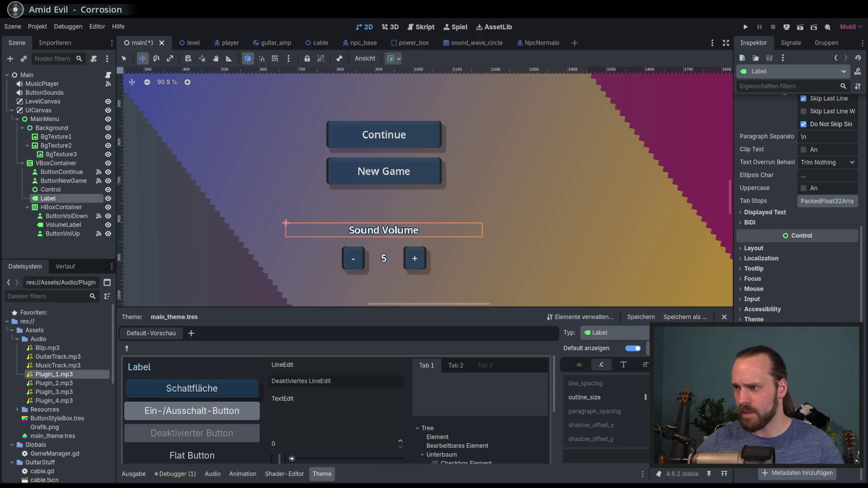
pyautogui.scroll(-1, 606, 412)
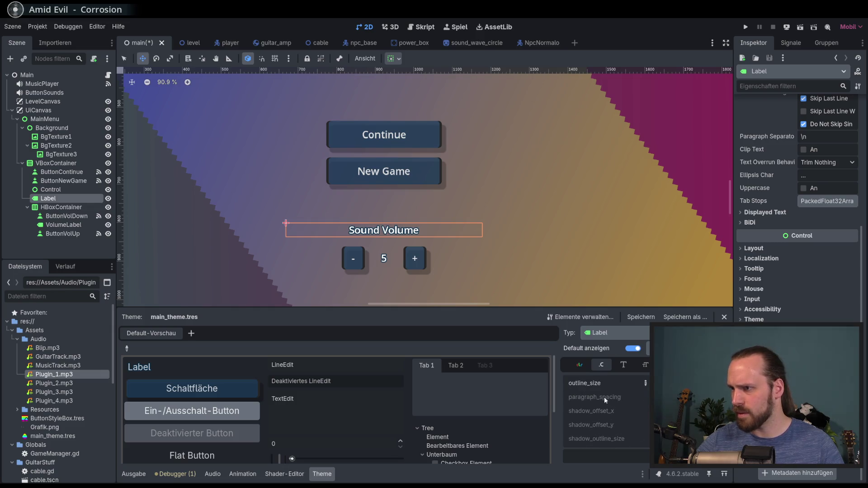
pyautogui.click(580, 365)
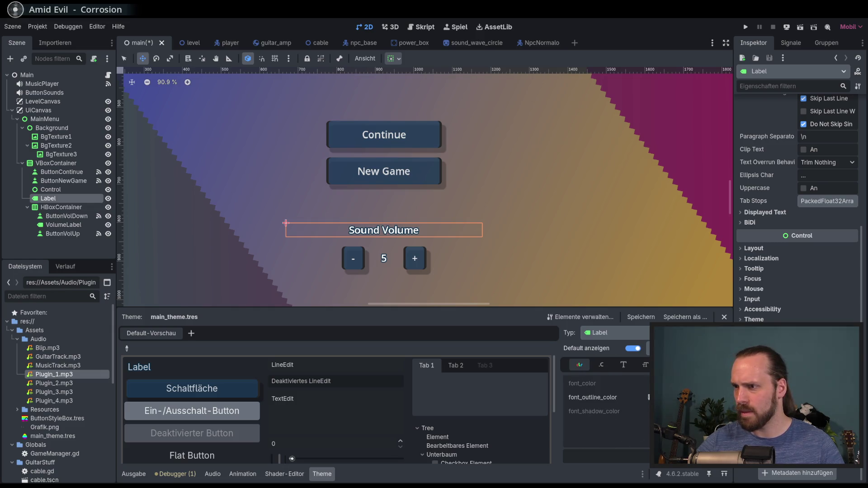
pyautogui.click(649, 411)
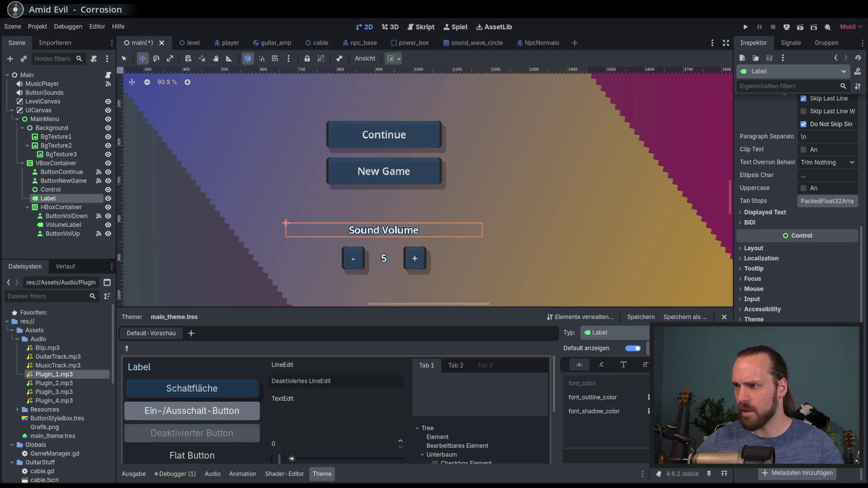
pyautogui.click(669, 411)
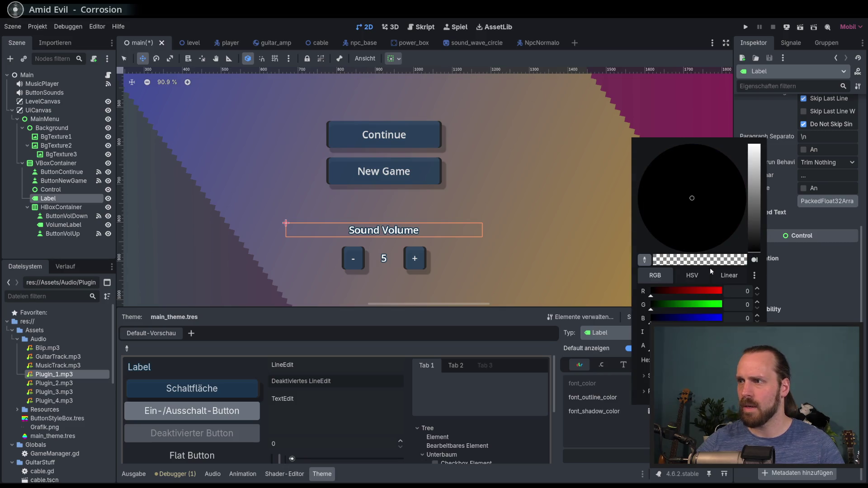
pyautogui.click(639, 58)
# - Enable Label's shadow_offset_x and shadow_offset_y constants
pyautogui.click(601, 364)
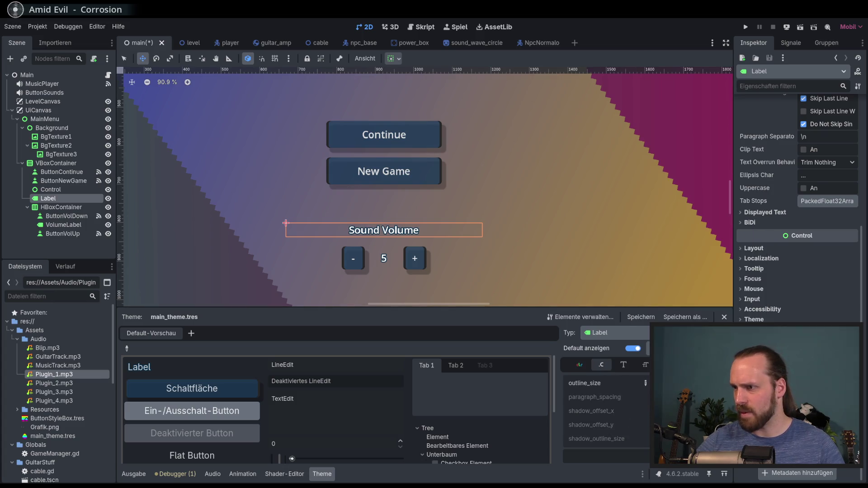
pyautogui.click(645, 411)
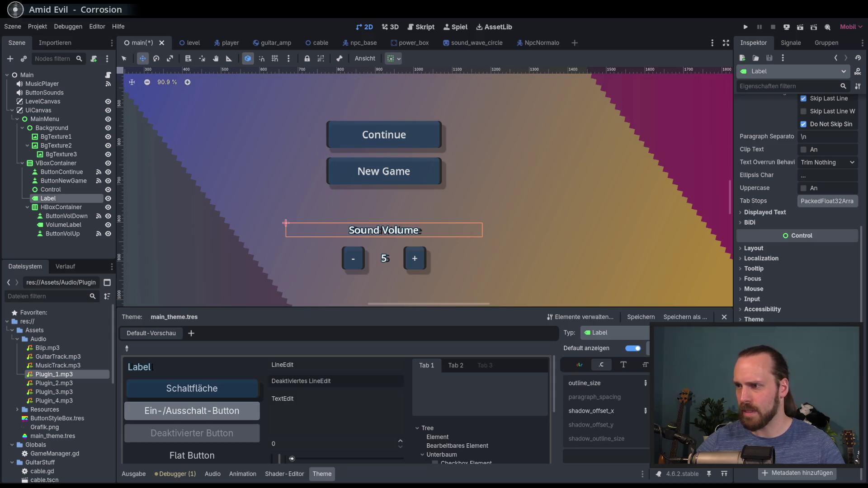
pyautogui.click(646, 425)
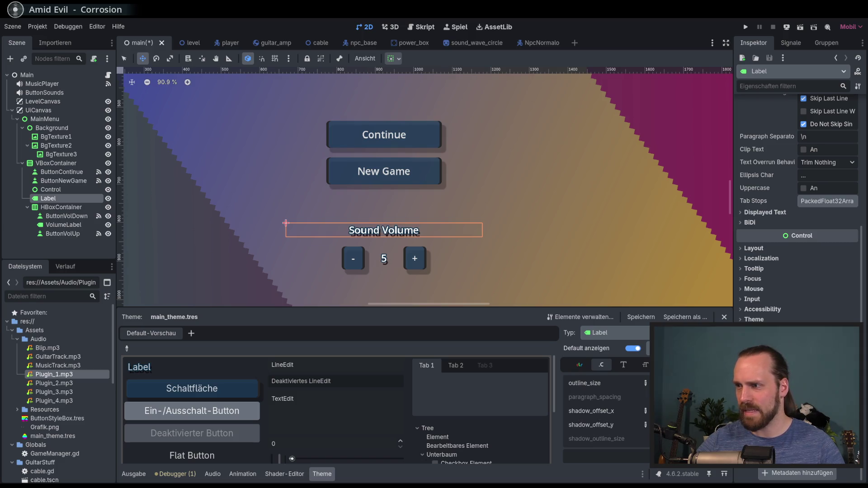
pyautogui.scroll(4, 425, 254)
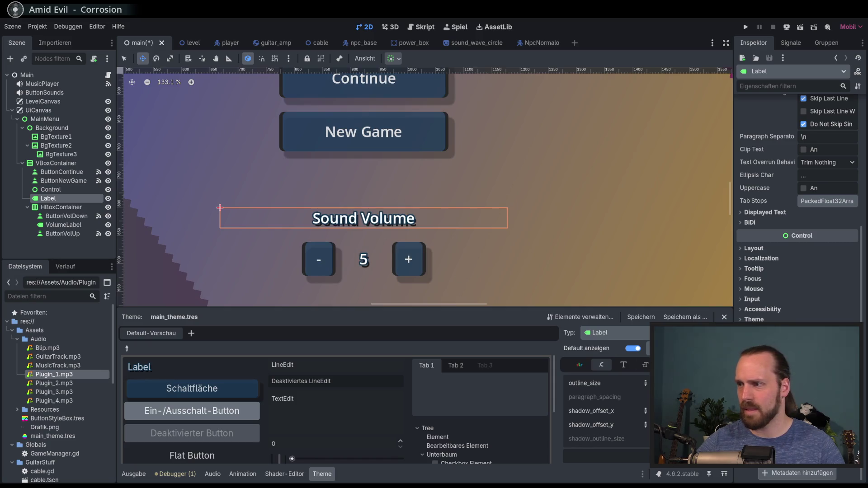
# - Make the Label shadow colour semi-transparent and enable shadow_outline_size
pyautogui.click(579, 364)
pyautogui.click(645, 383)
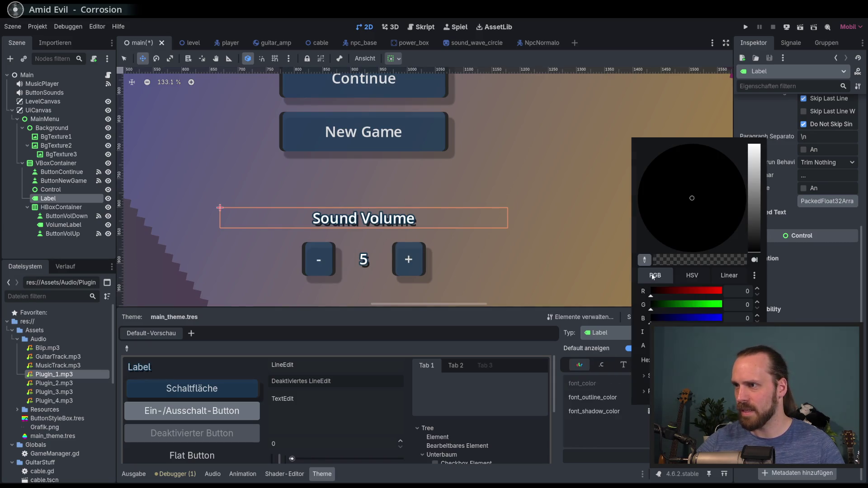
pyautogui.moveTo(722, 345); pyautogui.dragTo(651, 346)
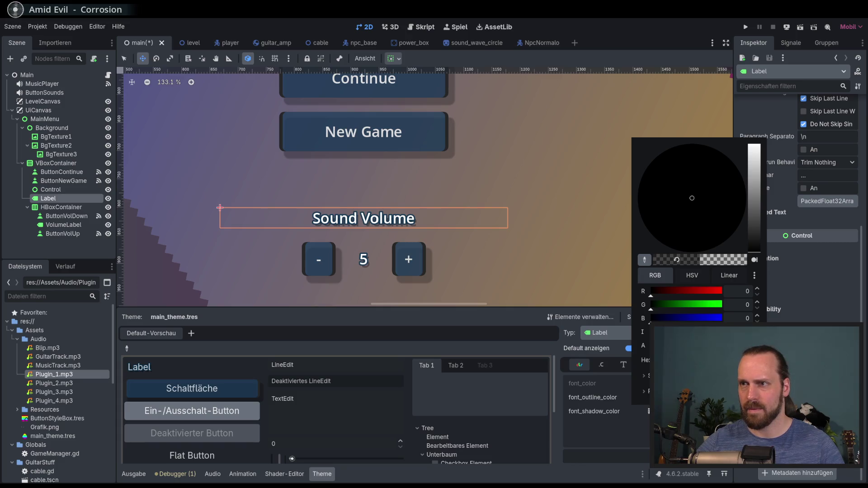
pyautogui.click(620, 79)
pyautogui.click(601, 364)
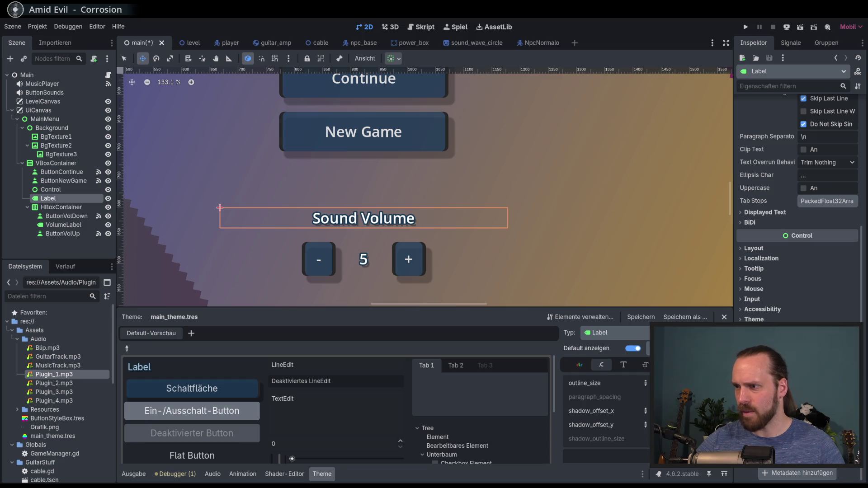
pyautogui.click(723, 439)
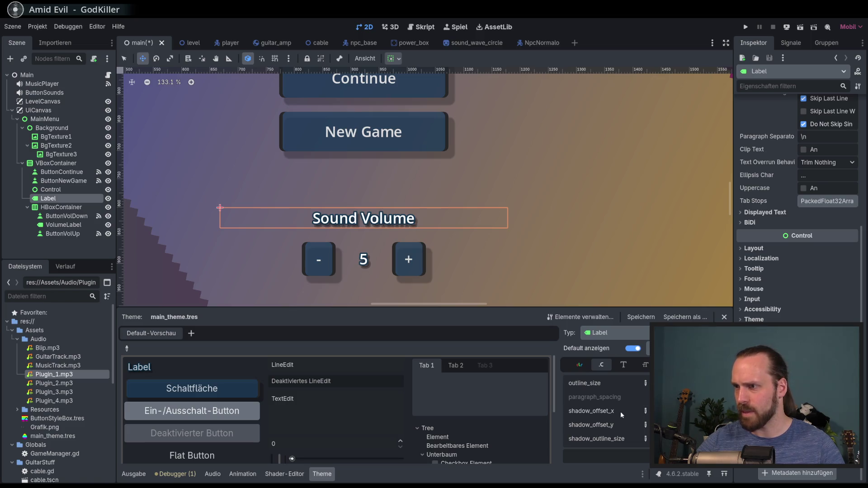
# - Select the BgTexture3 gradient on the canvas and save the main scene
pyautogui.click(124, 58)
pyautogui.click(605, 185)
pyautogui.scroll(-4, 581, 233)
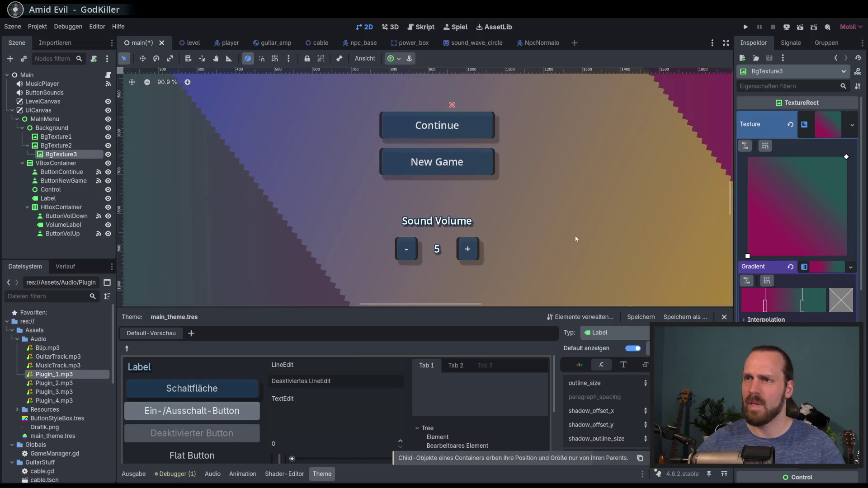
pyautogui.hotkey('ctrl', 's')
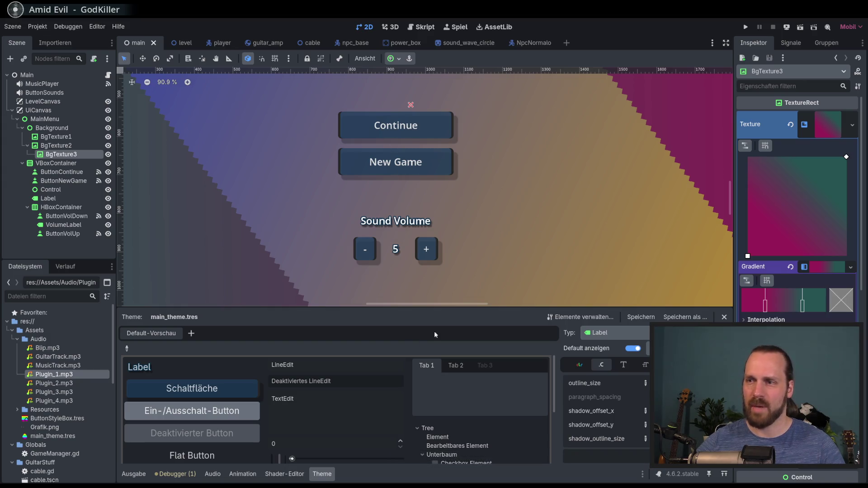
# - Switch theme editing to the Button type, review its colour items, and run the game
pyautogui.click(129, 350)
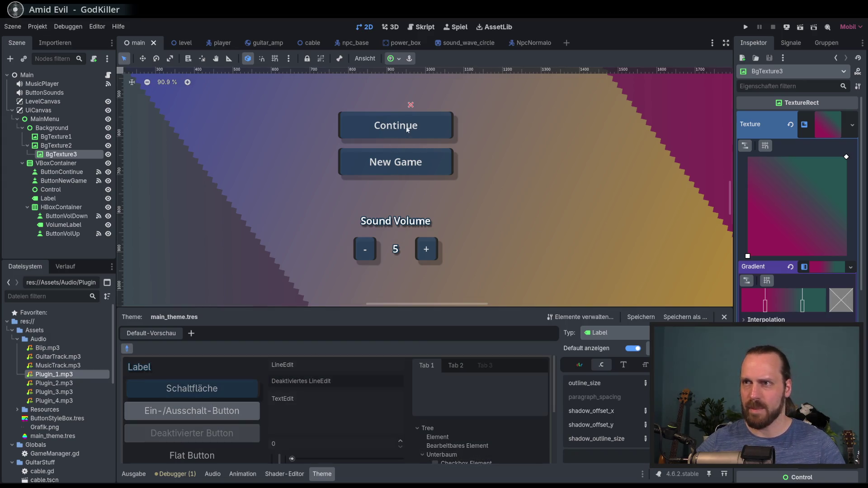
pyautogui.click(194, 390)
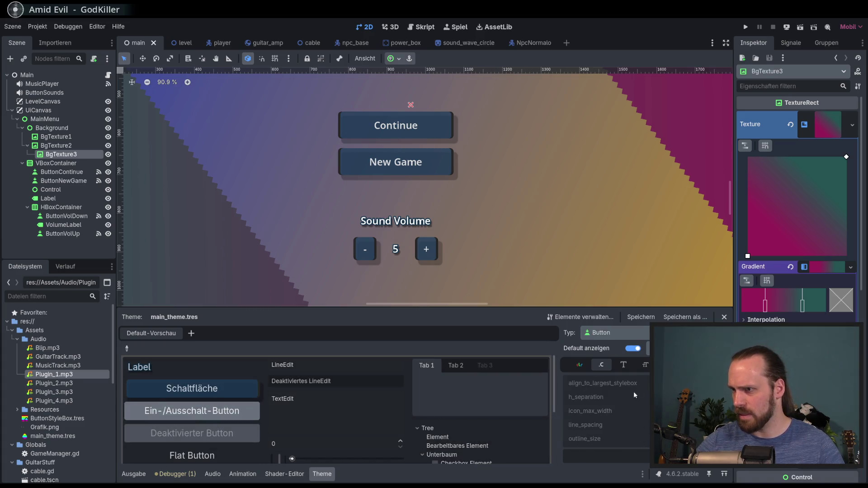
pyautogui.click(584, 365)
pyautogui.scroll(-3, 627, 412)
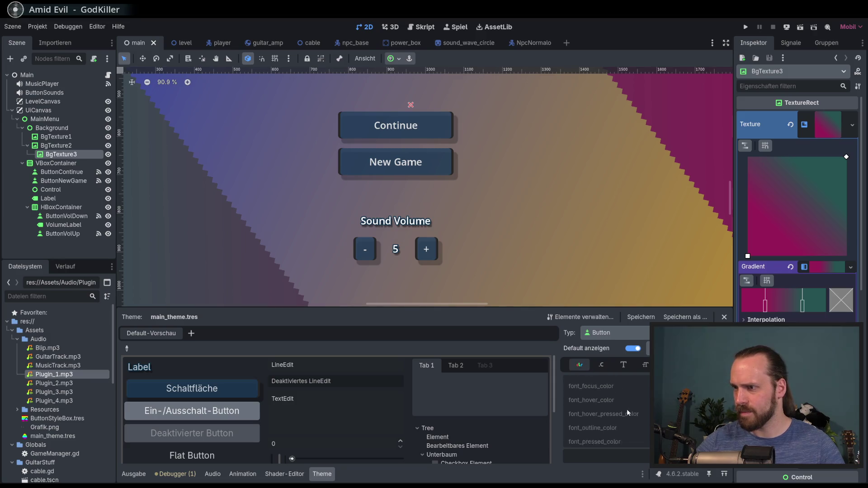
pyautogui.scroll(-2, 626, 413)
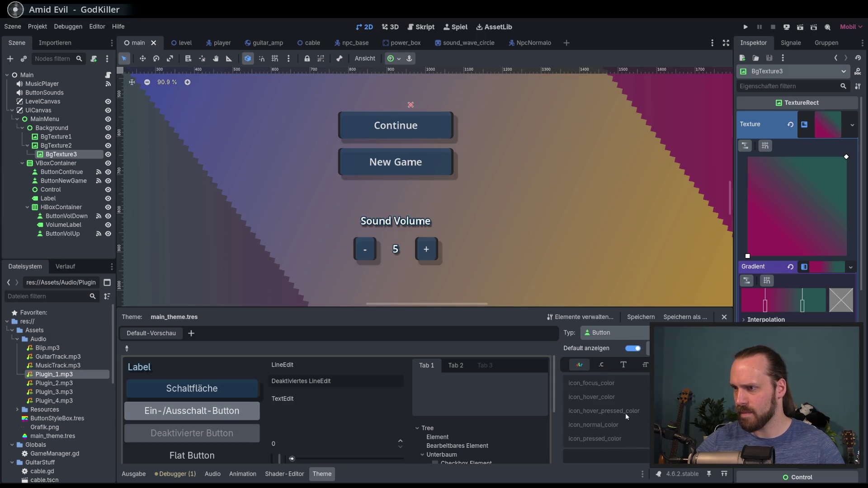
pyautogui.scroll(5, 632, 420)
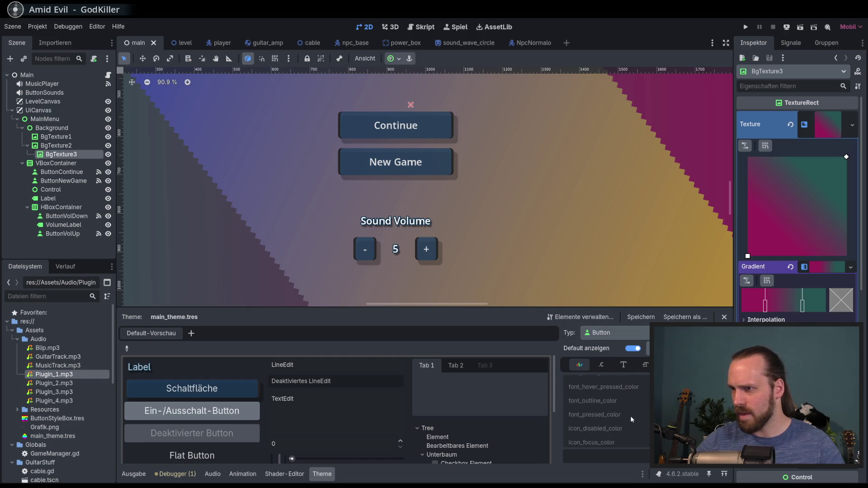
pyautogui.scroll(1, 632, 420)
pyautogui.scroll(-4, 632, 420)
pyautogui.scroll(-1, 632, 419)
pyautogui.scroll(4, 630, 417)
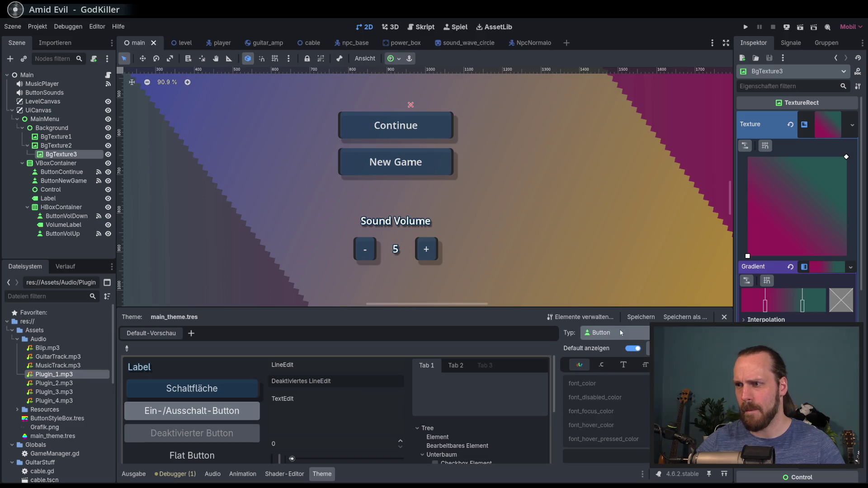
pyautogui.scroll(-1, 641, 384)
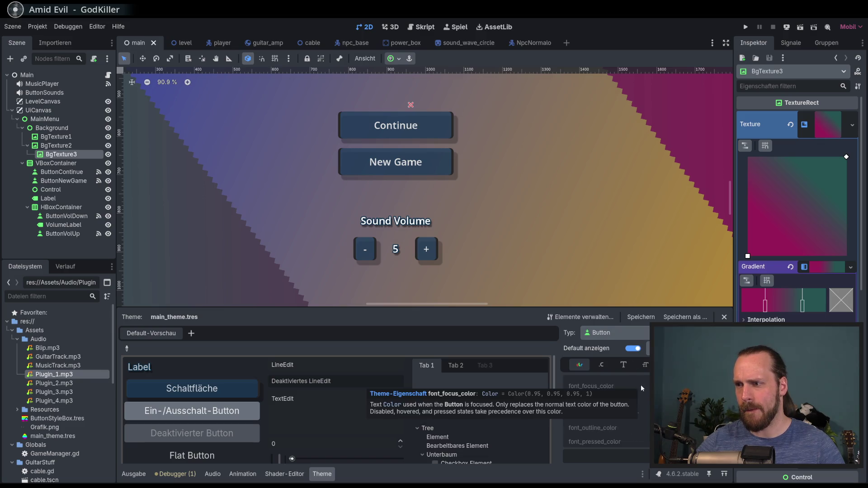
pyautogui.scroll(1, 623, 384)
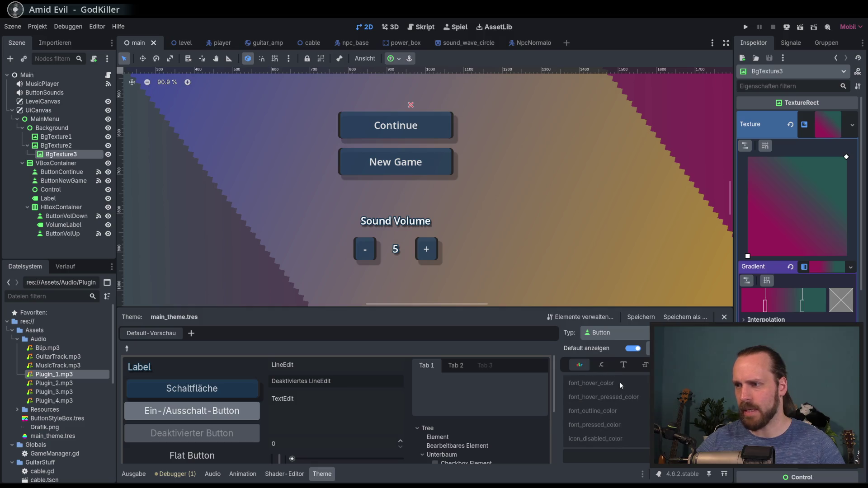
pyautogui.scroll(-4, 528, 262)
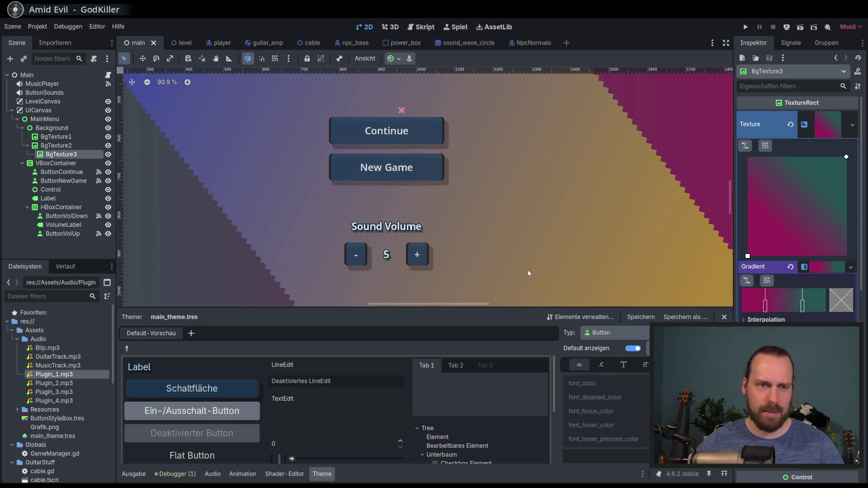
pyautogui.scroll(-4, 520, 245)
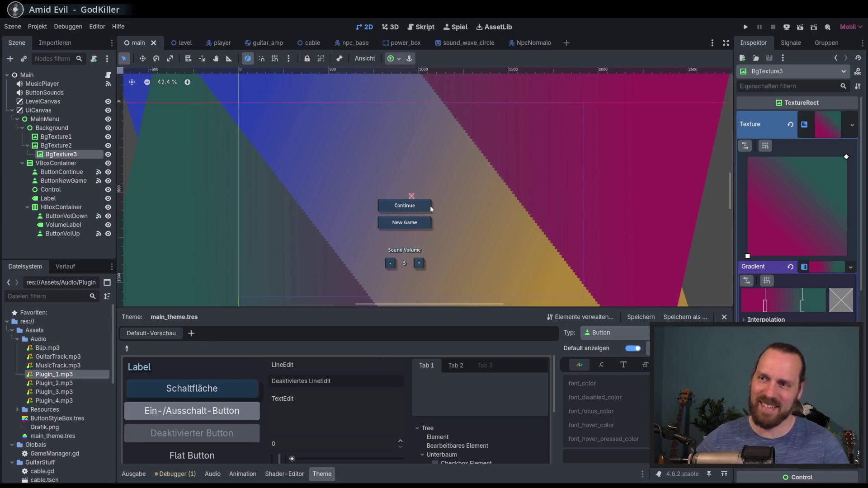
pyautogui.scroll(4, 441, 232)
pyautogui.scroll(-2, 443, 236)
pyautogui.press('F5')
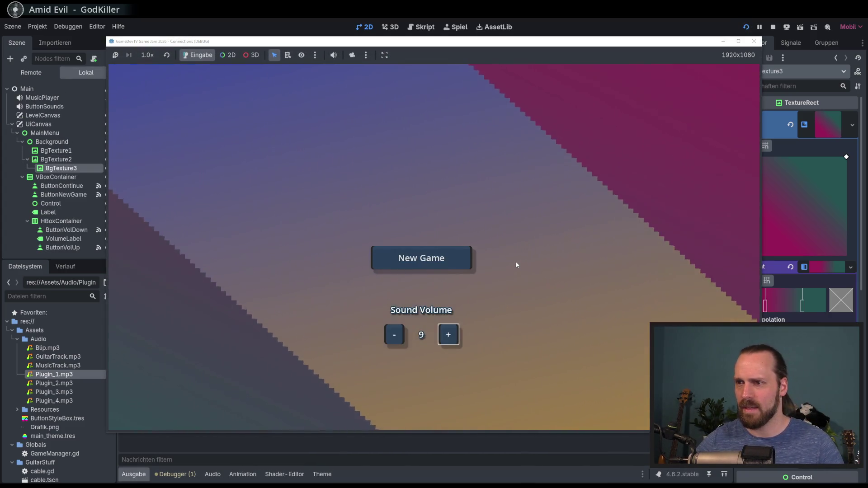
# - Lower and raise the volume via the - and + buttons, start a new game, then stop
pyautogui.press('space')
pyautogui.press('Right')
pyautogui.press('space')
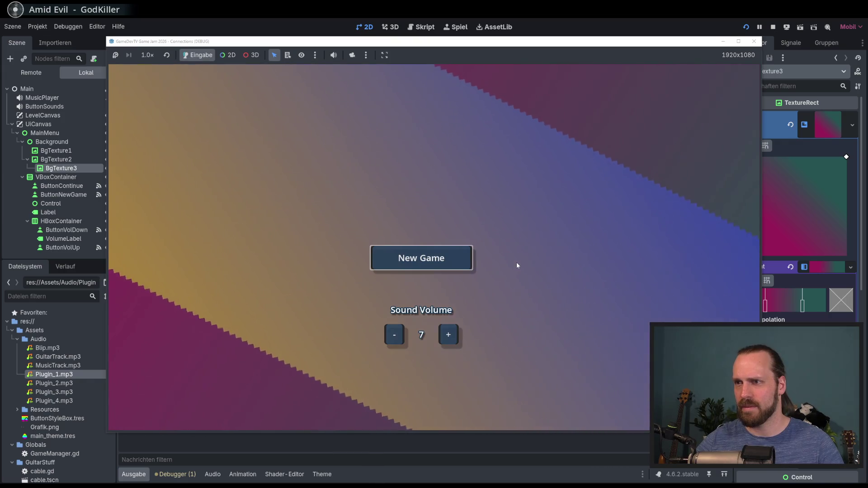
pyautogui.press('Left')
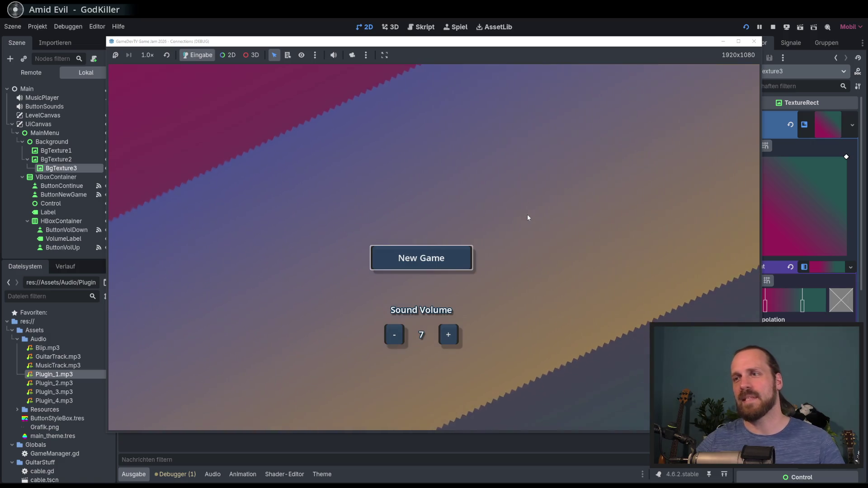
pyautogui.press('Escape')
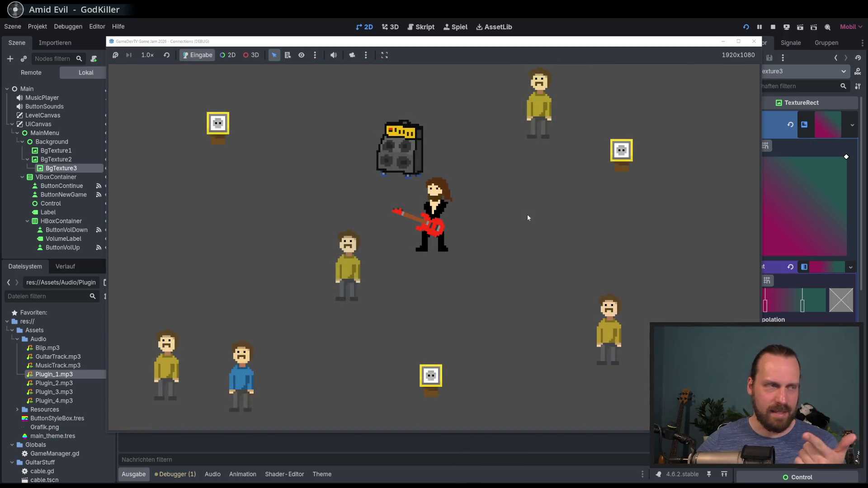
pyautogui.press('F8')
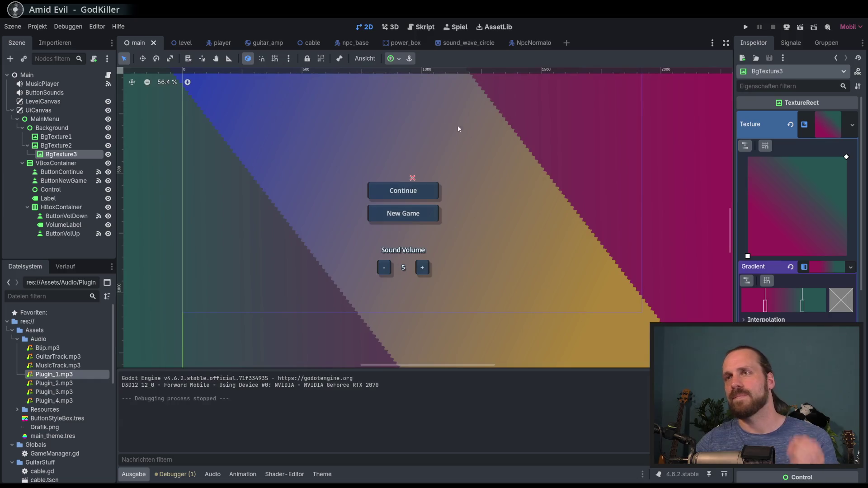
# - Select the MainMenu node in the Scene dock
pyautogui.scroll(-3, 337, 193)
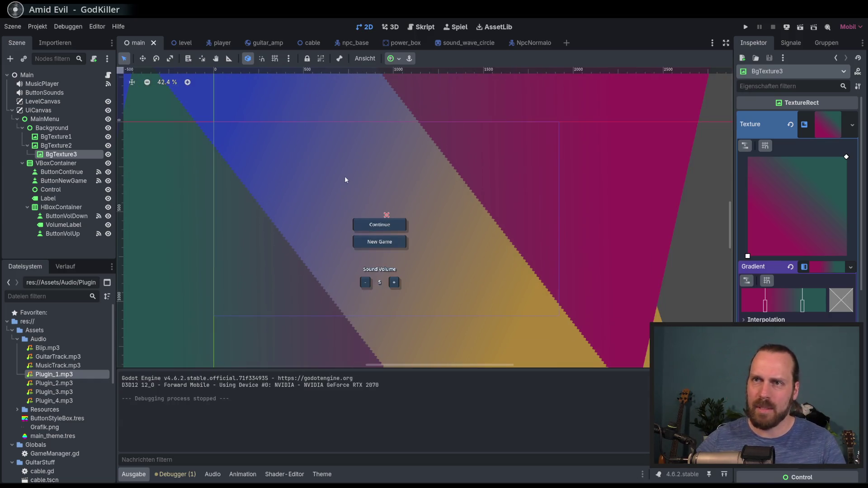
pyautogui.click(71, 250)
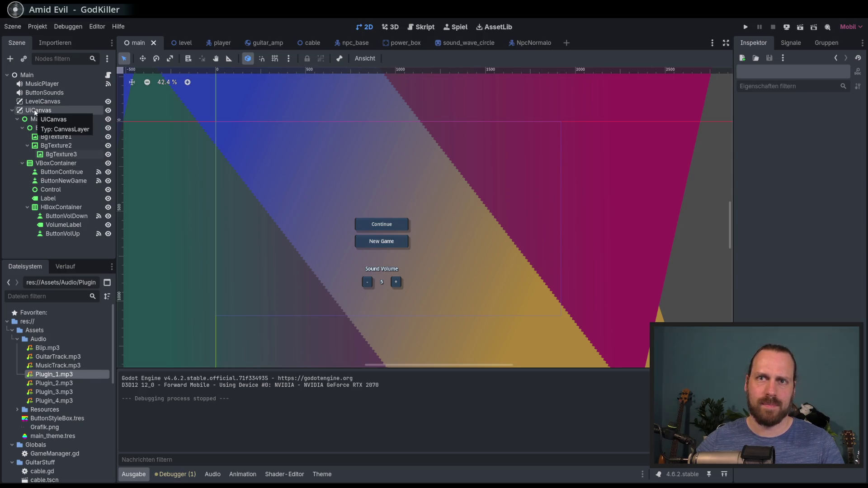
pyautogui.click(57, 163)
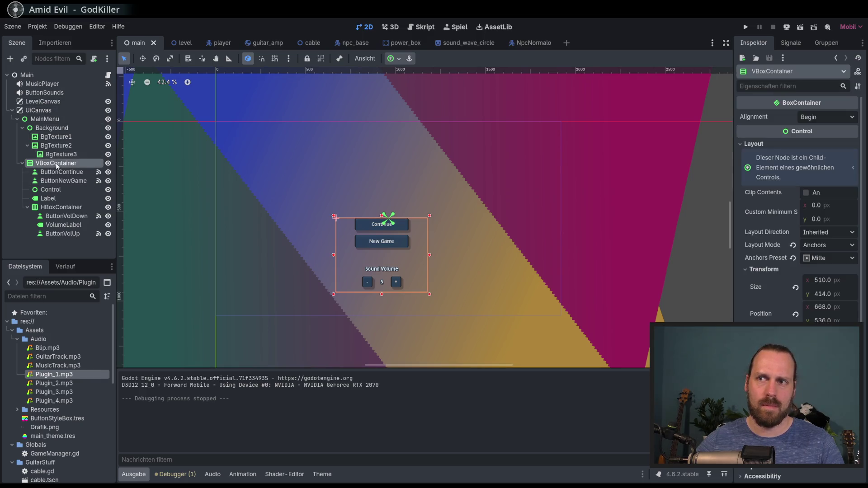
pyautogui.click(44, 119)
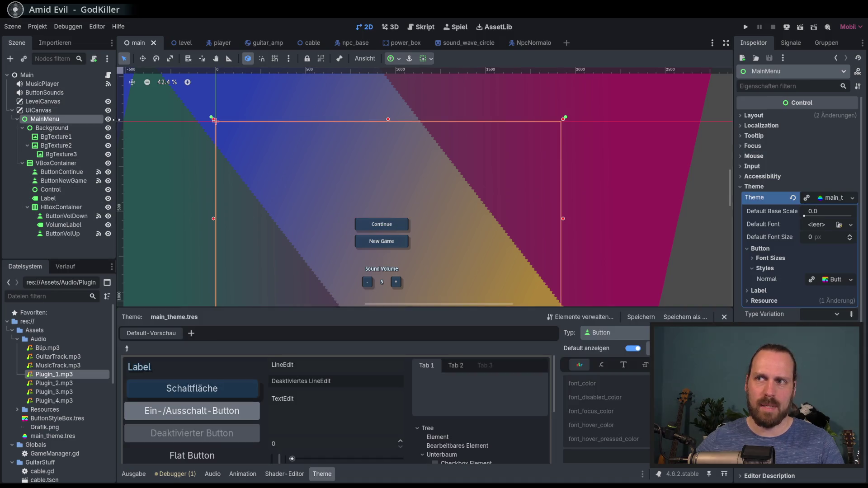
pyautogui.click(51, 113)
pyautogui.click(45, 119)
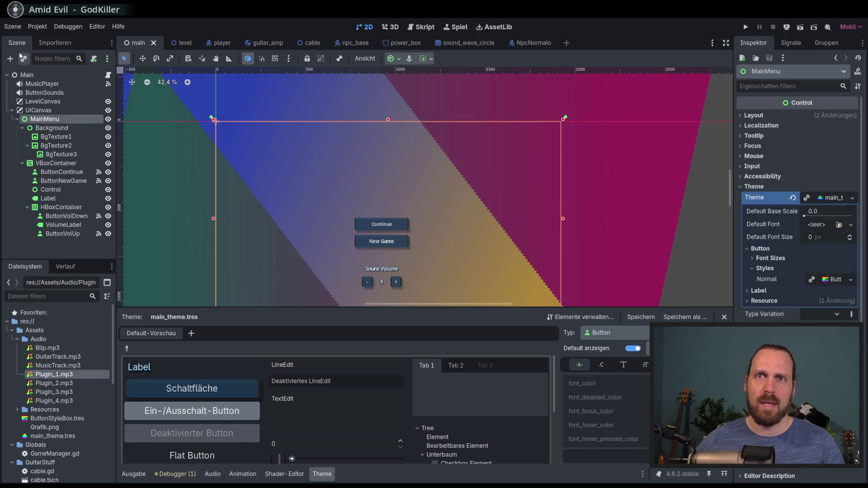
pyautogui.click(40, 164)
pyautogui.click(44, 119)
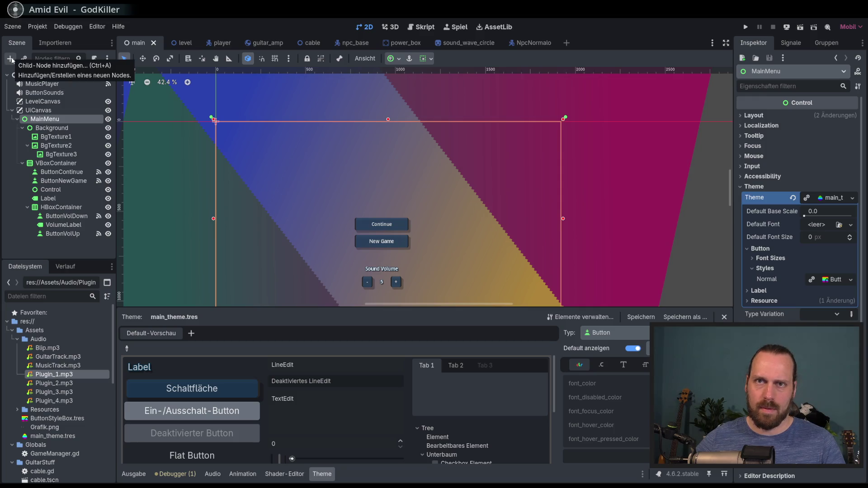
# - Toggle VBoxContainer's visibility off and back on, then open Add Child Node
pyautogui.click(109, 164)
pyautogui.click(108, 163)
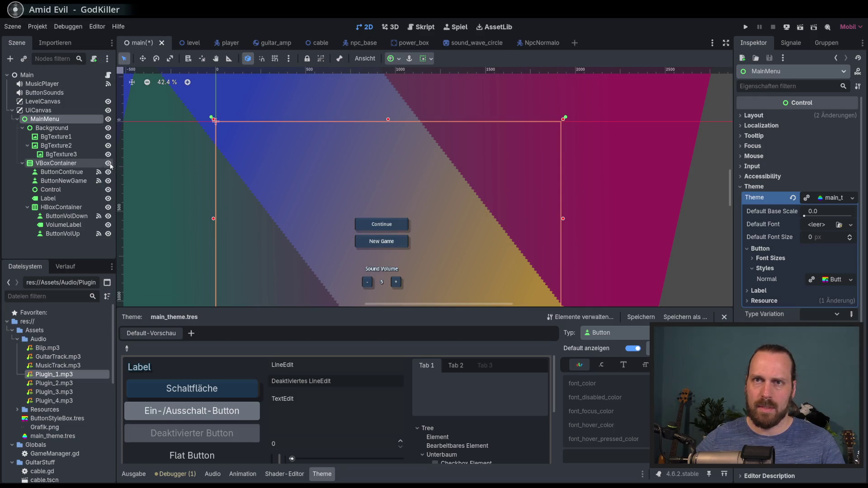
pyautogui.click(10, 59)
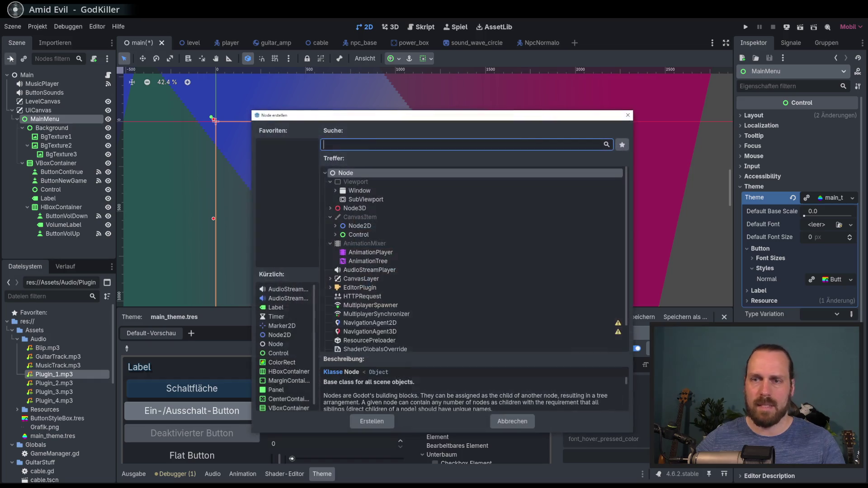
# - Add a Control node under MainMenu and give it Full Rect anchors
pyautogui.write('Cont')
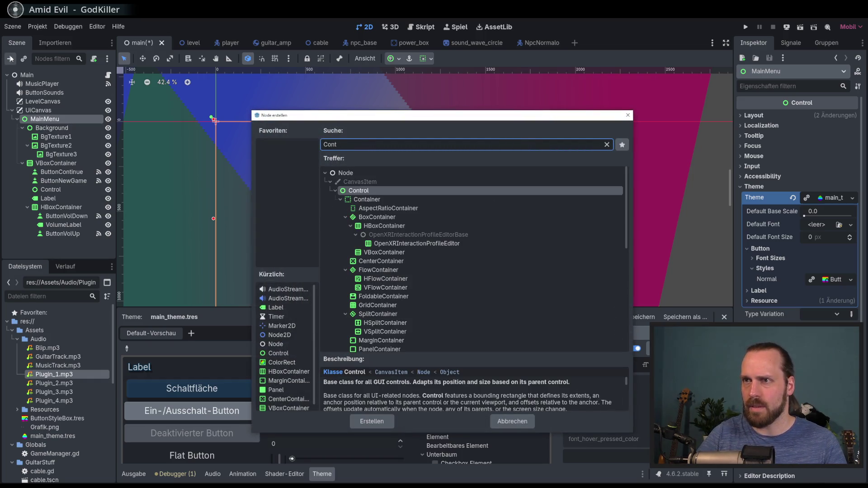
pyautogui.press('Return')
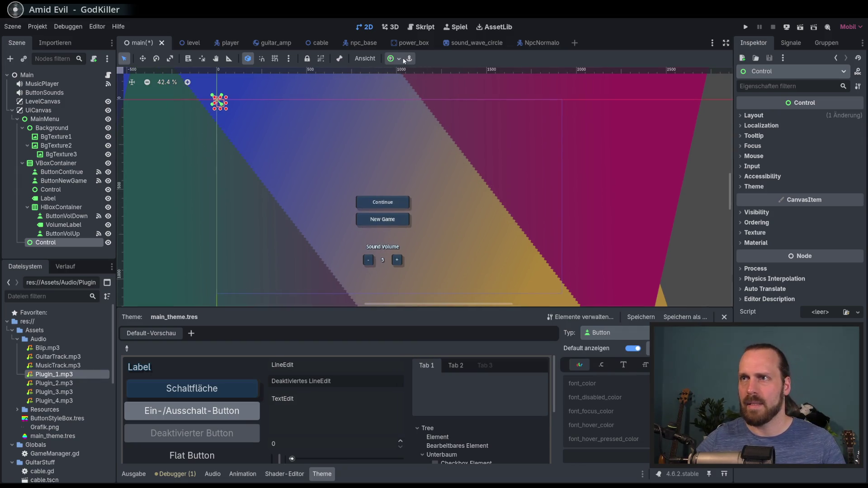
pyautogui.click(402, 59)
pyautogui.click(460, 127)
pyautogui.click(630, 37)
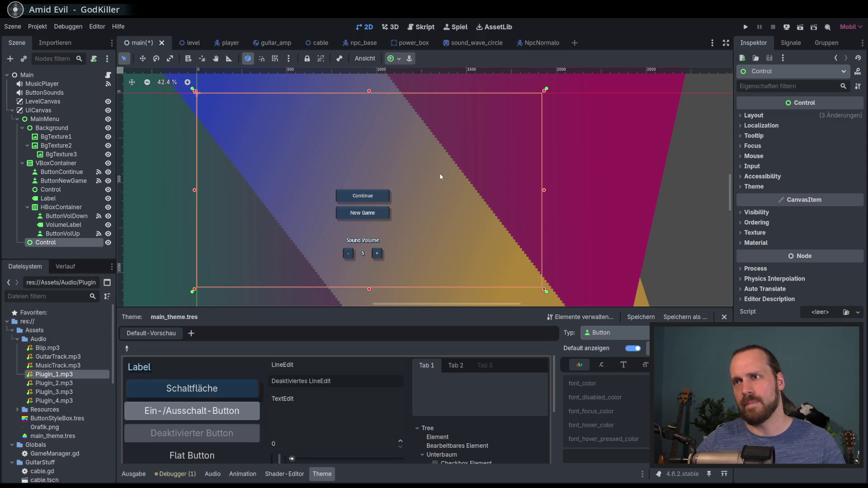
pyautogui.hscroll(-1, 494, 289)
pyautogui.moveTo(495, 308); pyautogui.dragTo(494, 328)
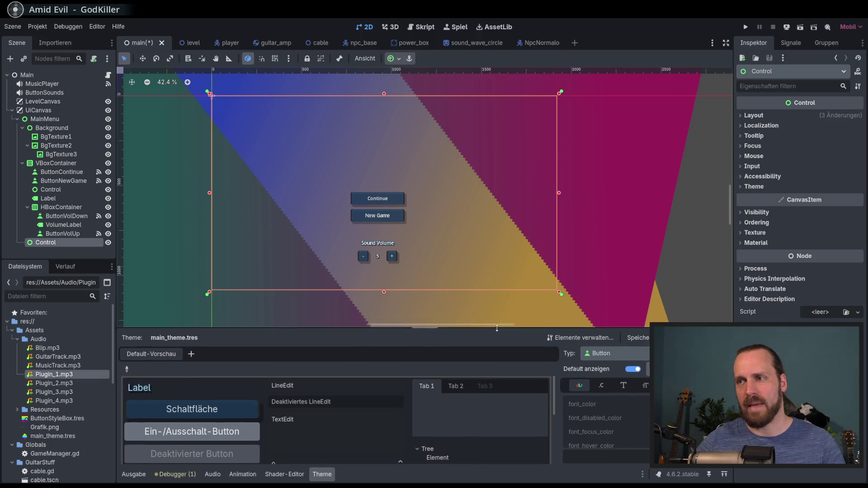
pyautogui.scroll(1, 458, 253)
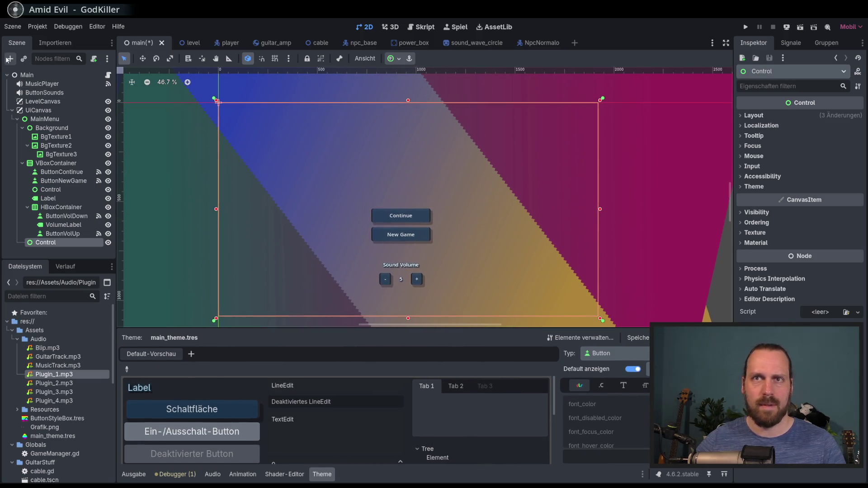
# - Add a Label reading ERKLÄRTEXT under the Control and move it down and right
pyautogui.click(10, 59)
pyautogui.write('label')
pyautogui.press('Return')
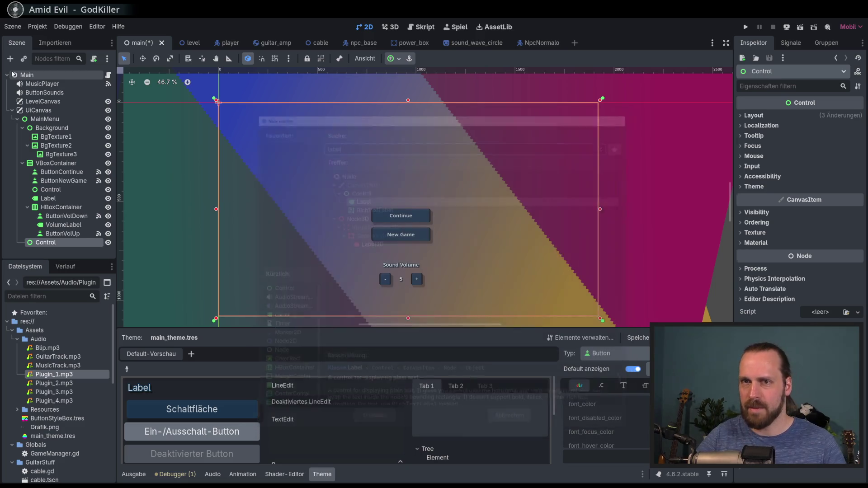
pyautogui.click(802, 145)
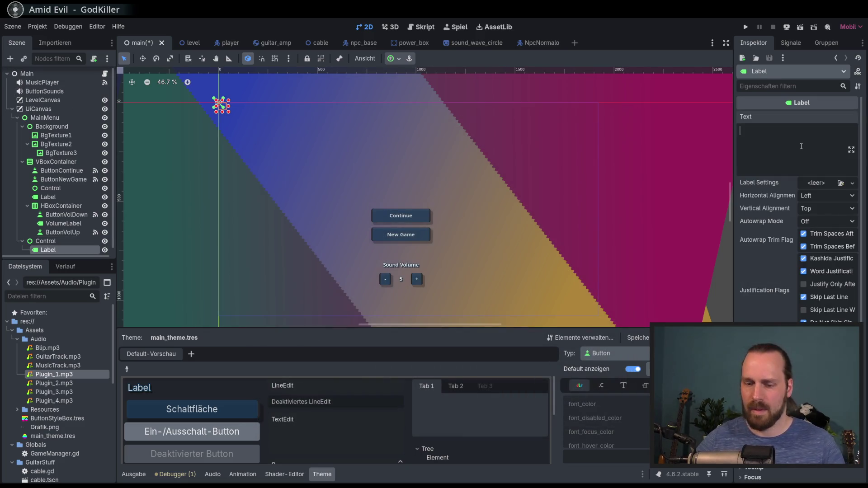
pyautogui.write('KLÄRTEXT')
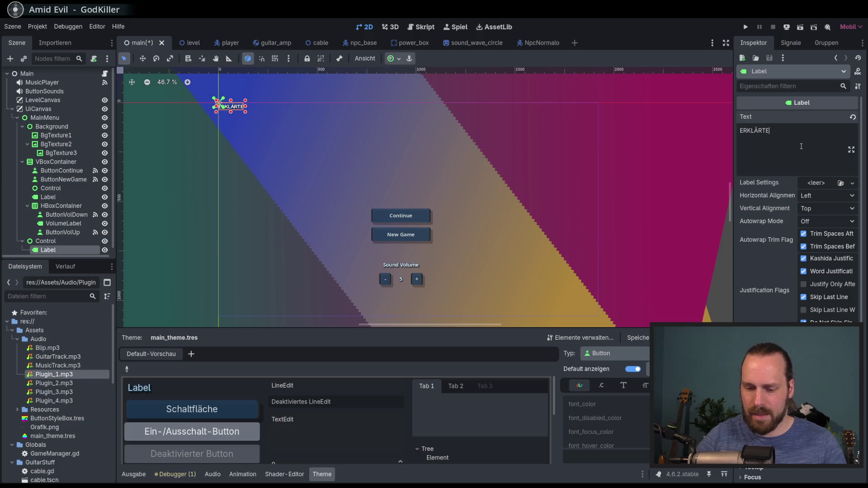
pyautogui.click(143, 59)
pyautogui.moveTo(298, 149); pyautogui.dragTo(354, 217)
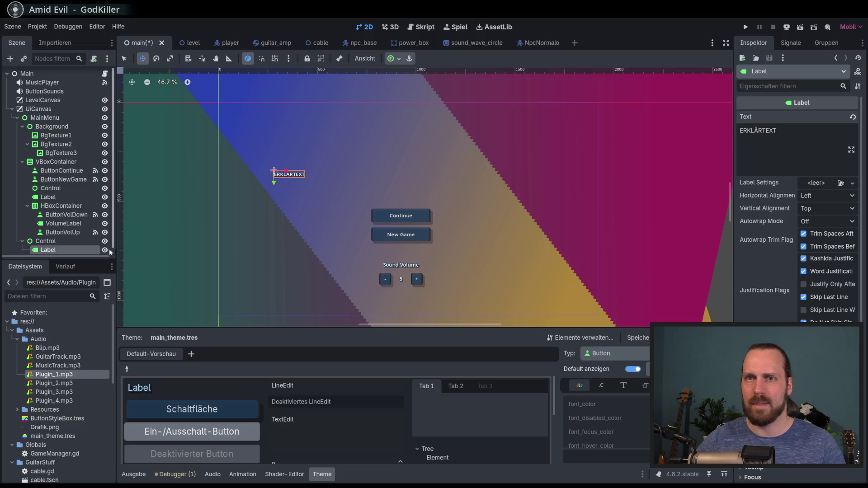
pyautogui.scroll(-1, 91, 217)
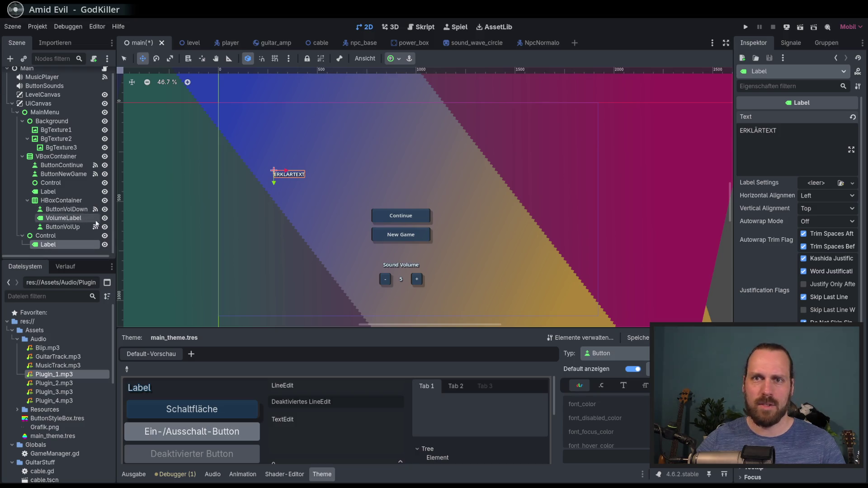
# - Rename the Control to TutorialScreen, save the scene, and open main.gd
pyautogui.click(64, 235)
pyautogui.click(72, 237)
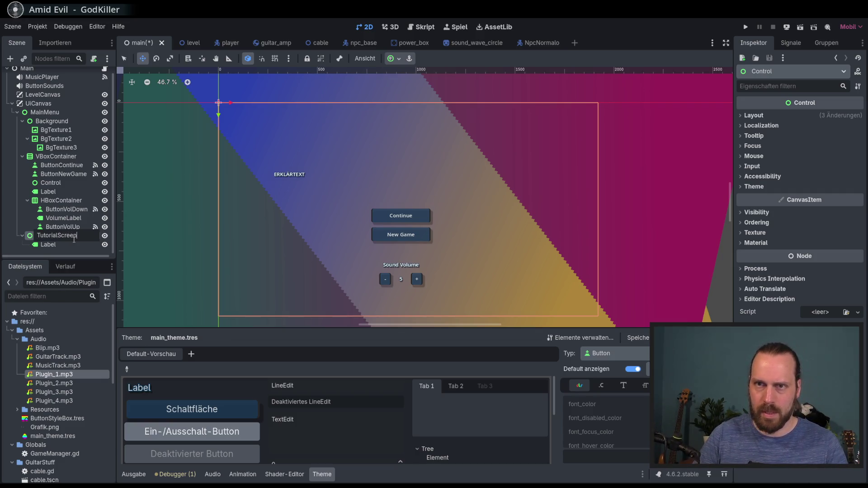
pyautogui.press('Return')
pyautogui.hotkey('ctrl', 's')
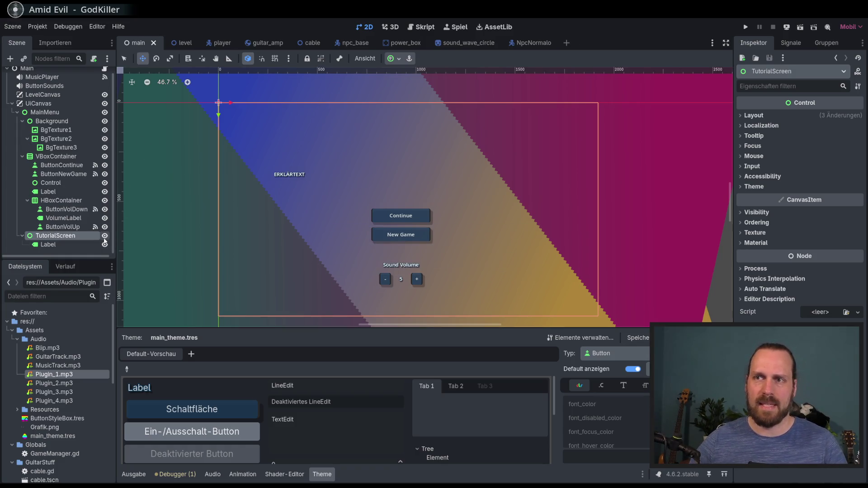
pyautogui.scroll(1, 63, 88)
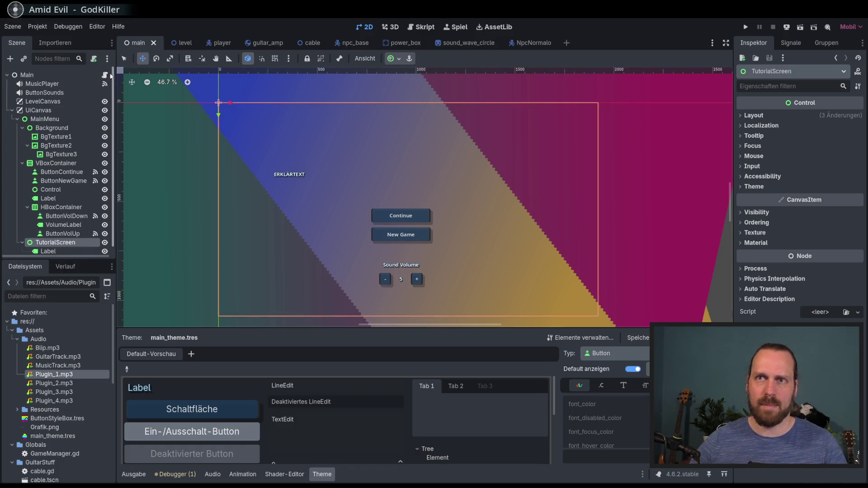
pyautogui.click(105, 75)
pyautogui.scroll(-5, 589, 209)
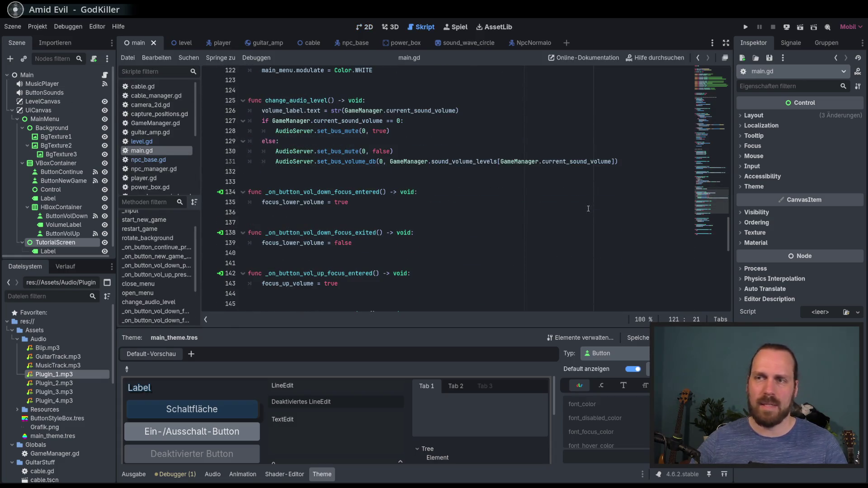
# - Rearrange the blank lines in main.gd to make room inside _ready()
pyautogui.scroll(20, 616, 141)
pyautogui.click(345, 233)
pyautogui.press('Return')
pyautogui.hotkey('alt', 'Up')
pyautogui.hotkey('alt', 'Up')
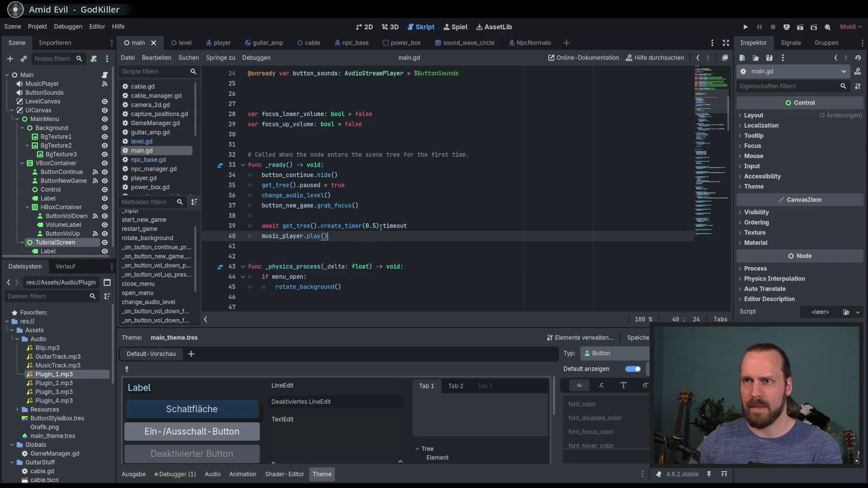
pyautogui.press('Return')
pyautogui.press('Up')
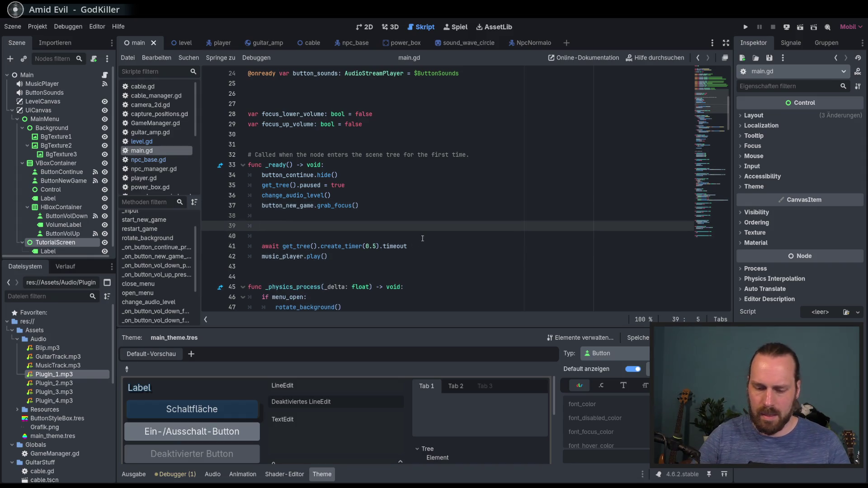
pyautogui.hotkey('ctrl', 'z')
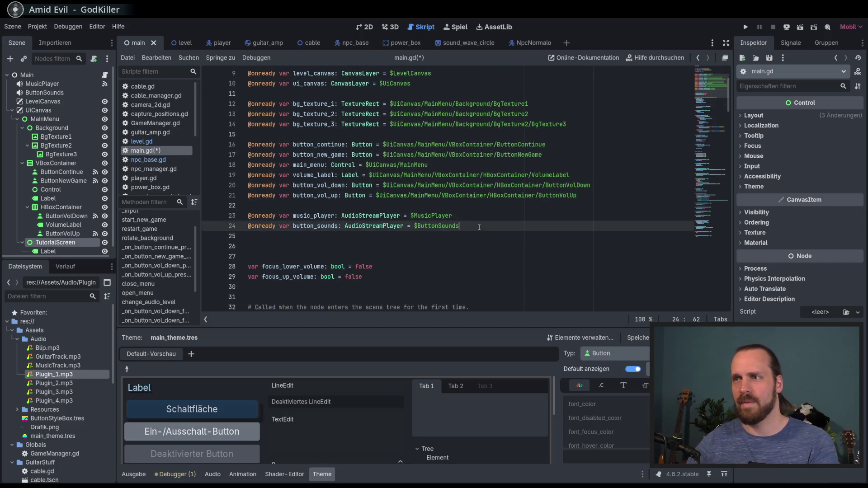
pyautogui.moveTo(54, 243); pyautogui.dragTo(317, 236)
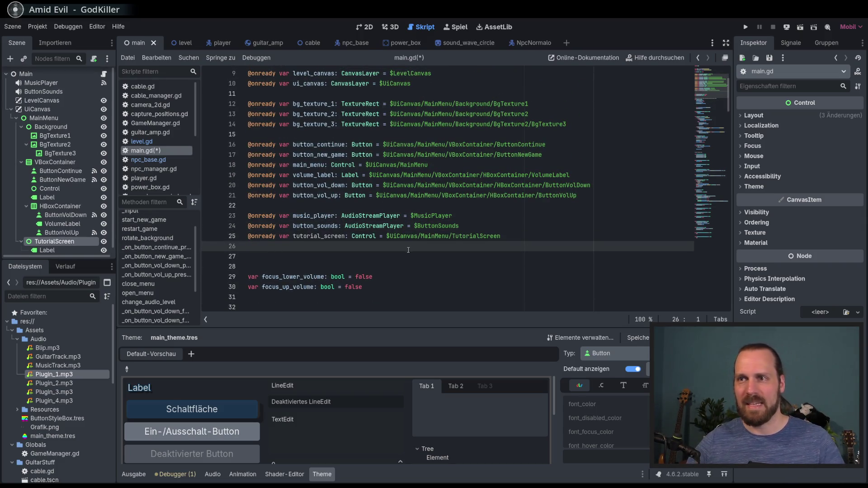
pyautogui.scroll(-2, 401, 249)
pyautogui.scroll(-3, 401, 249)
pyautogui.press('Delete')
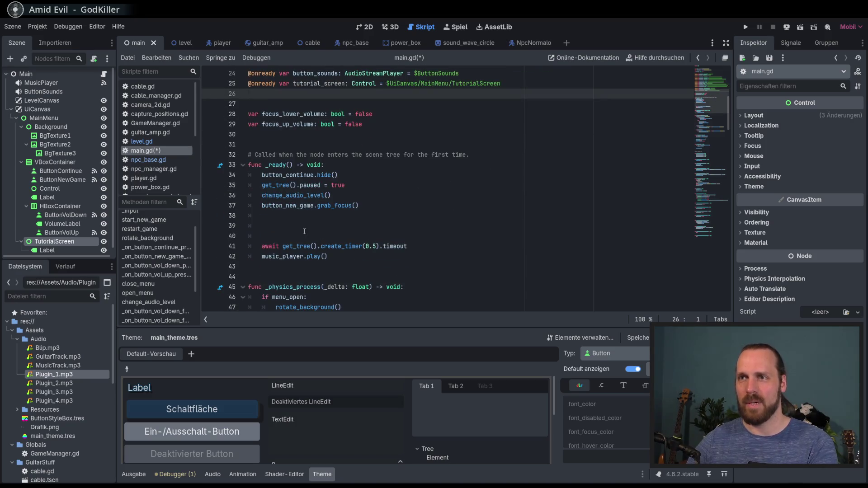
pyautogui.click(284, 136)
pyautogui.press('Return')
# - Write tutorial_screen.hide() in _ready() using autocomplete and save the script
pyautogui.click(343, 233)
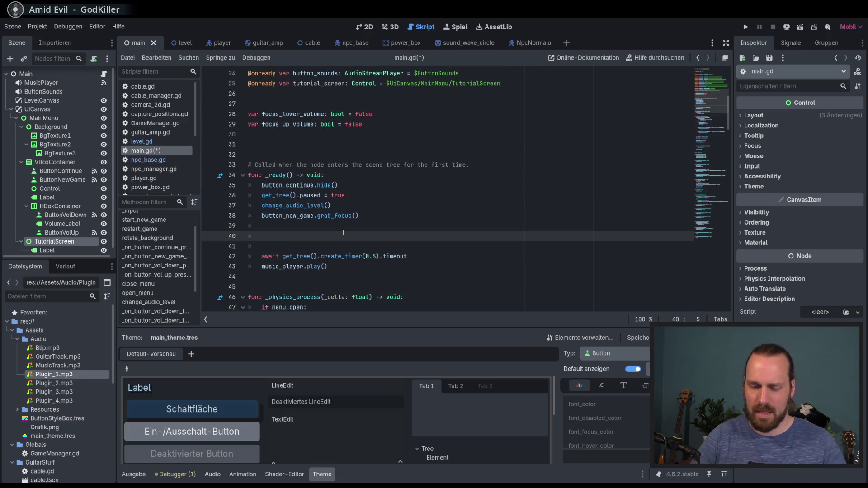
pyautogui.press('BackSpace')
pyautogui.press('BackSpace')
pyautogui.write('ot')
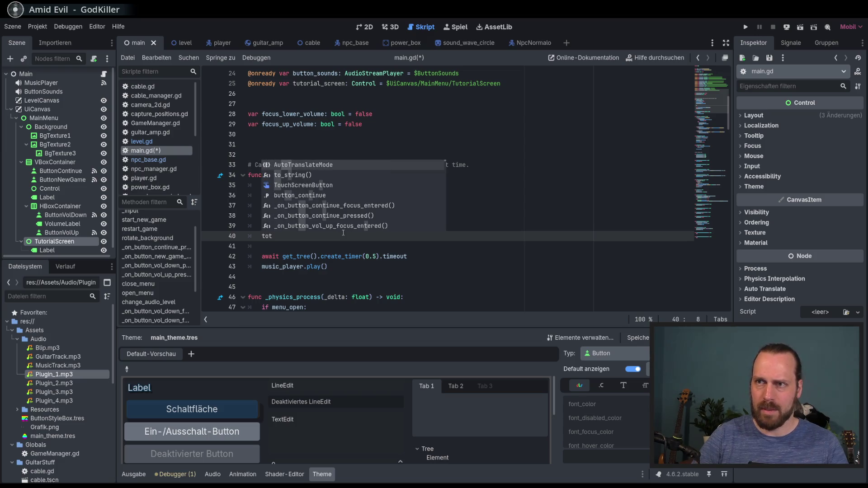
pyautogui.press('BackSpace')
pyautogui.press('BackSpace')
pyautogui.write('ur')
pyautogui.press('BackSpace')
pyautogui.write('t')
pyautogui.press('Return')
pyautogui.write('.hide')
pyautogui.press('Return')
pyautogui.hotkey('ctrl', 's')
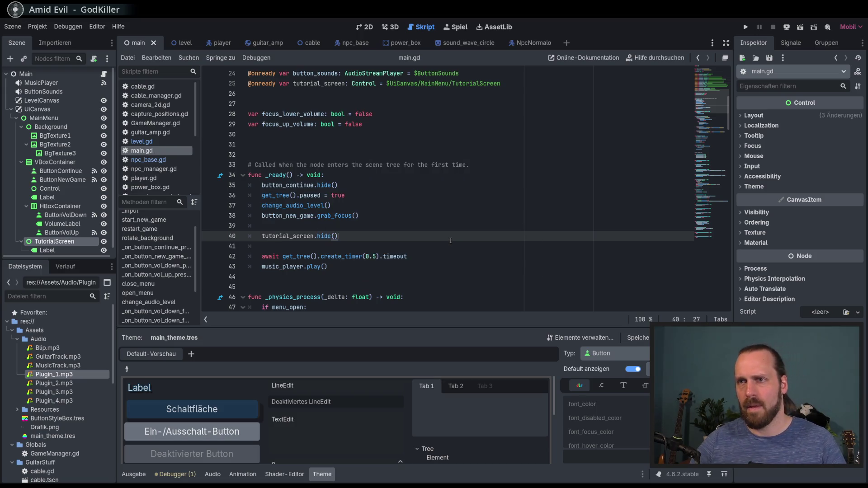
pyautogui.scroll(-3, 454, 236)
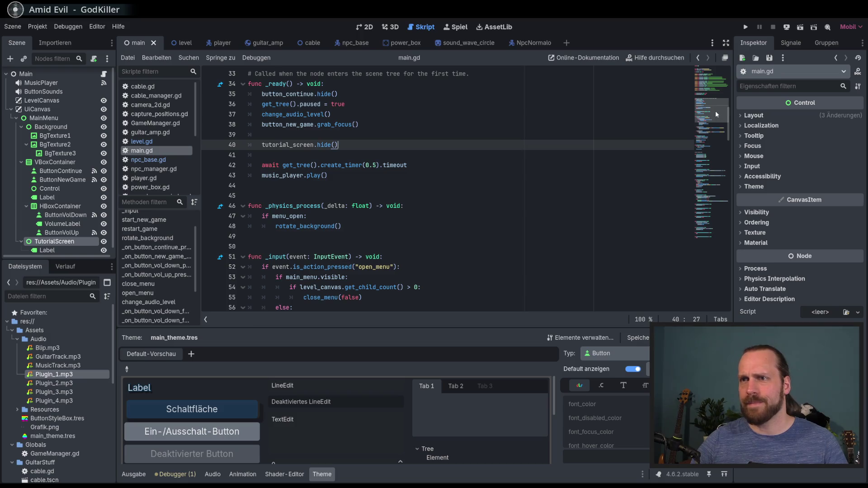
pyautogui.moveTo(716, 114); pyautogui.dragTo(714, 176)
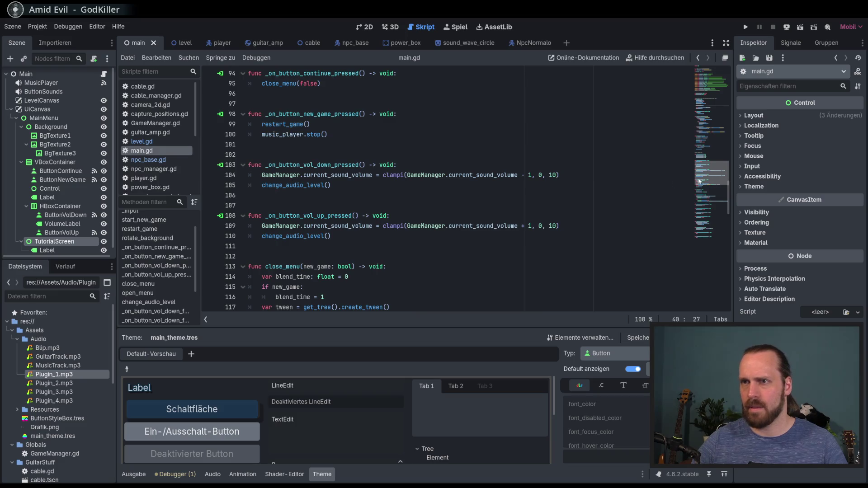
# - Cut the music_player.stop() line out of the New Game button handler
pyautogui.scroll(-5, 440, 231)
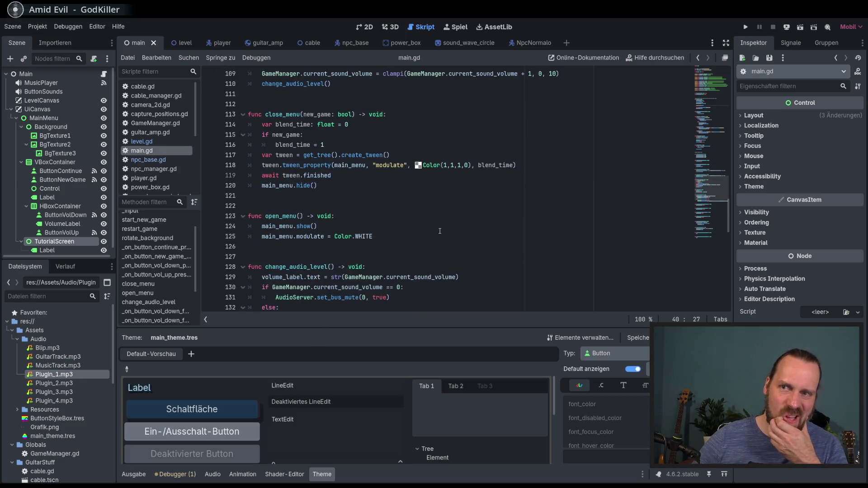
pyautogui.scroll(-2, 440, 231)
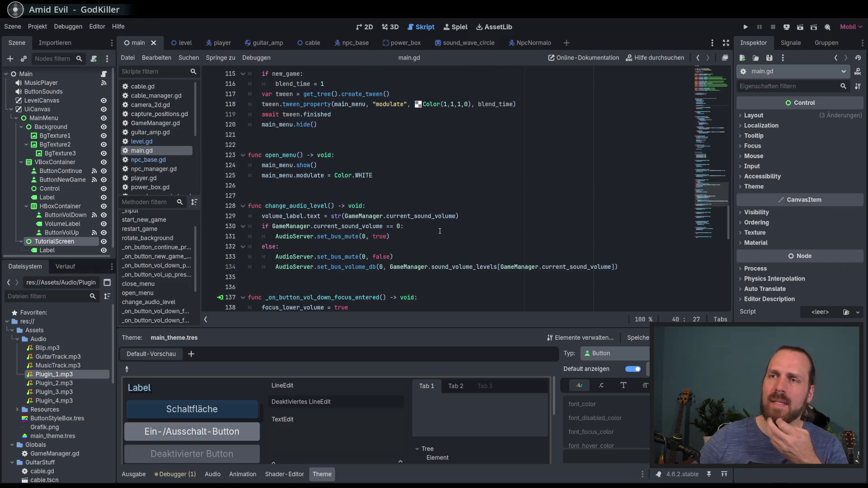
pyautogui.scroll(-3, 438, 230)
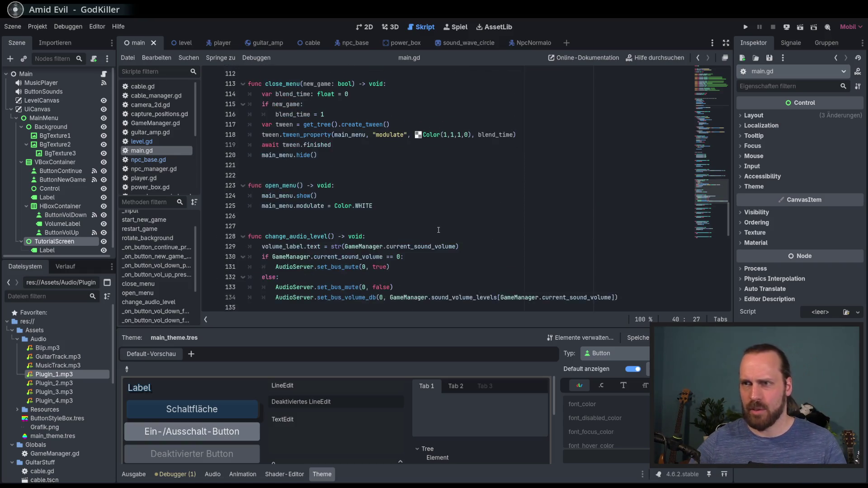
pyautogui.scroll(2, 192, 262)
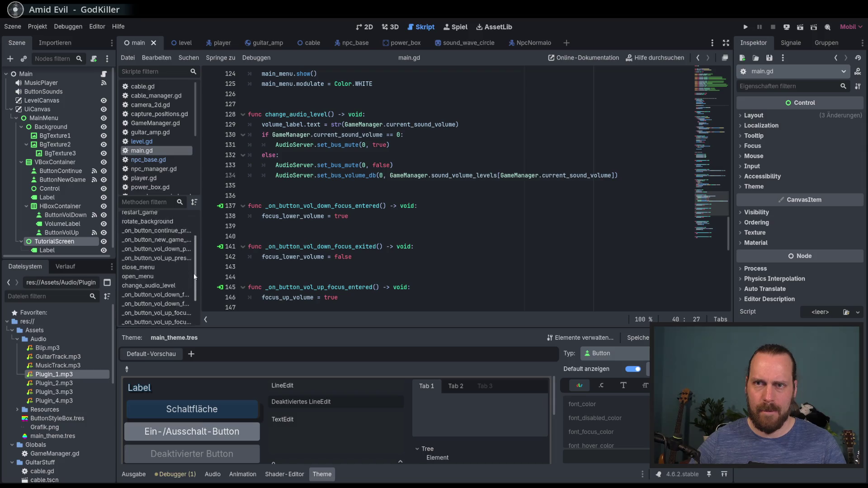
pyautogui.scroll(-1, 194, 260)
pyautogui.click(170, 265)
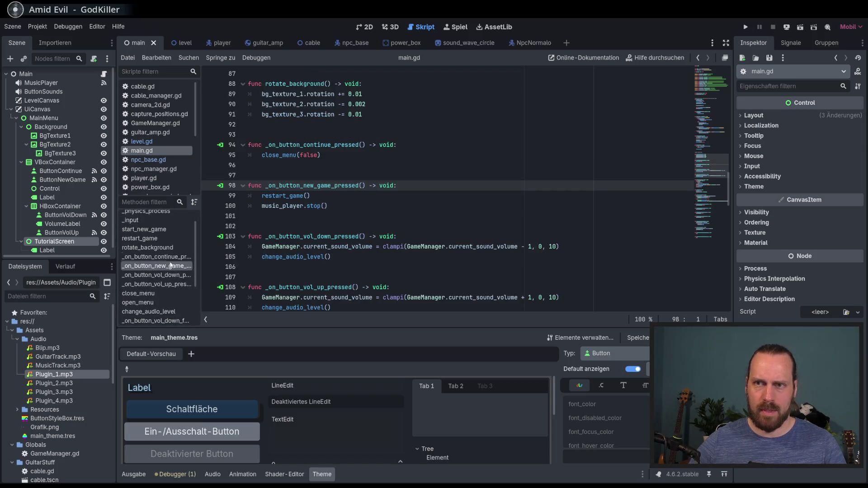
pyautogui.press('Down')
pyautogui.press('End')
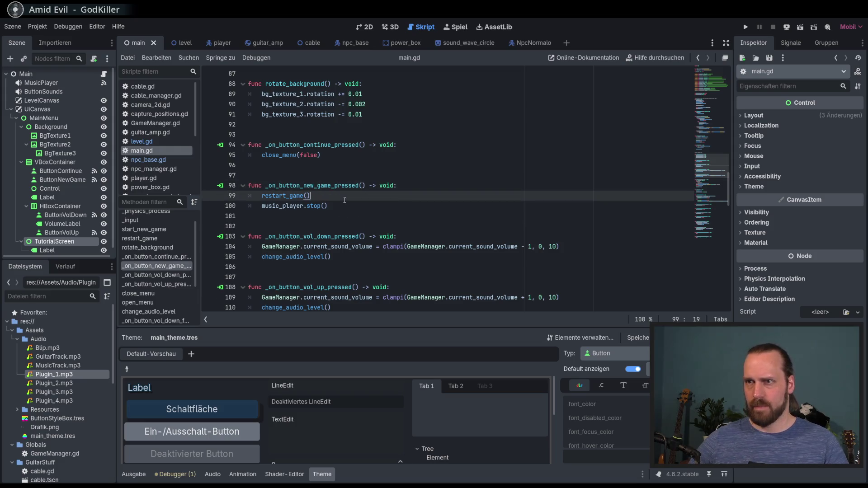
pyautogui.press('Down')
pyautogui.press('End')
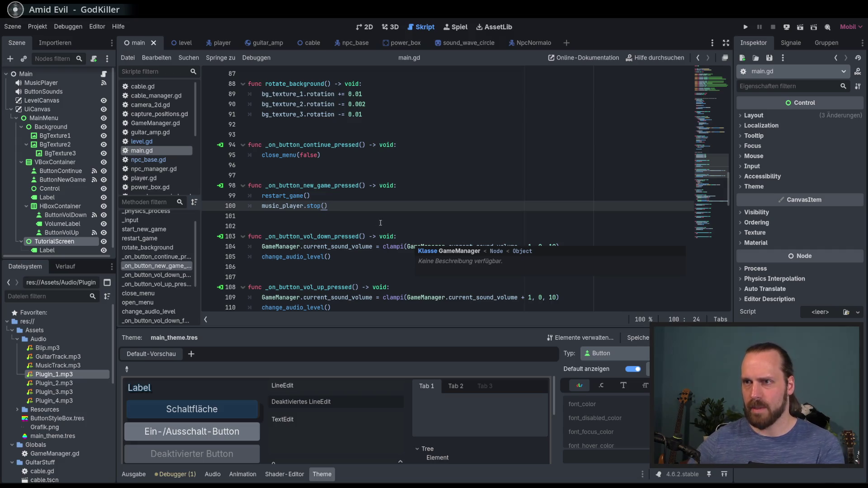
pyautogui.press('Down')
pyautogui.press('Down')
pyautogui.press('Return')
pyautogui.press('Return')
pyautogui.press('Return')
pyautogui.press('Up')
pyautogui.press('Up')
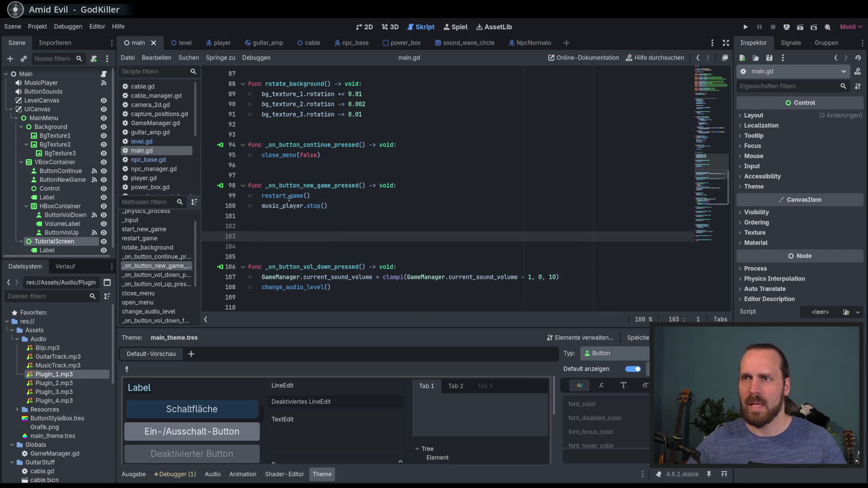
pyautogui.click(339, 205)
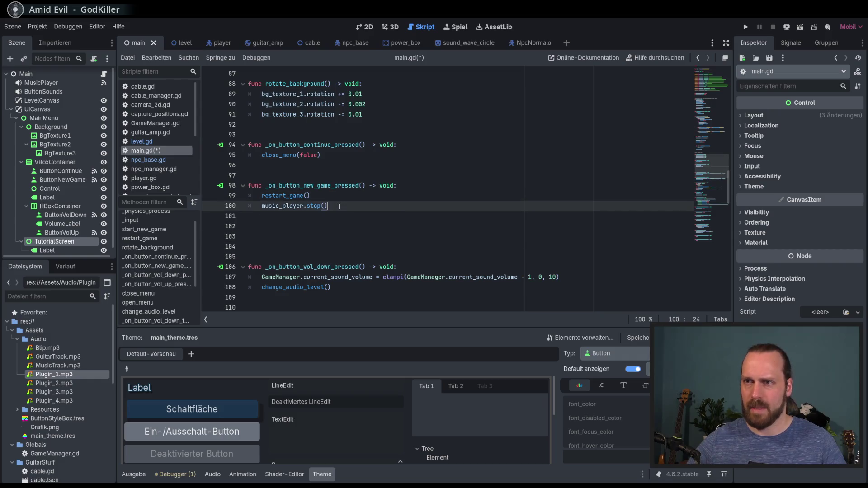
pyautogui.moveTo(262, 206); pyautogui.dragTo(329, 206)
pyautogui.hotkey('ctrl', 'c')
pyautogui.press('BackSpace')
# - Paste music_player.stop() at the top of restart_game(), save, and trim the handler's blank lines
pyautogui.click(290, 198)
pyautogui.keyDown('ctrl'); pyautogui.click(289, 198); pyautogui.keyUp('ctrl')
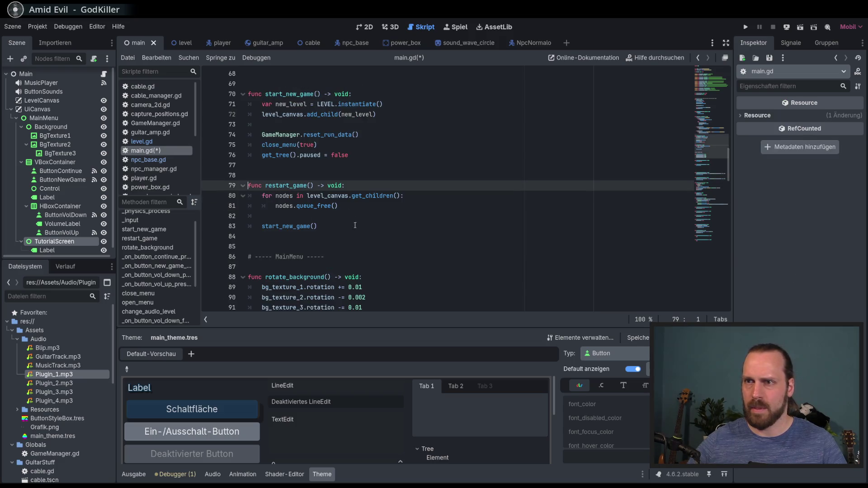
pyautogui.press('Return')
pyautogui.press('Return')
pyautogui.press('Up')
pyautogui.hotkey('ctrl', 'v')
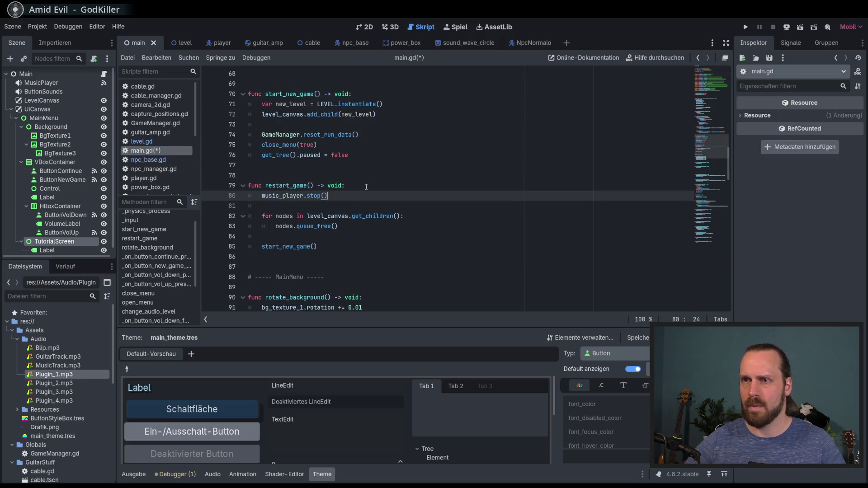
pyautogui.hotkey('ctrl', 's')
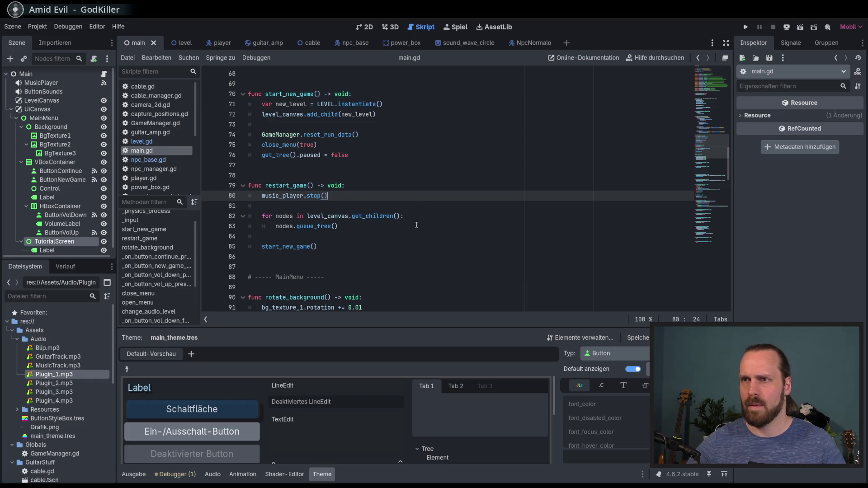
pyautogui.hotkey('alt', 'Left')
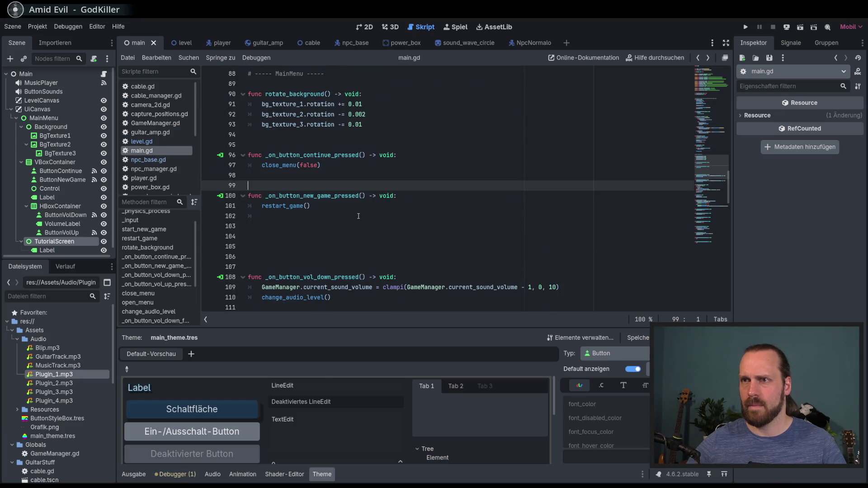
pyautogui.click(294, 226)
pyautogui.press('BackSpace')
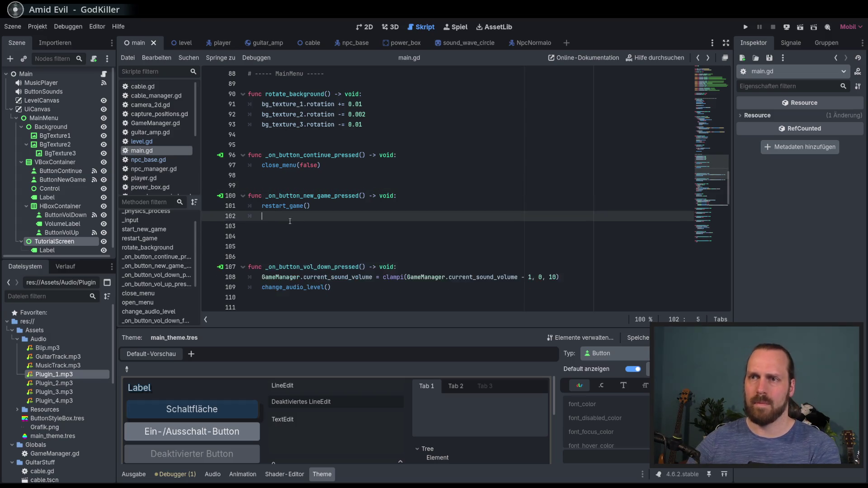
# - Add tutorial_screen.show() below restart_game() in the New Game handler, with a blank line above
pyautogui.press('Delete')
pyautogui.press('Delete')
pyautogui.write('tutorial_screen.')
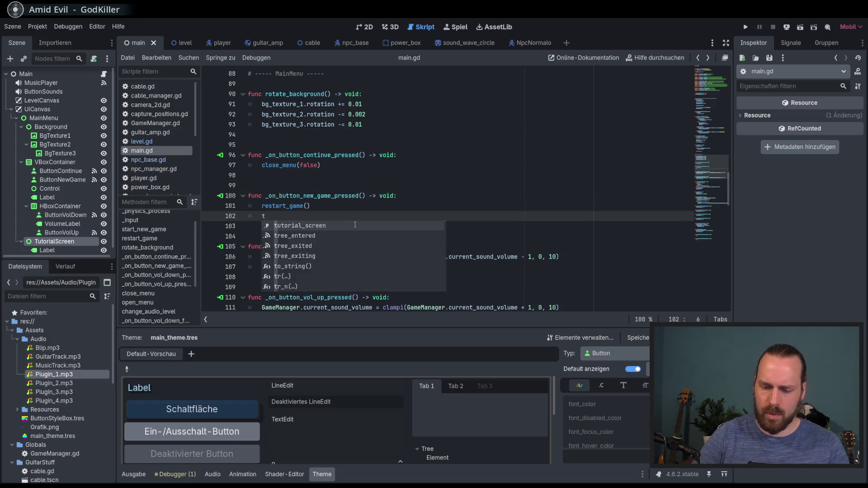
pyautogui.write('short')
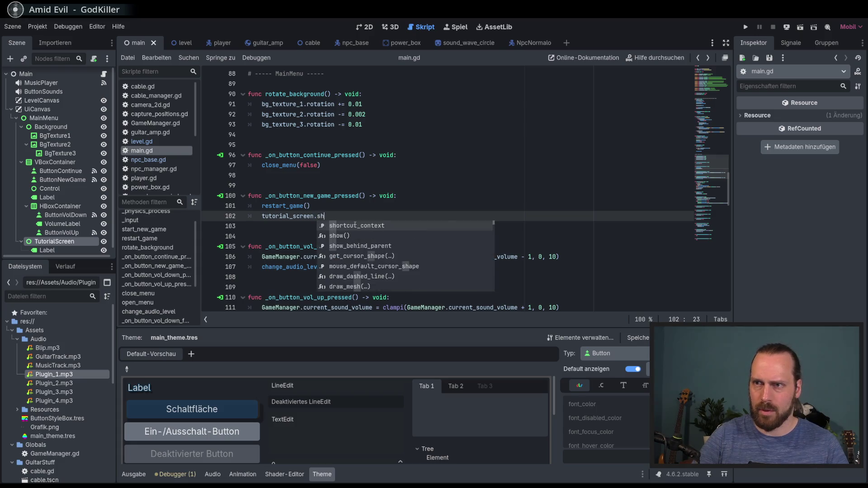
pyautogui.press('Return')
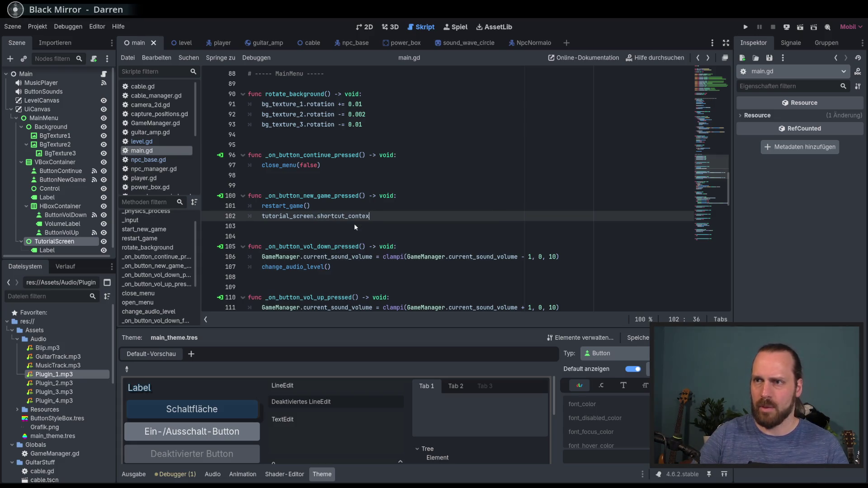
pyautogui.write('w')
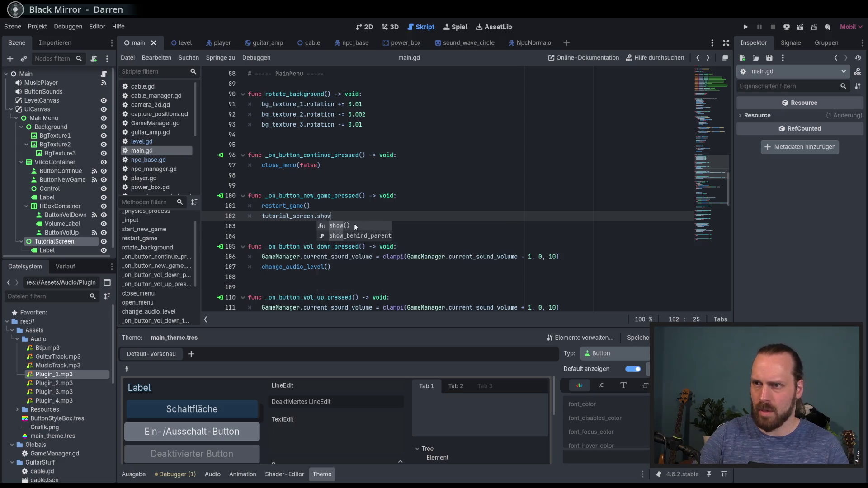
pyautogui.press('Return')
pyautogui.press('Up')
pyautogui.press('Return')
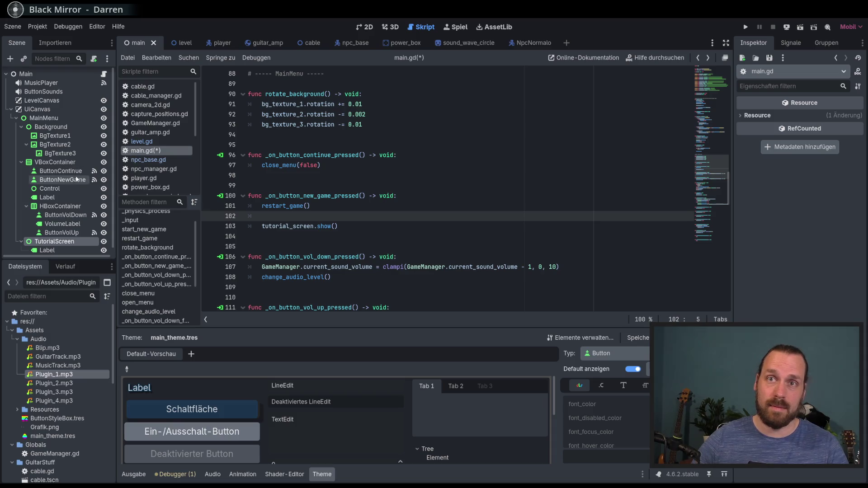
pyautogui.scroll(20, 490, 257)
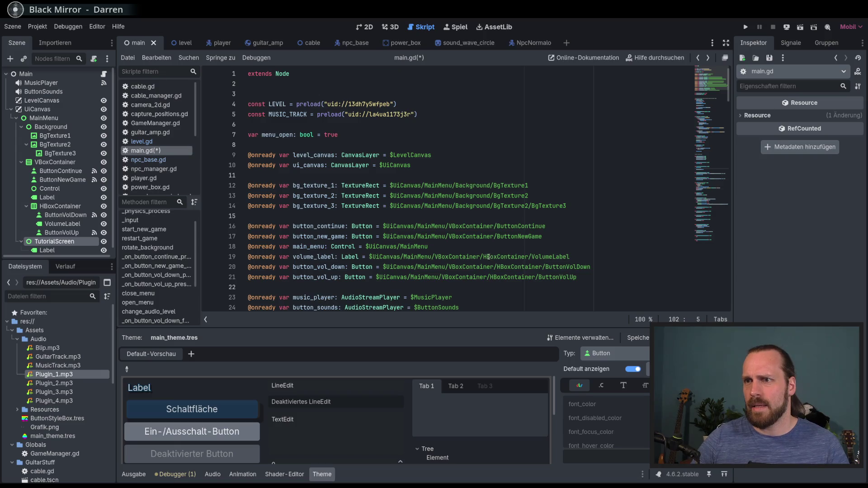
pyautogui.scroll(-3, 470, 255)
pyautogui.click(526, 227)
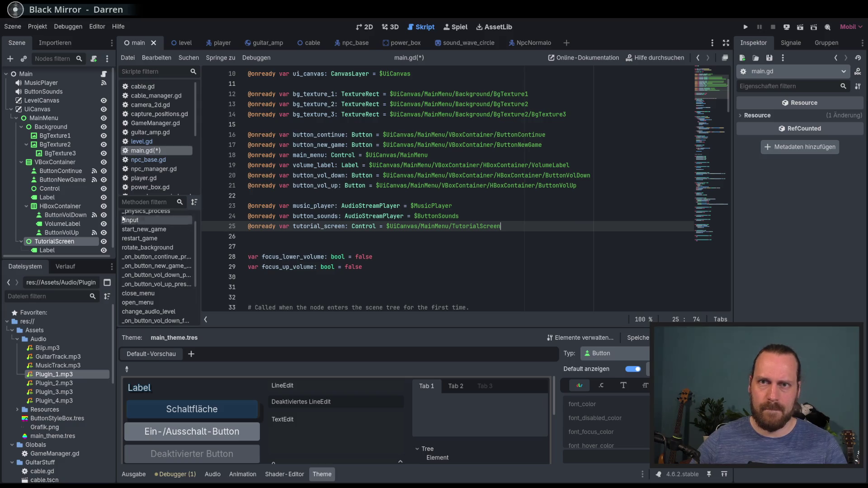
pyautogui.click(52, 163)
pyautogui.moveTo(50, 165); pyautogui.dragTo(271, 236)
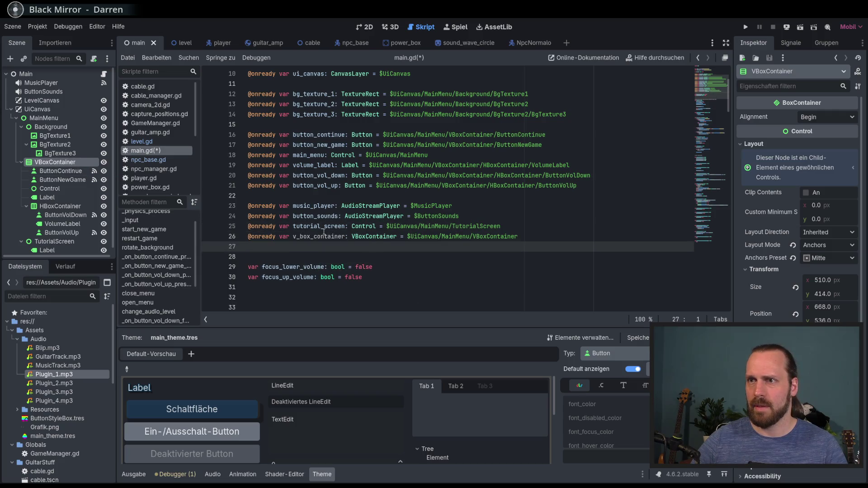
pyautogui.hotkey('ctrl', 'z')
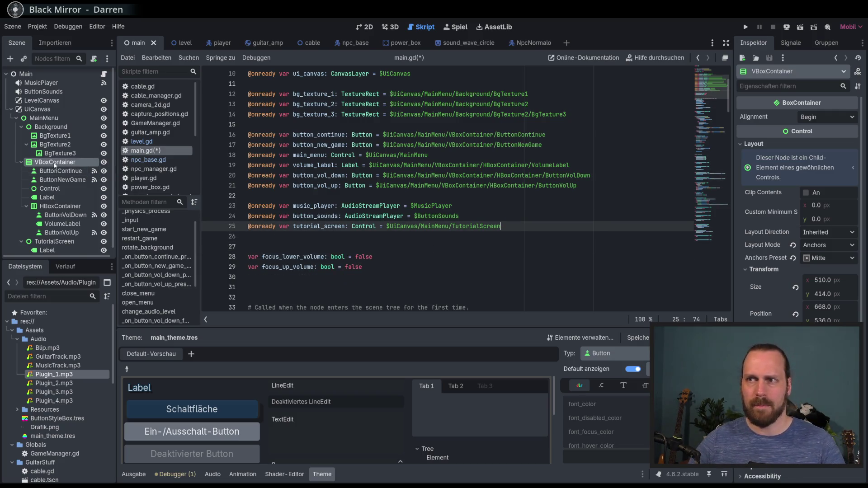
pyautogui.moveTo(54, 165); pyautogui.dragTo(328, 240)
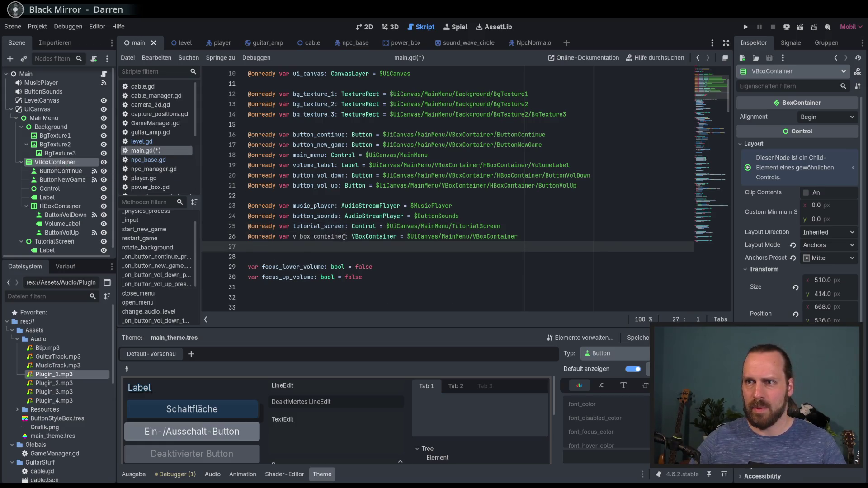
pyautogui.click(344, 237)
pyautogui.doubleClick(344, 237)
pyautogui.write('ma')
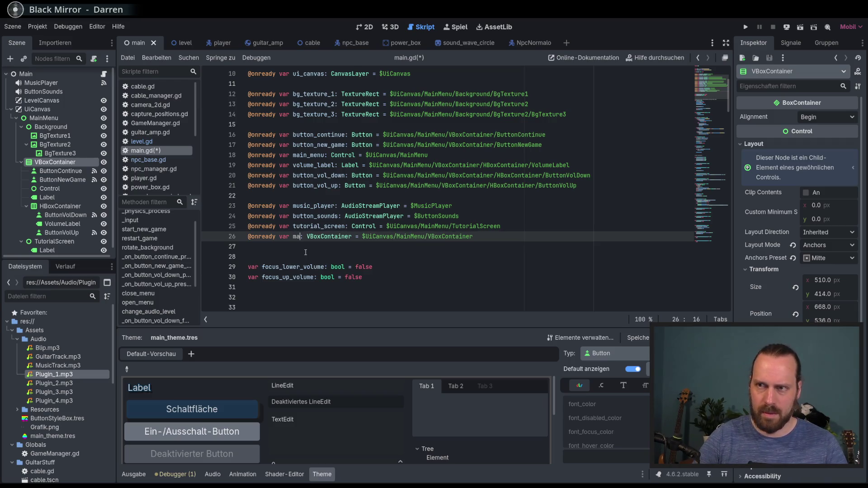
pyautogui.write('nu_')
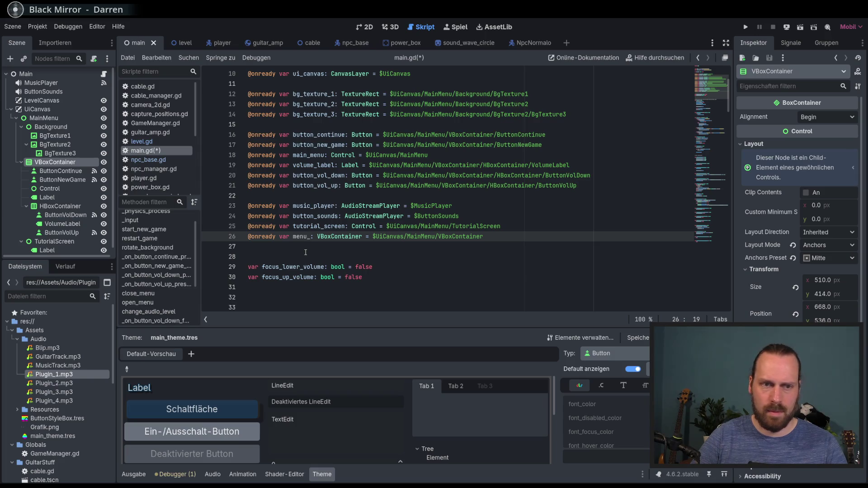
pyautogui.write('box')
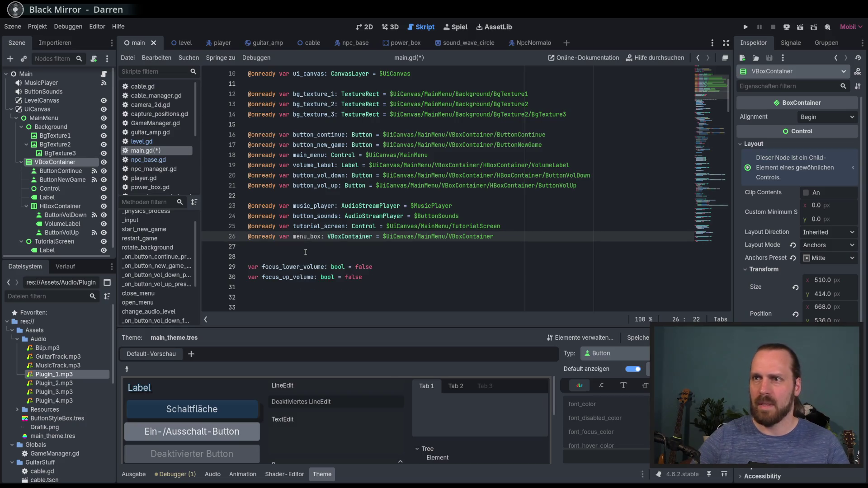
pyautogui.hotkey('ctrl', 's')
pyautogui.scroll(-5, 525, 242)
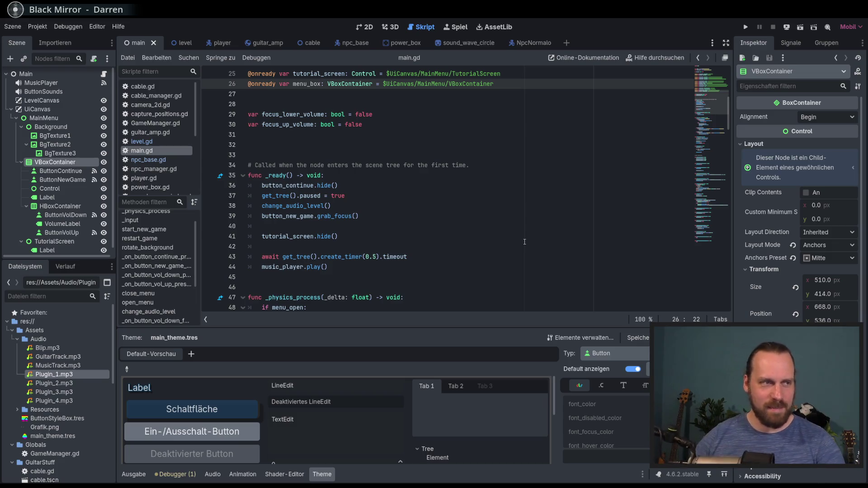
# - Add menu_box.hide() on line 103 of the New Game handler and run the project
pyautogui.scroll(-10, 425, 240)
pyautogui.scroll(-10, 425, 240)
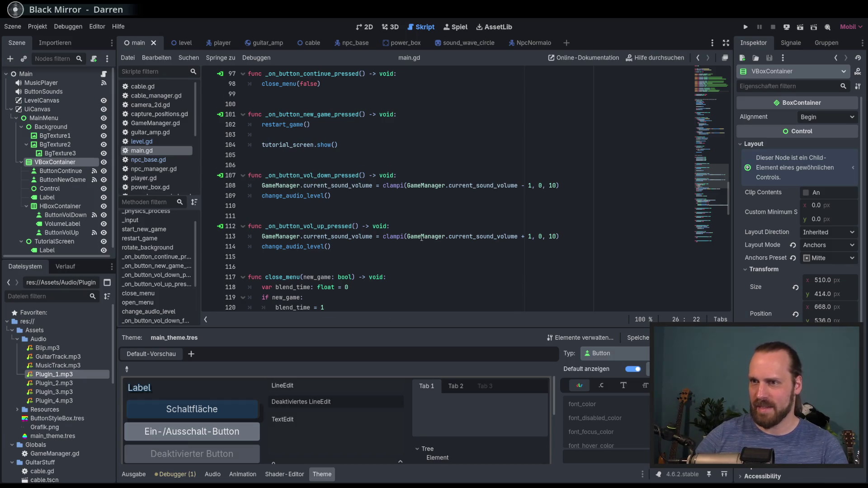
pyautogui.scroll(-4, 421, 239)
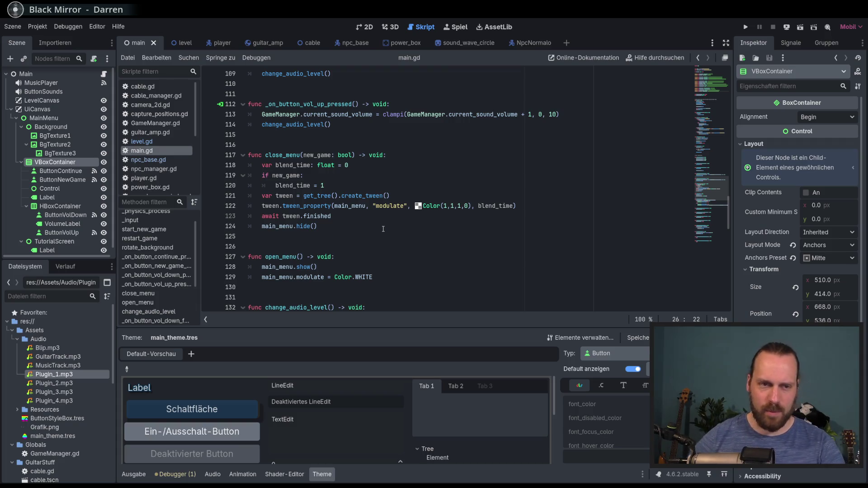
pyautogui.scroll(-3, 423, 227)
pyautogui.scroll(7, 416, 226)
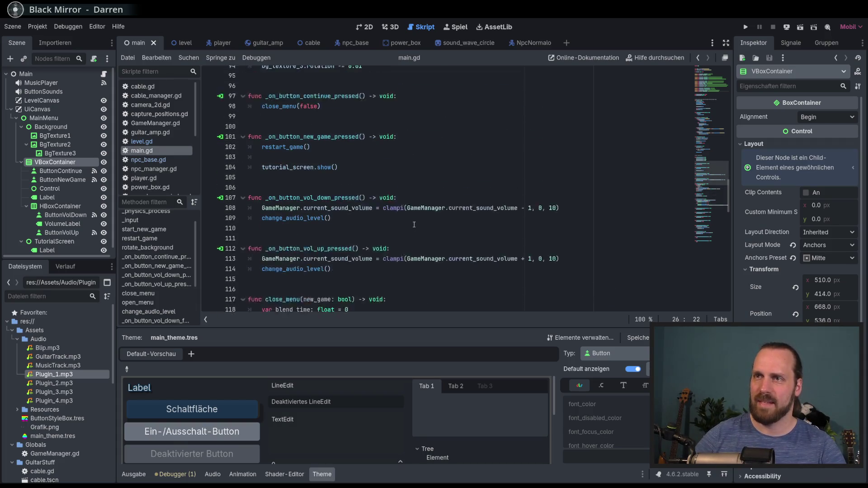
pyautogui.scroll(1, 414, 225)
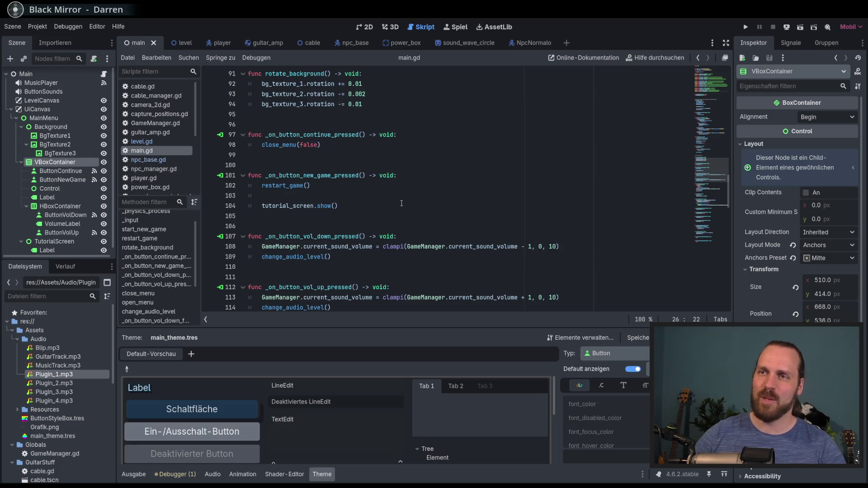
pyautogui.click(401, 203)
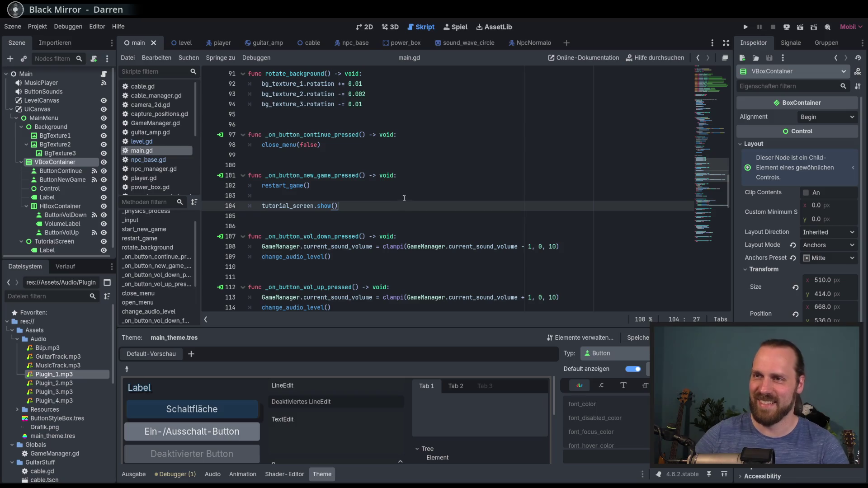
pyautogui.click(405, 198)
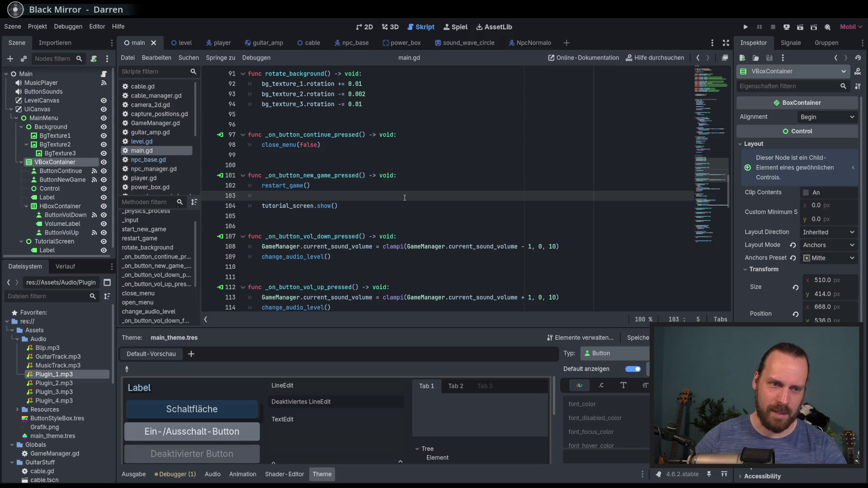
pyautogui.click(351, 186)
pyautogui.click(341, 193)
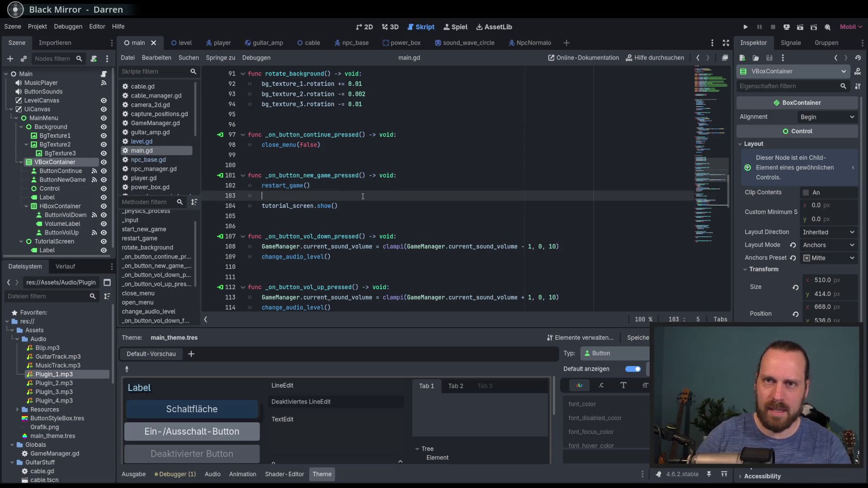
pyautogui.write('enu_box.hide')
pyautogui.press('Return')
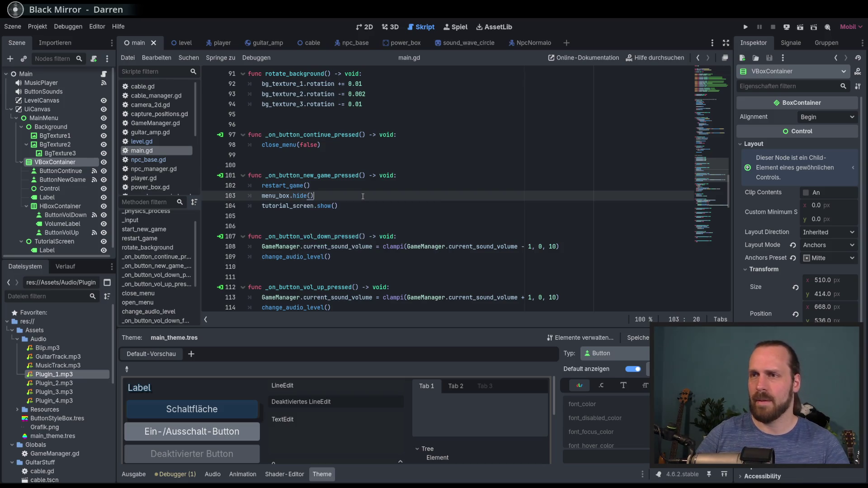
pyautogui.press('F5')
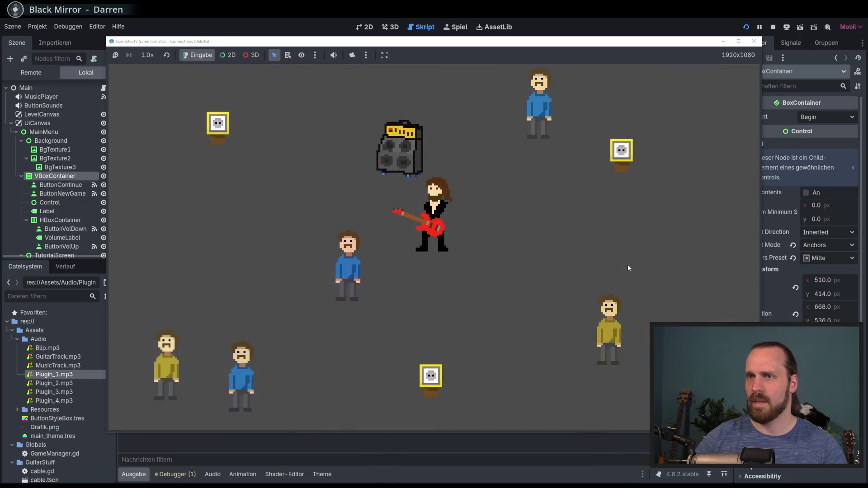
# - Stop the test run, adjust blank lines after the New Game handler, and return to the 2D view
pyautogui.press('F8')
pyautogui.click(478, 205)
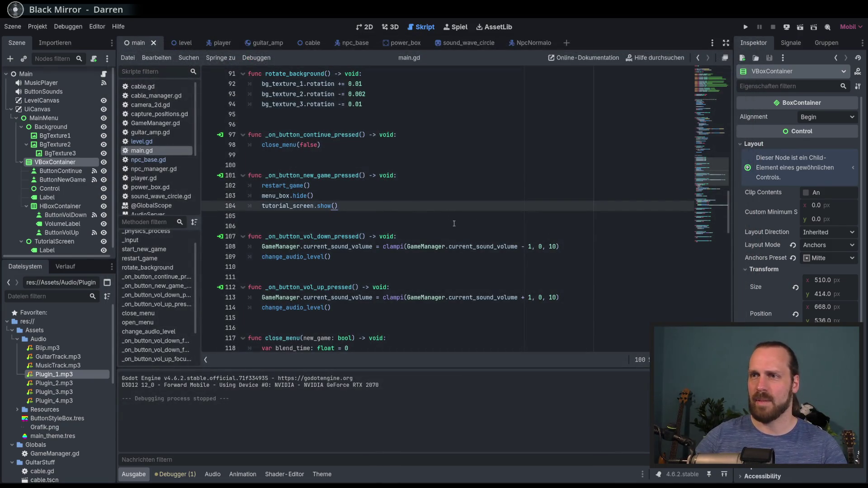
pyautogui.doubleClick(282, 185)
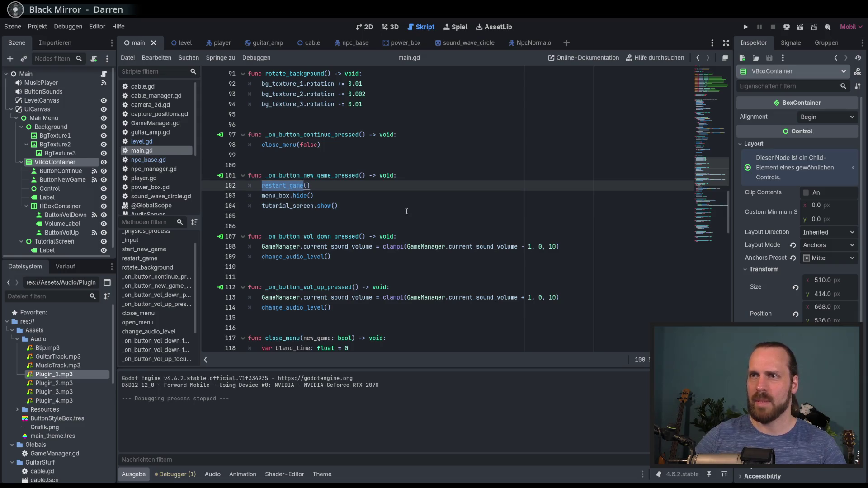
pyautogui.click(381, 219)
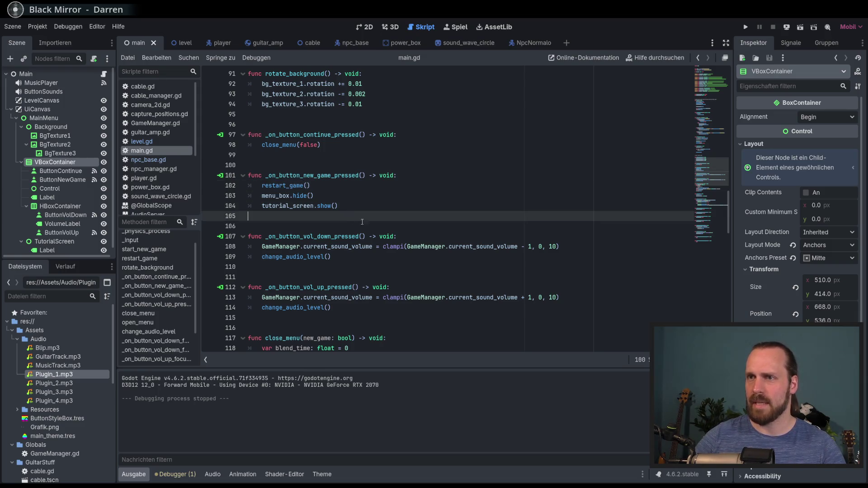
pyautogui.press('Return')
pyautogui.press('Return')
pyautogui.press('Up')
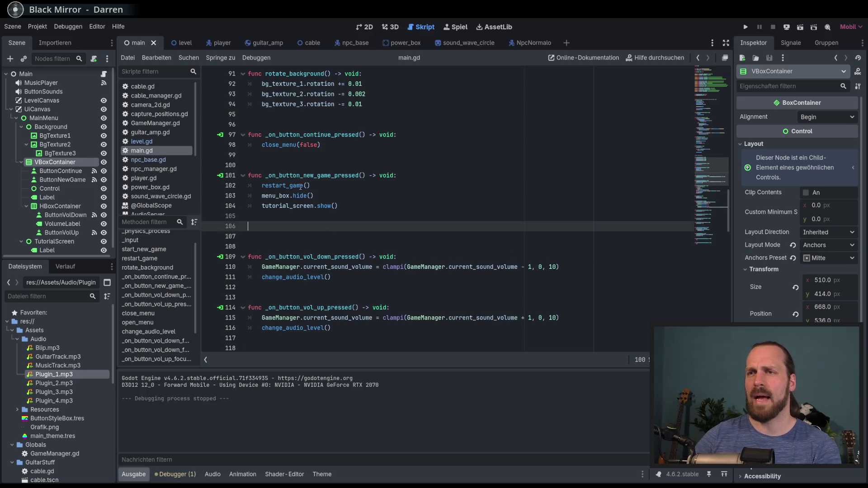
pyautogui.press('Return')
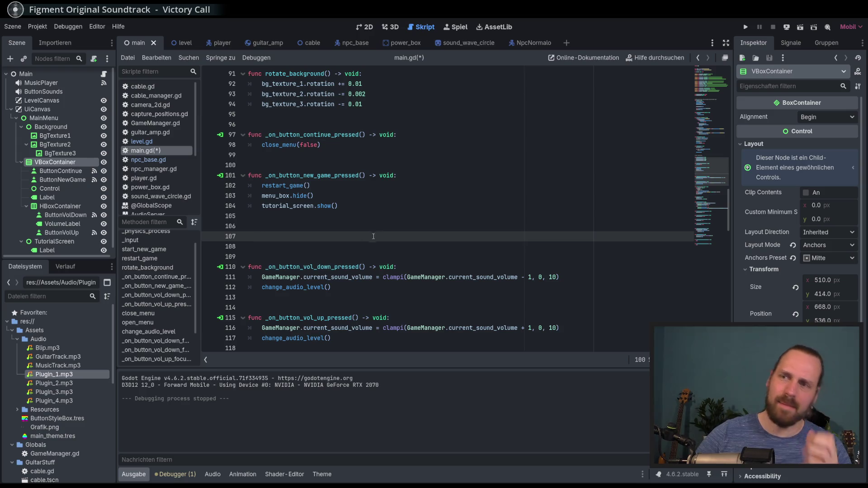
pyautogui.press('BackSpace')
pyautogui.press('BackSpace')
pyautogui.press('BackSpace')
pyautogui.click(320, 185)
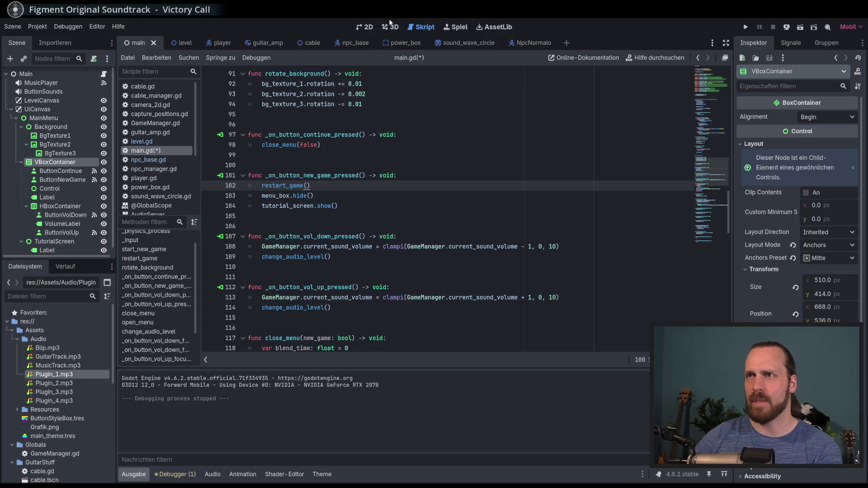
pyautogui.click(366, 27)
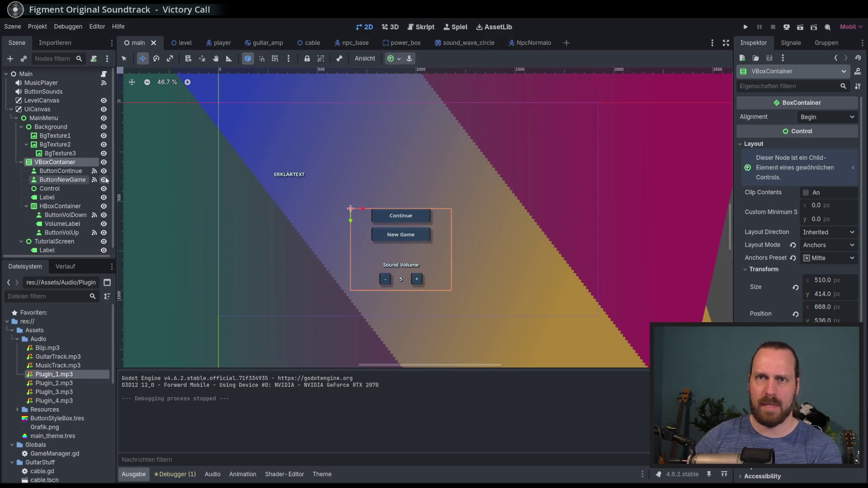
# - Hide the VBoxContainer menu box, then add and delete a stray Button under TutorialScreen
pyautogui.click(104, 162)
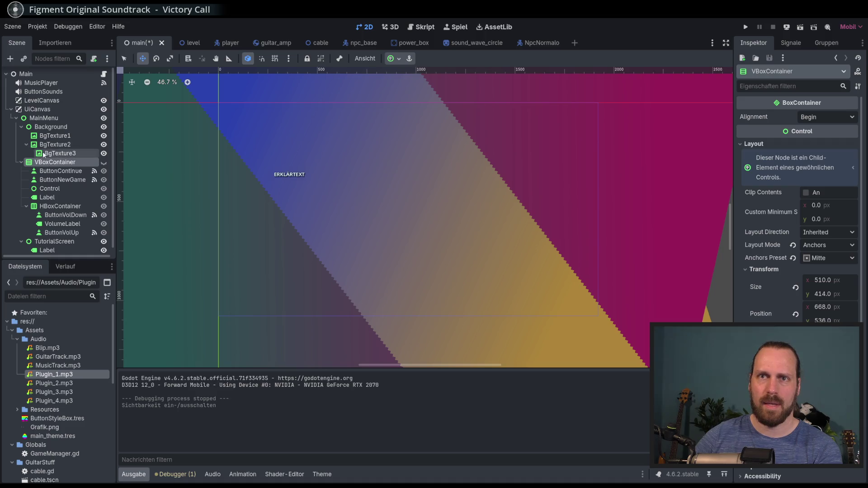
pyautogui.scroll(-1, 59, 208)
pyautogui.click(54, 236)
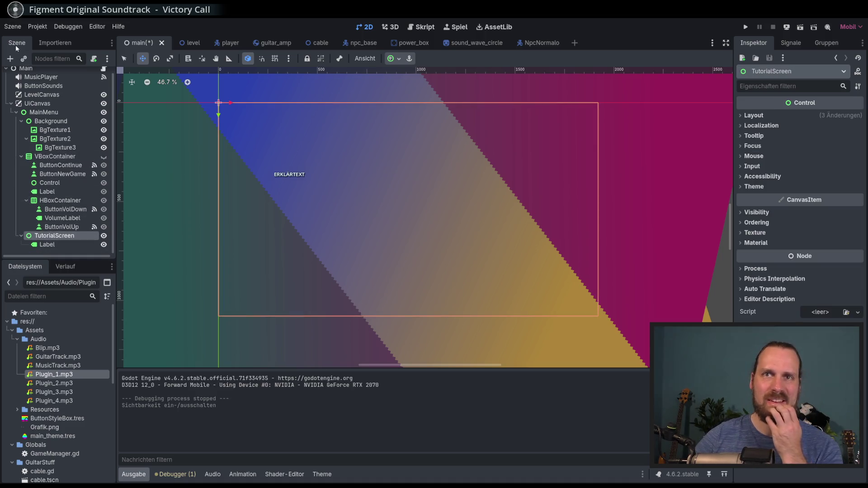
pyautogui.click(10, 58)
pyautogui.write('Butto')
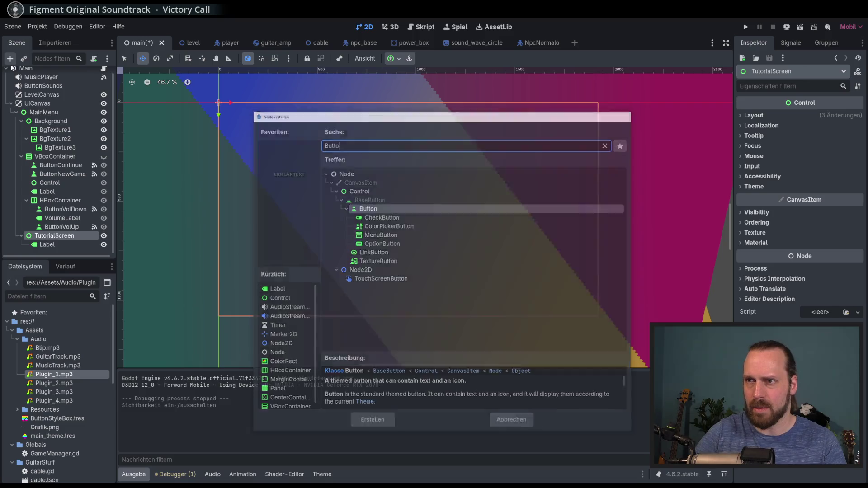
pyautogui.press('Return')
pyautogui.press('Delete')
pyautogui.press('Return')
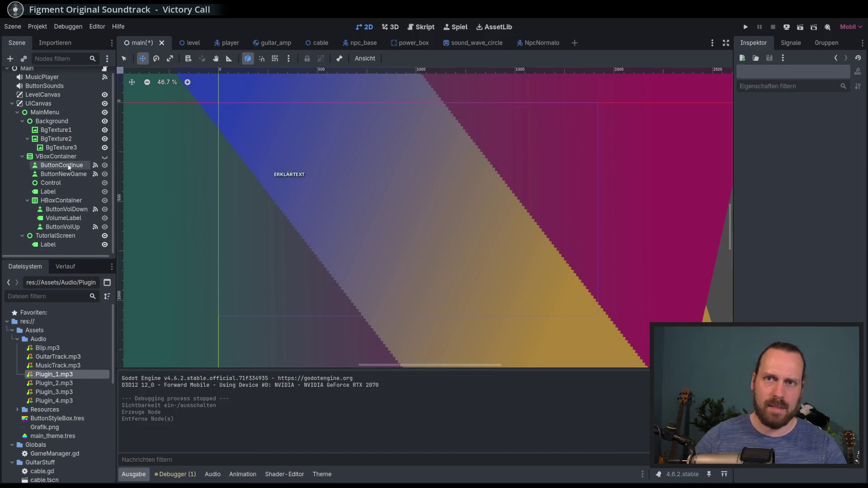
# - Paste a copy of ButtonContinue into TutorialScreen and drag it into place on the canvas
pyautogui.click(69, 166)
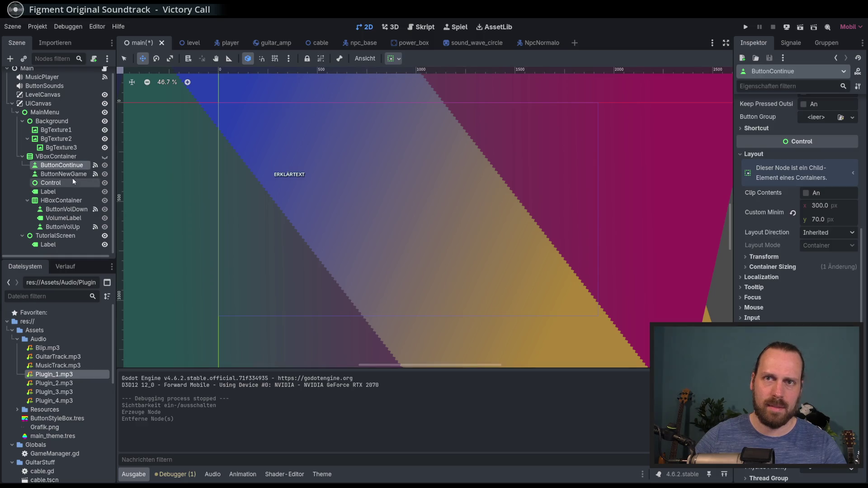
pyautogui.click(48, 245)
pyautogui.hotkey('ctrl', 'shift', 'v')
pyautogui.moveTo(255, 174)
pyautogui.mouseDown()
pyautogui.moveTo(460, 324)
pyautogui.moveTo(417, 327)
pyautogui.mouseUp()
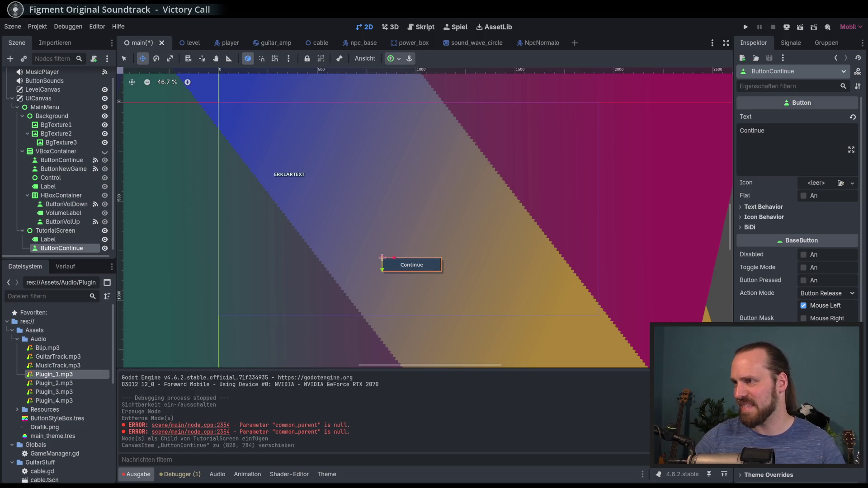
pyautogui.scroll(-3, 800, 204)
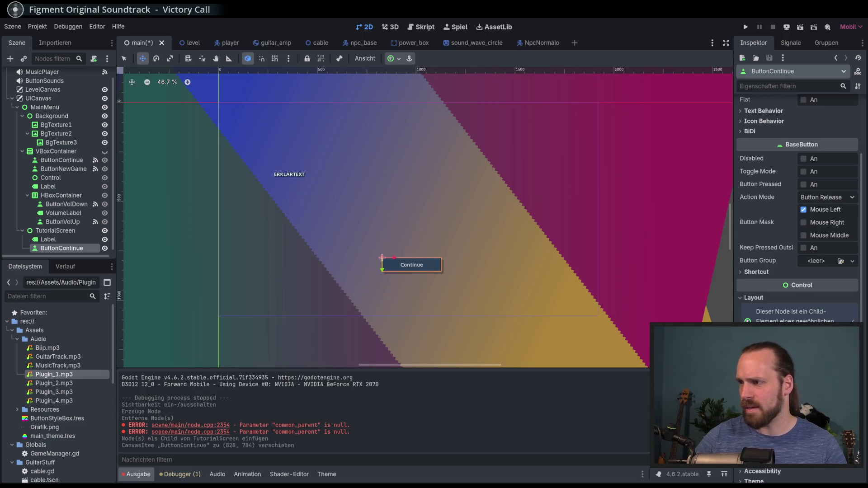
# - Anchor the tutorial Continue button to Center, drag it lower to (810, 797), and save
pyautogui.click(398, 58)
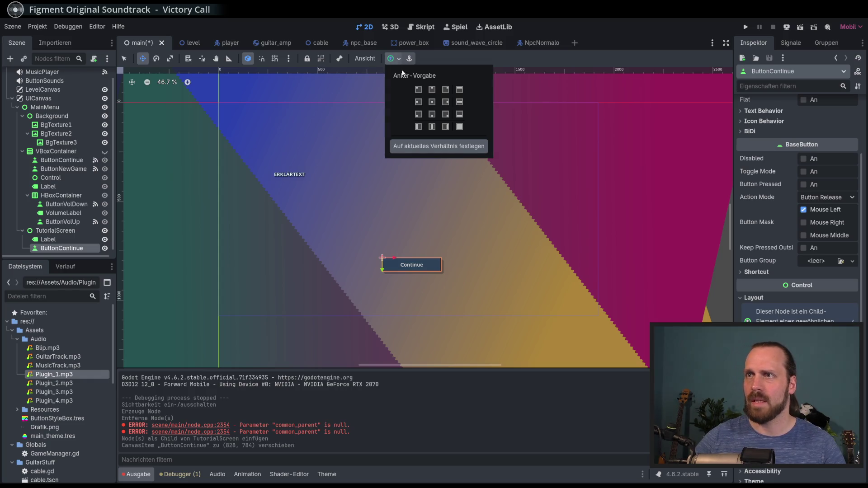
pyautogui.click(432, 103)
pyautogui.click(432, 113)
pyautogui.click(432, 102)
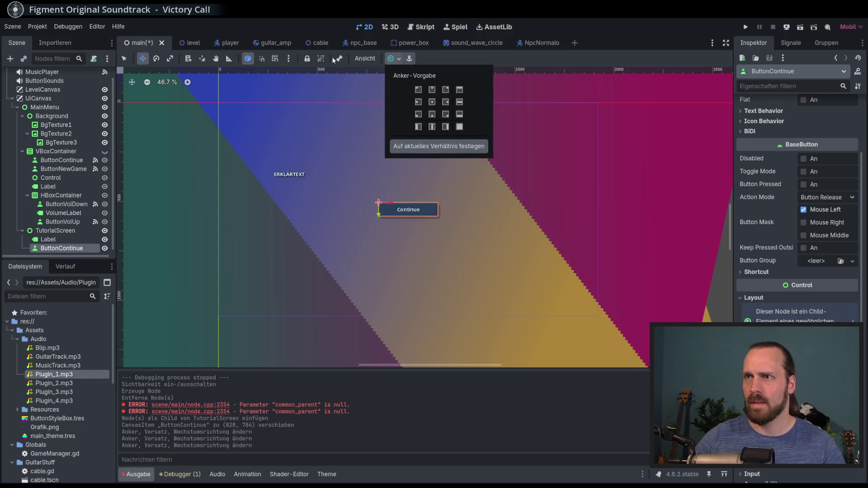
pyautogui.click(317, 149)
pyautogui.moveTo(379, 213)
pyautogui.mouseDown()
pyautogui.moveTo(379, 282)
pyautogui.moveTo(379, 273)
pyautogui.mouseUp()
pyautogui.hotkey('ctrl', 's')
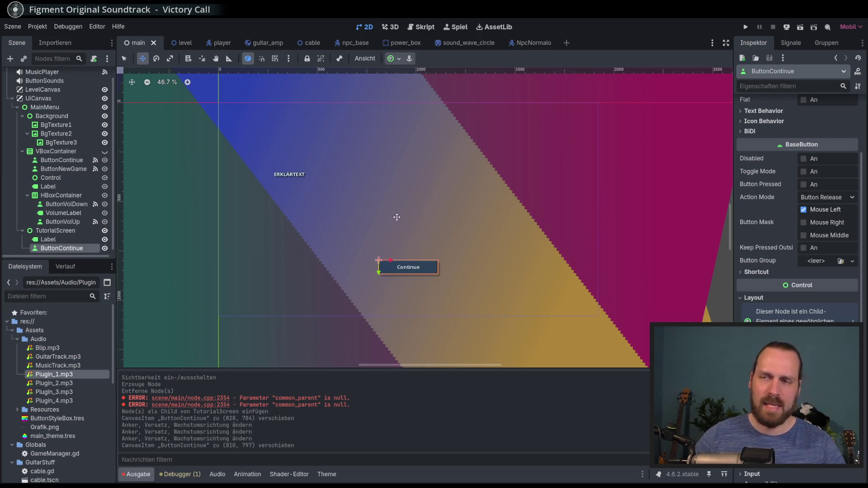
pyautogui.moveTo(301, 208); pyautogui.dragTo(316, 217)
pyautogui.scroll(-1, 56, 186)
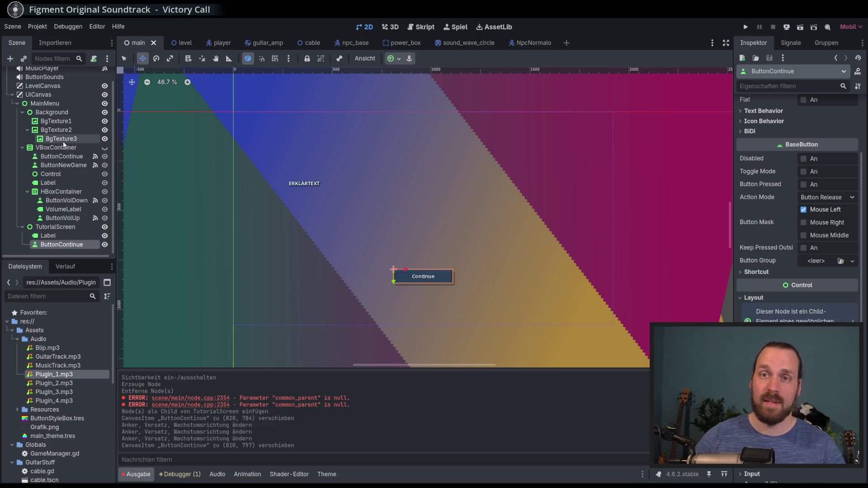
# - Rename the copied ButtonContinue node to 'TutorialContinue'
pyautogui.doubleClick(67, 247)
pyautogui.moveTo(85, 246); pyautogui.dragTo(40, 252)
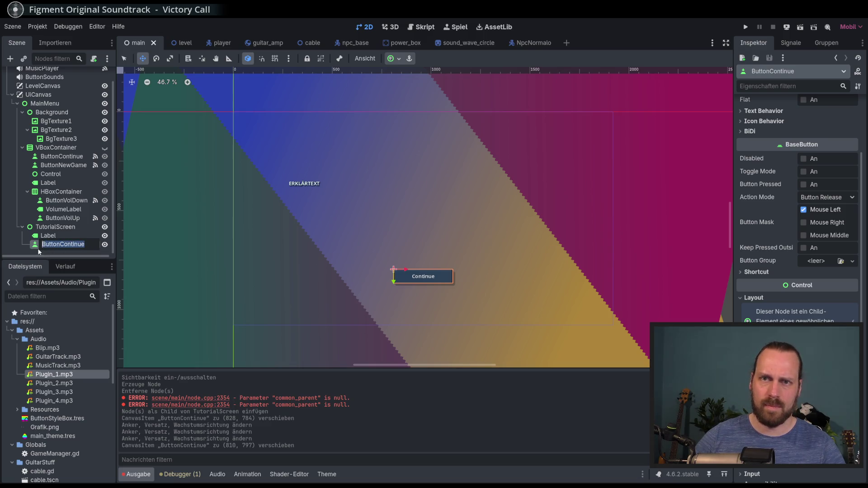
pyautogui.write('Tutorial')
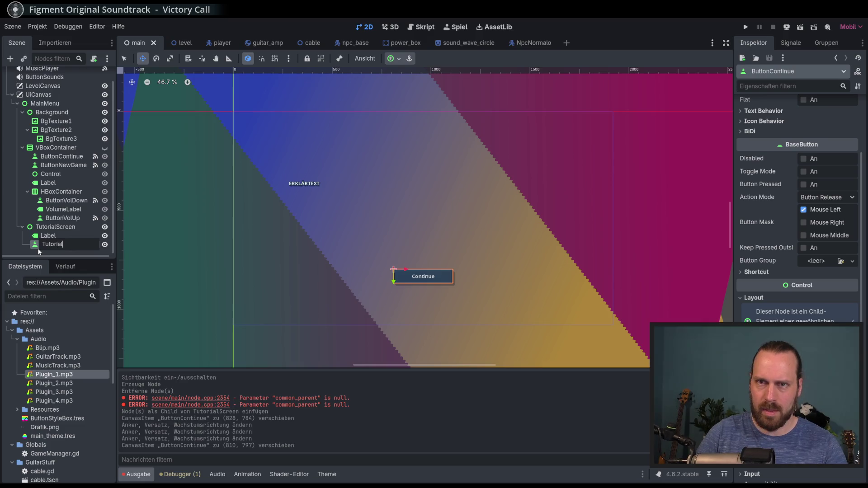
pyautogui.write('Continue')
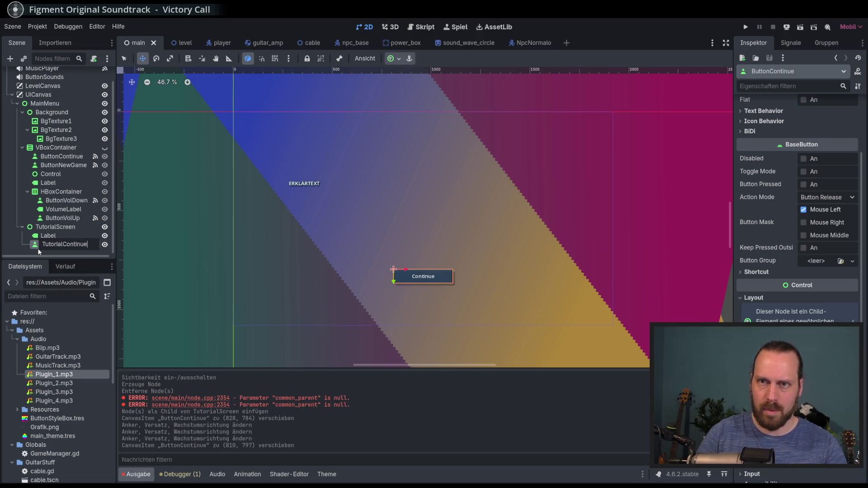
pyautogui.press('Return')
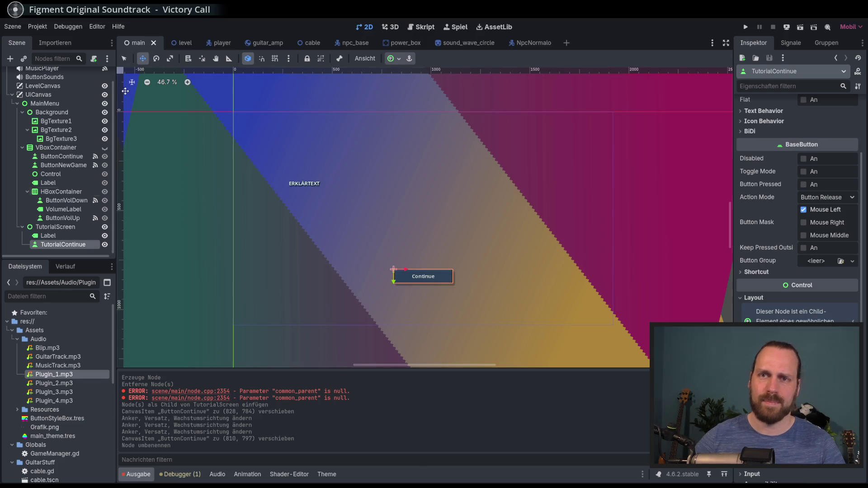
# - Connect TutorialContinue's pressed signal to a new _on_tutorial_continue_pressed handler in main.gd
pyautogui.click(791, 42)
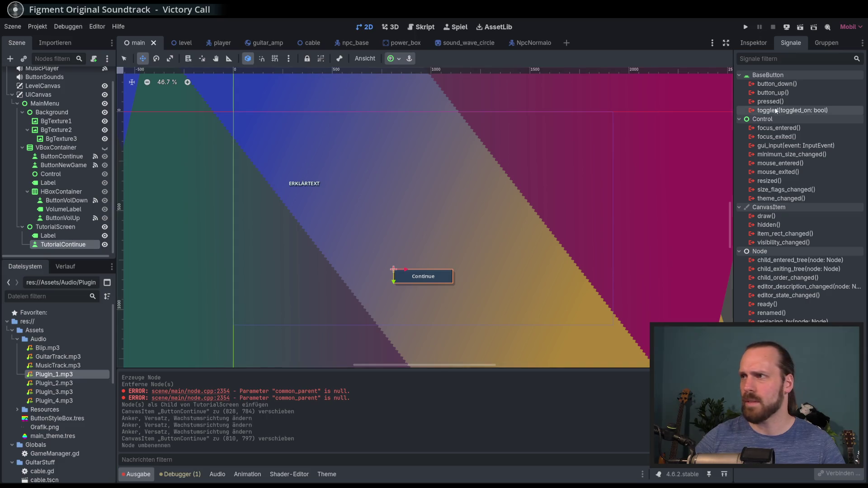
pyautogui.doubleClick(771, 101)
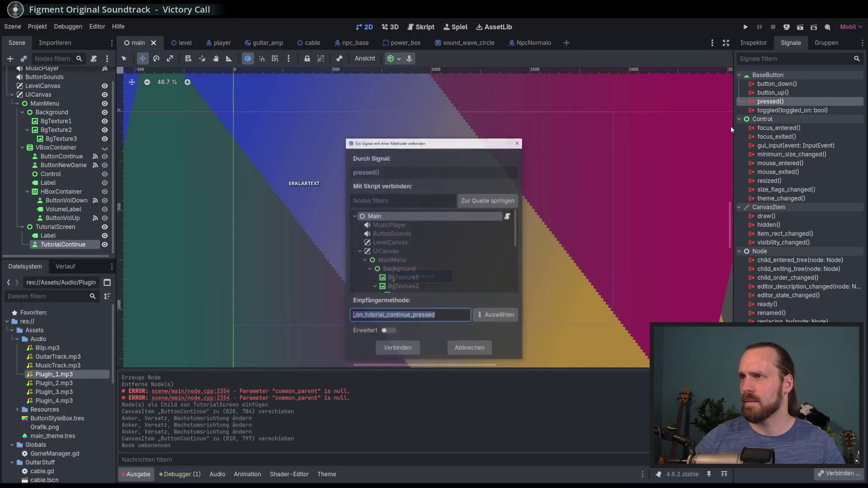
pyautogui.click(392, 351)
pyautogui.scroll(-7, 376, 286)
pyautogui.scroll(5, 385, 286)
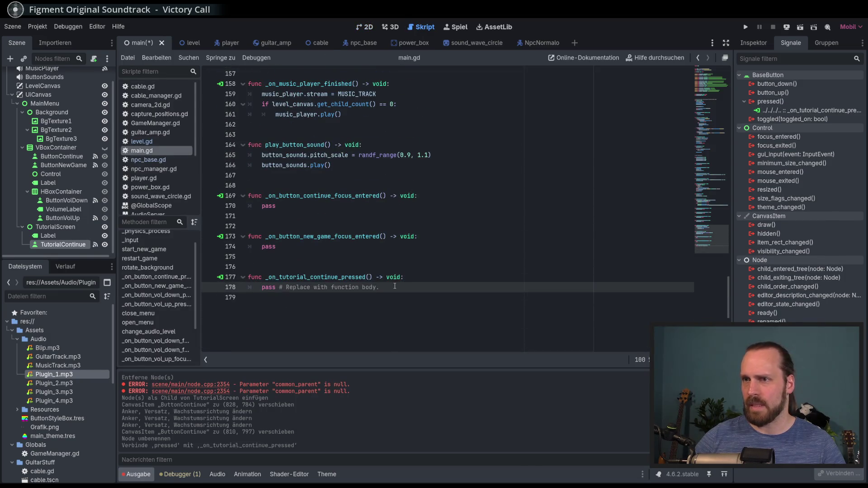
# - Locate the start_new_game and restart_game code in main.gd
pyautogui.scroll(4, 394, 286)
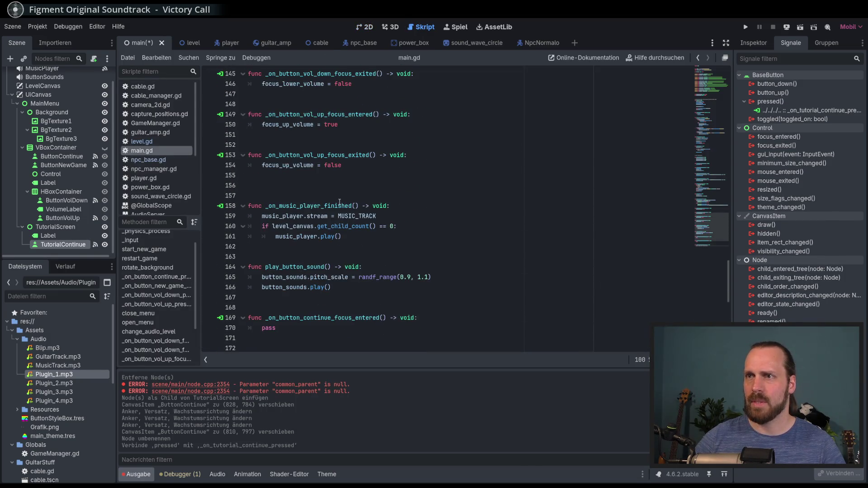
pyautogui.scroll(12, 325, 194)
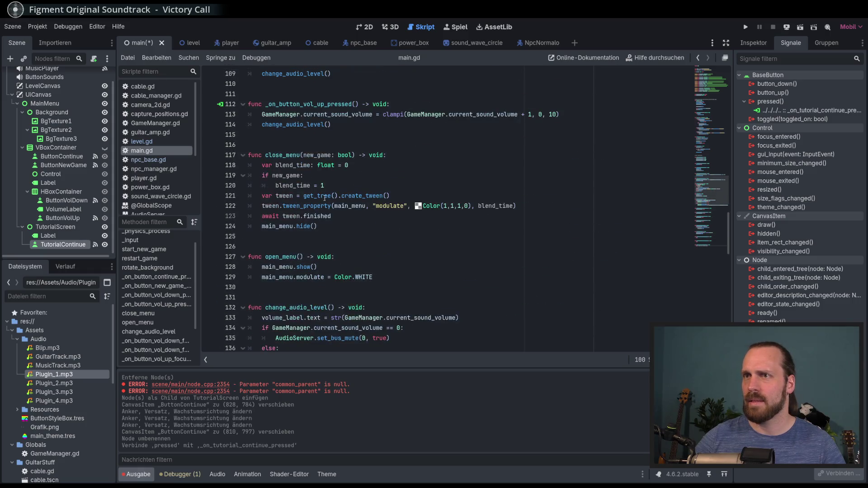
pyautogui.scroll(-16, 325, 197)
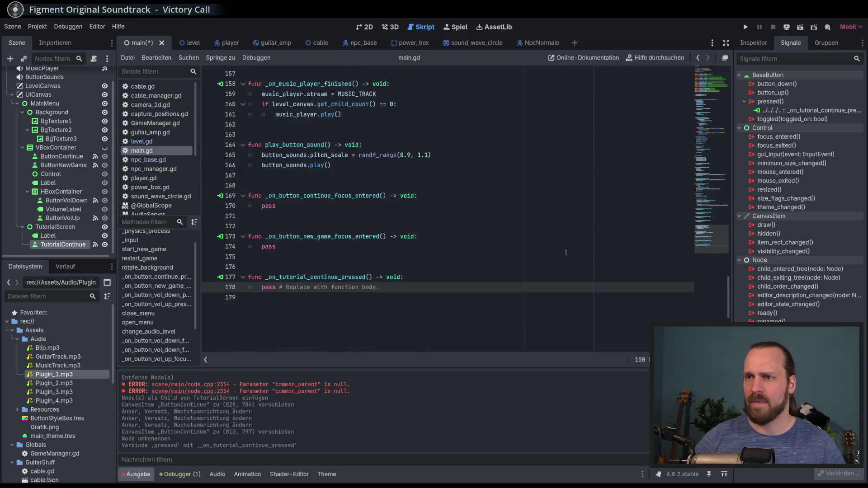
pyautogui.click(713, 138)
pyautogui.scroll(-7, 354, 230)
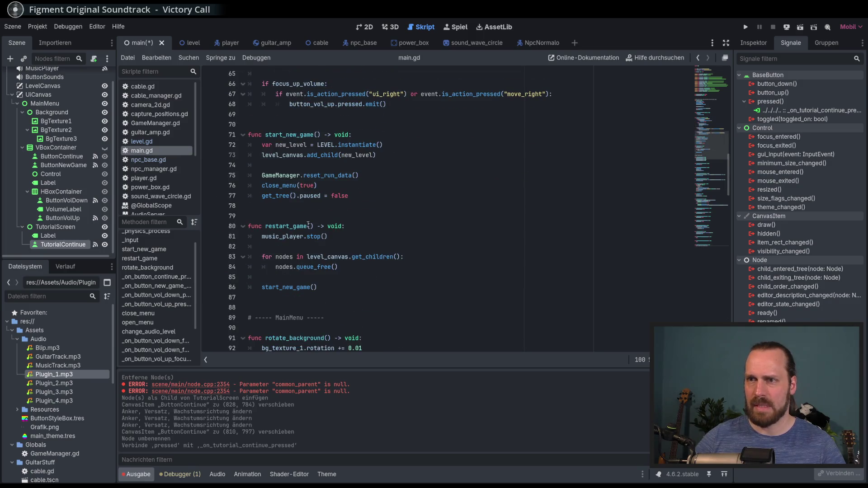
pyautogui.scroll(-1, 330, 256)
pyautogui.click(329, 255)
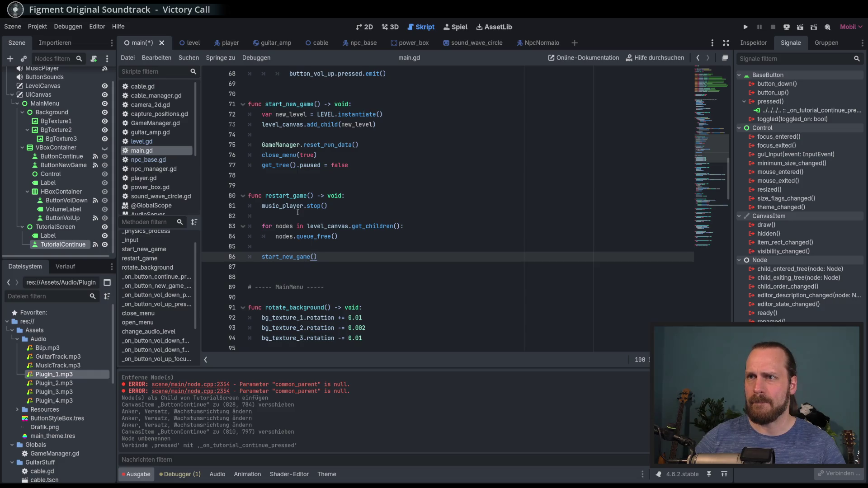
pyautogui.scroll(1, 298, 213)
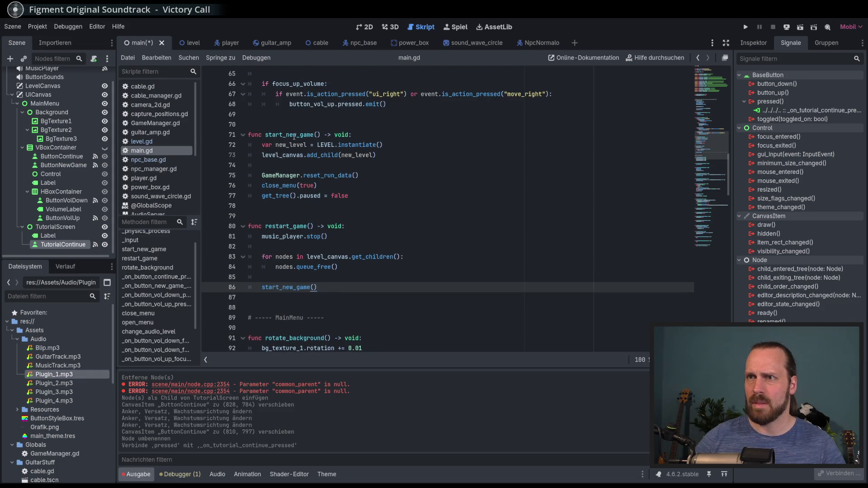
pyautogui.doubleClick(294, 135)
pyautogui.scroll(-5, 341, 246)
pyautogui.scroll(9, 340, 261)
pyautogui.scroll(10, 340, 261)
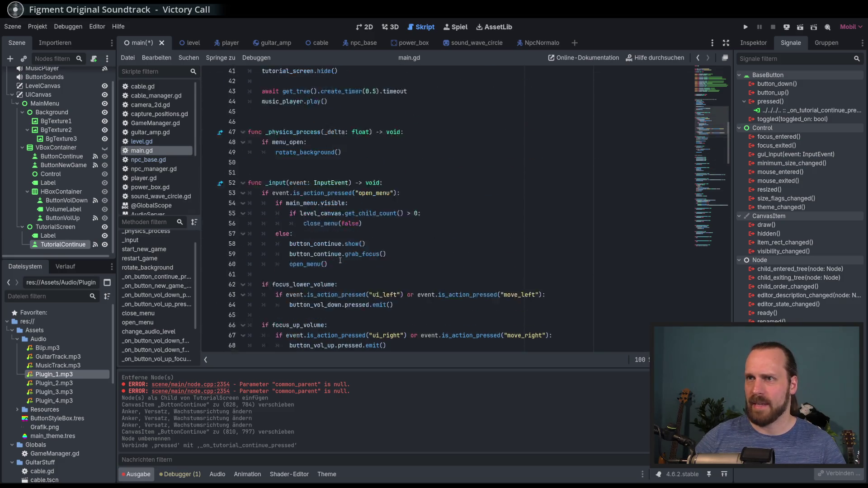
pyautogui.scroll(-12, 340, 261)
pyautogui.scroll(-10, 340, 261)
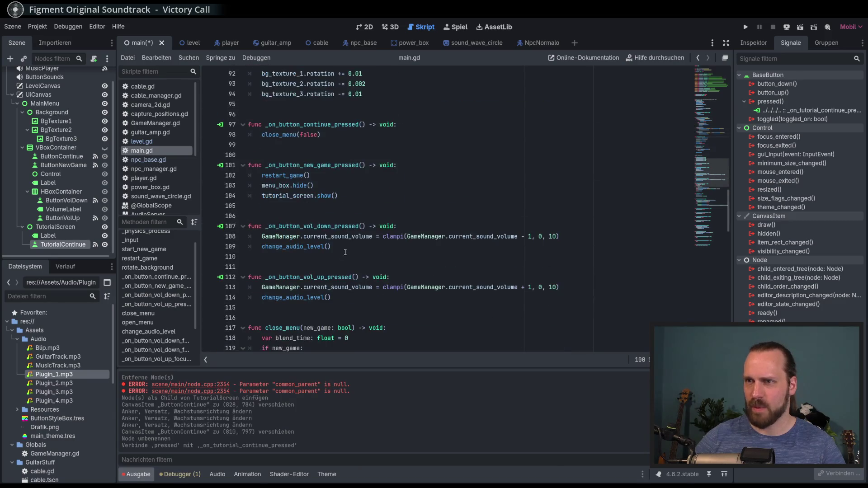
# - Take the restart_game() call out of the New Game handler on line 102
pyautogui.click(363, 246)
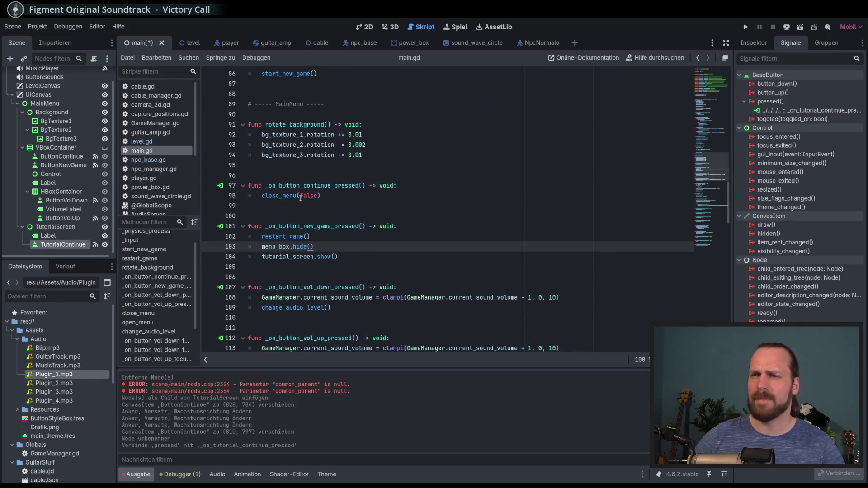
pyautogui.doubleClick(287, 257)
pyautogui.click(335, 257)
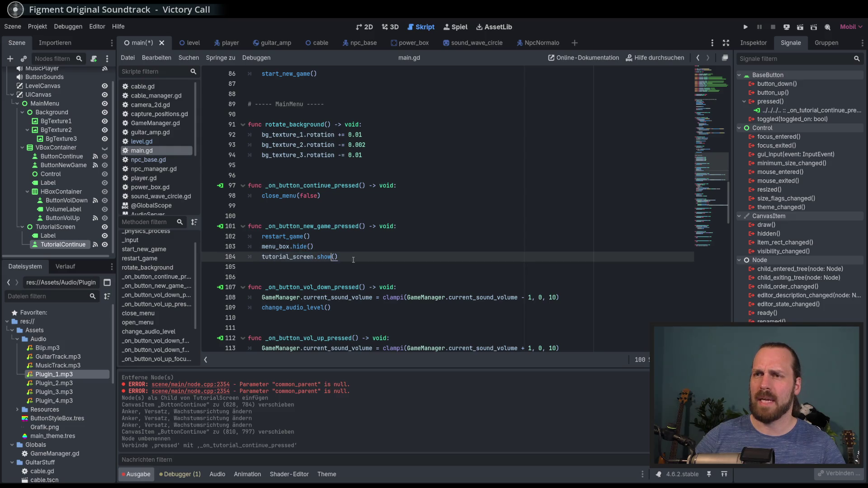
pyautogui.doubleClick(312, 226)
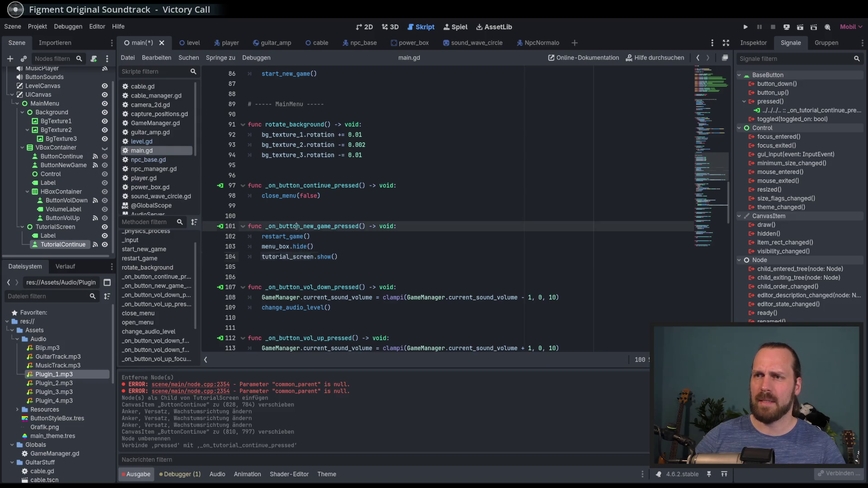
pyautogui.click(312, 256)
pyautogui.moveTo(310, 237); pyautogui.dragTo(249, 237)
pyautogui.hotkey('ctrl', 'c')
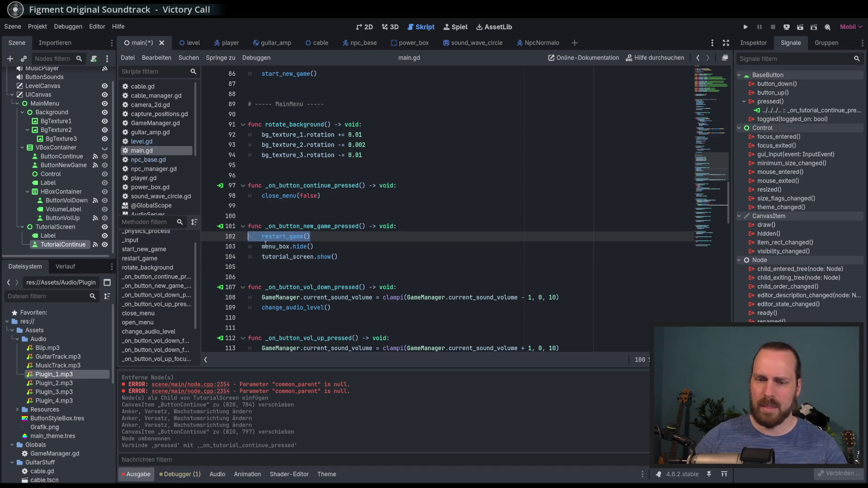
pyautogui.press('BackSpace')
pyautogui.press('BackSpace')
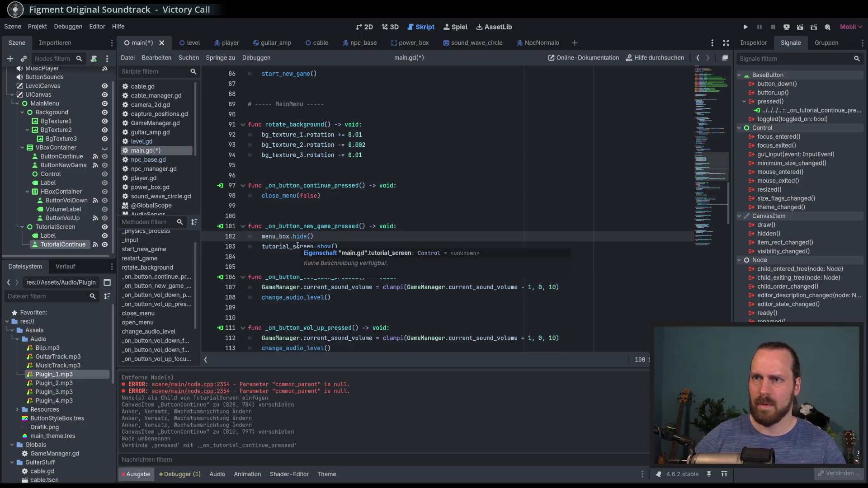
# - Put restart_game() in place of pass in _on_tutorial_continue_pressed, then save and run
pyautogui.scroll(-15, 380, 252)
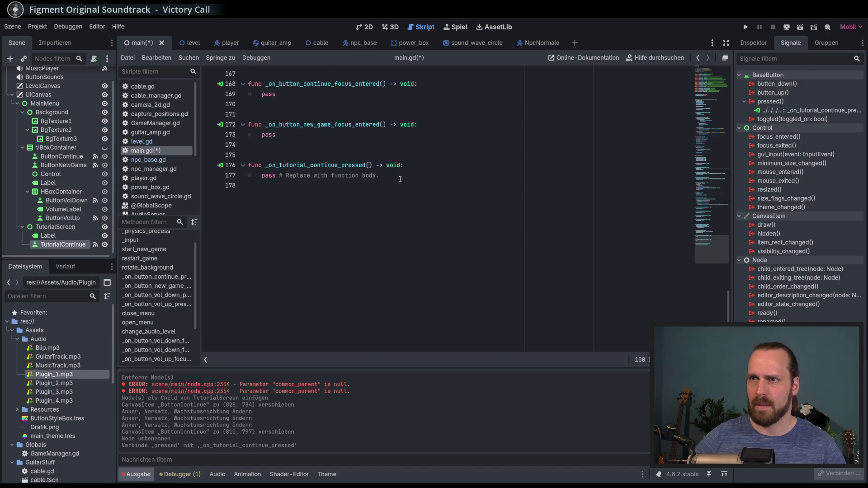
pyautogui.moveTo(400, 179); pyautogui.dragTo(261, 176)
pyautogui.hotkey('ctrl', 'v')
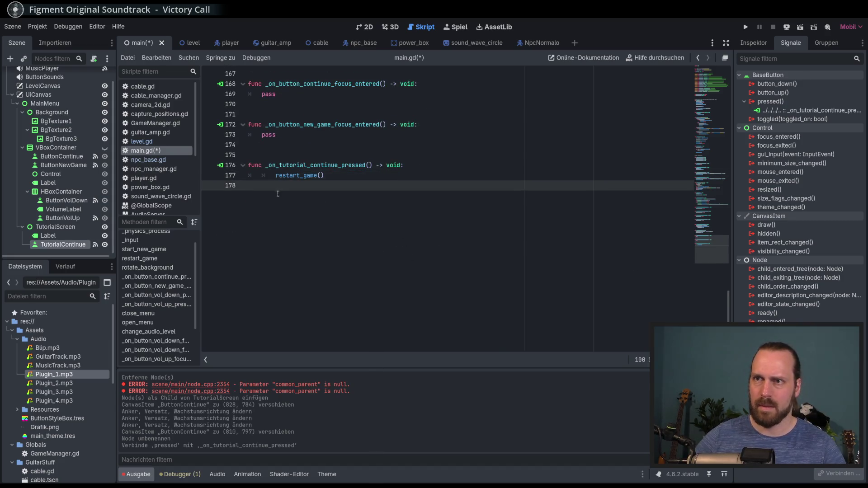
pyautogui.press('F5')
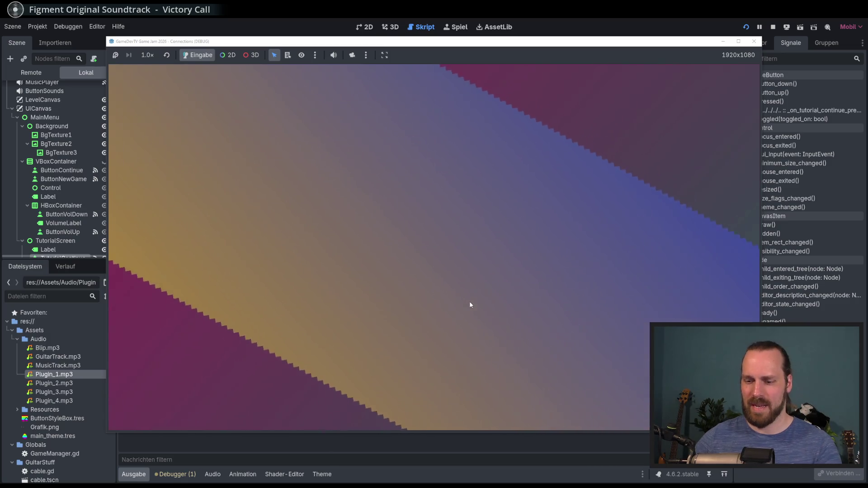
# - Rerun the game, continue from the tutorial screen into gameplay, then stop the run
pyautogui.press('F8')
pyautogui.press('F5')
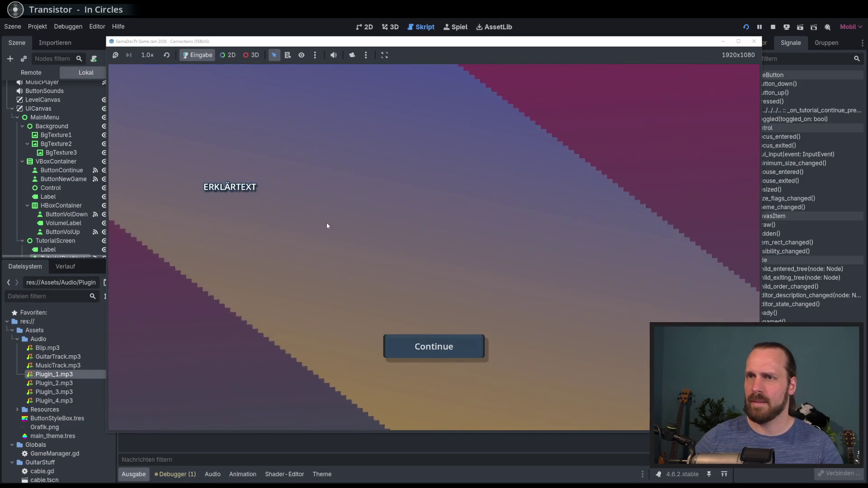
pyautogui.click(445, 348)
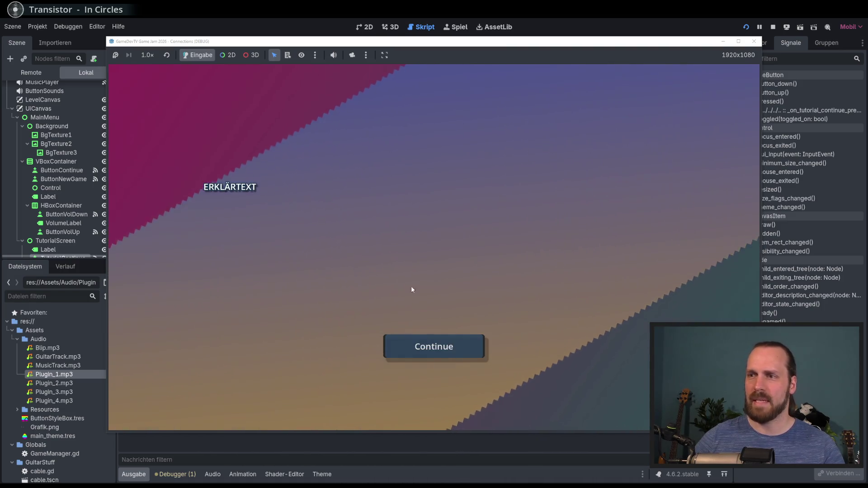
pyautogui.click(432, 346)
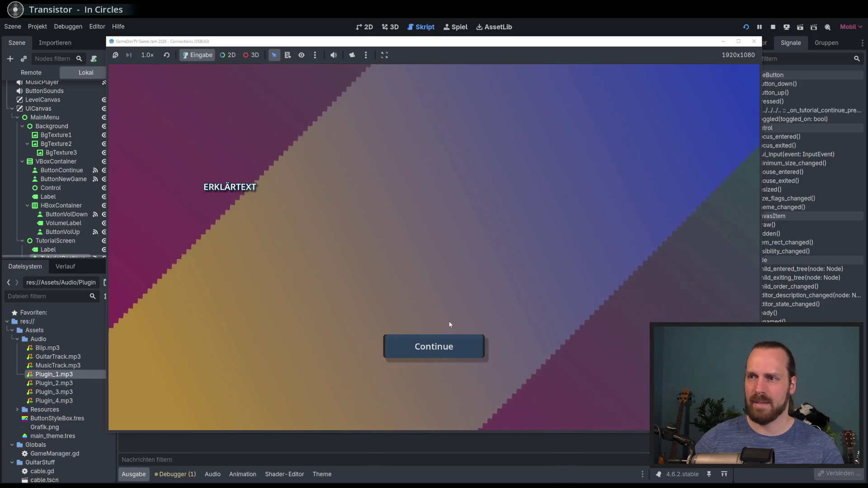
pyautogui.press('F8')
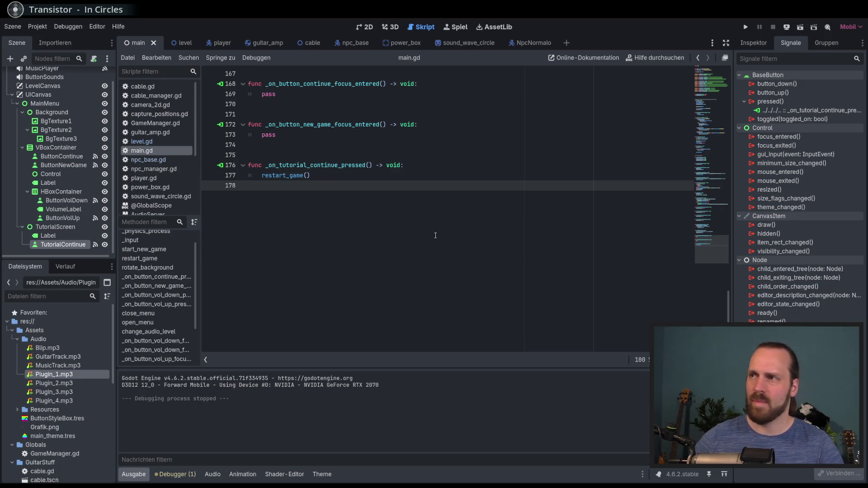
# - Trace from restart_game through start_new_game to the close_menu definition
pyautogui.click(702, 151)
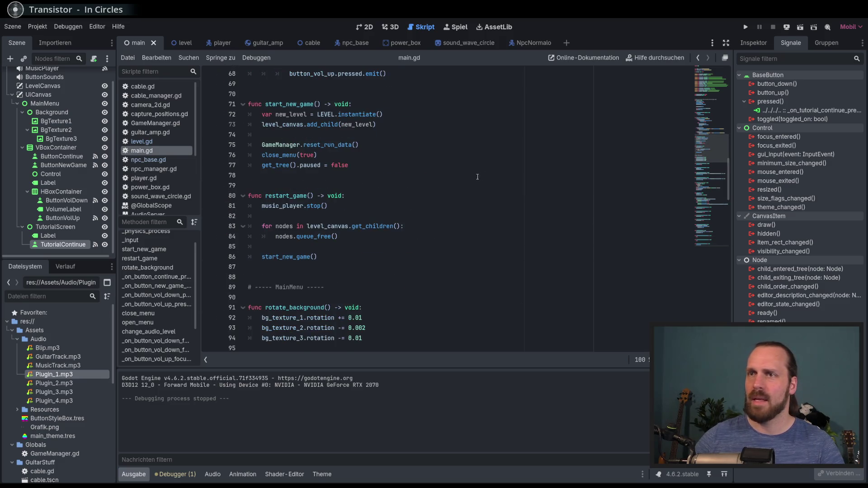
pyautogui.scroll(5, 475, 177)
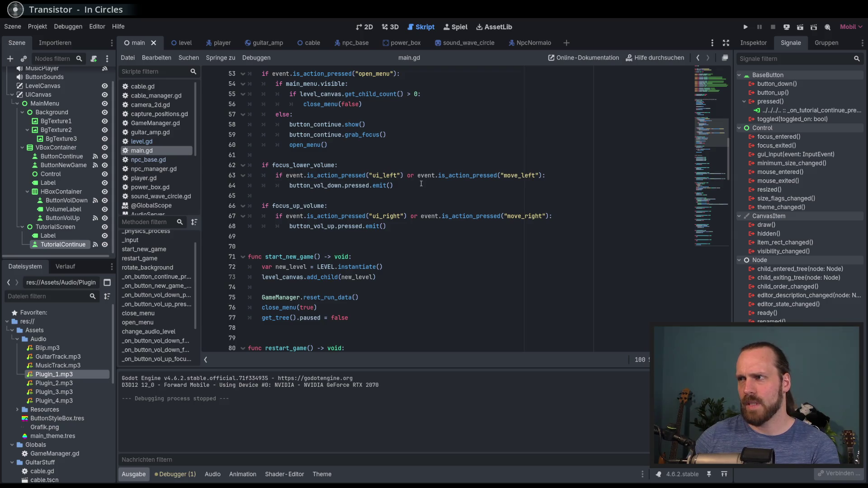
pyautogui.click(707, 245)
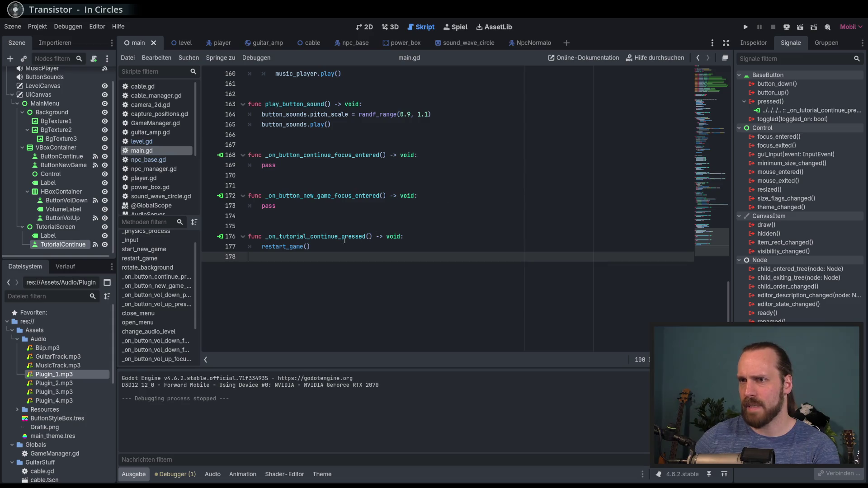
pyautogui.keyDown('ctrl'); pyautogui.click(284, 247); pyautogui.keyUp('ctrl')
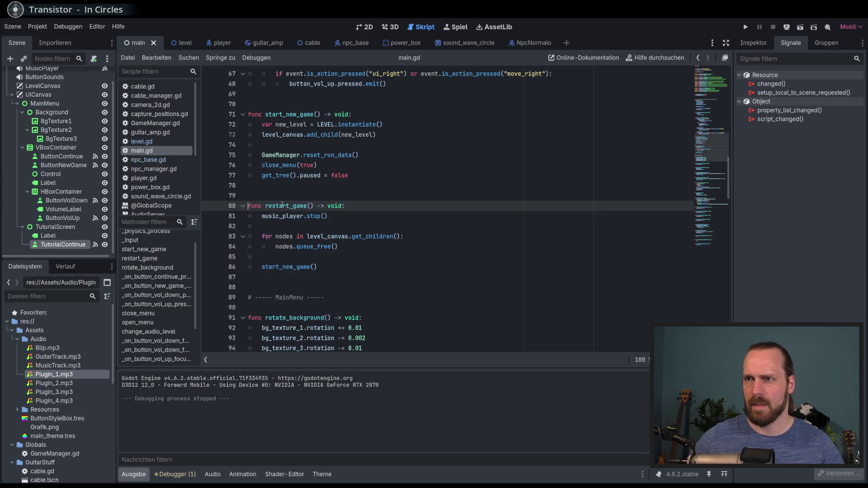
pyautogui.keyDown('ctrl'); pyautogui.click(291, 267); pyautogui.keyUp('ctrl')
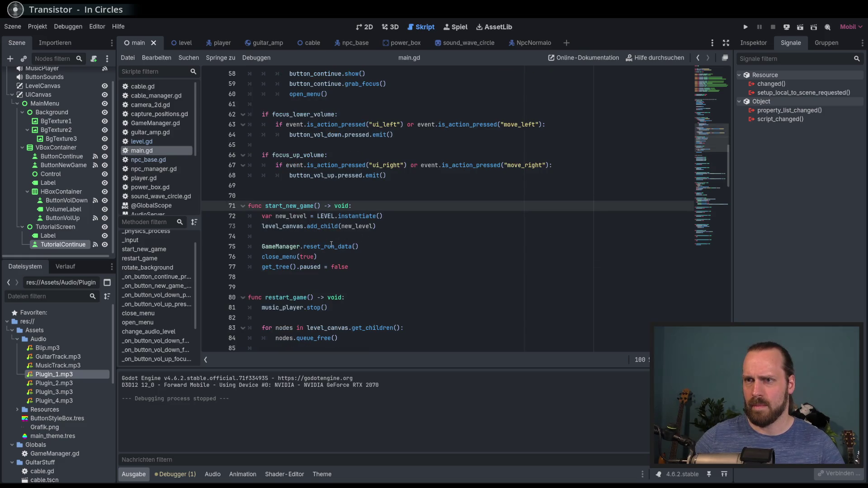
pyautogui.keyDown('ctrl'); pyautogui.click(278, 257); pyautogui.keyUp('ctrl')
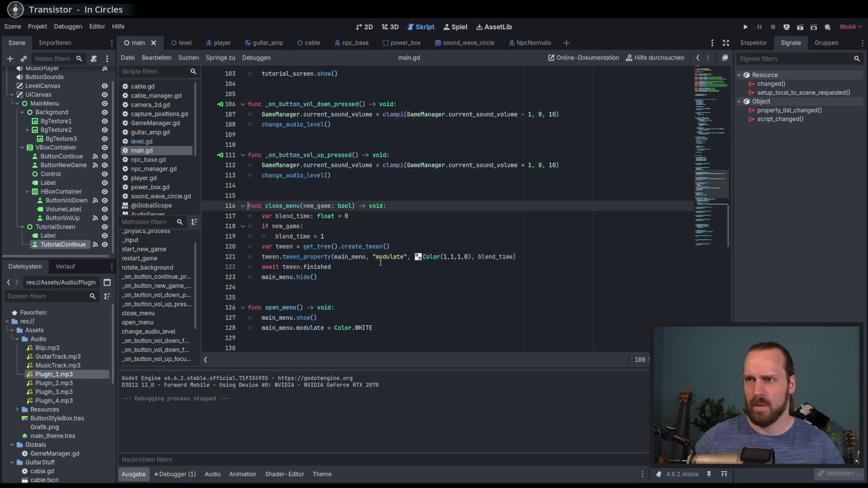
pyautogui.scroll(-1, 389, 249)
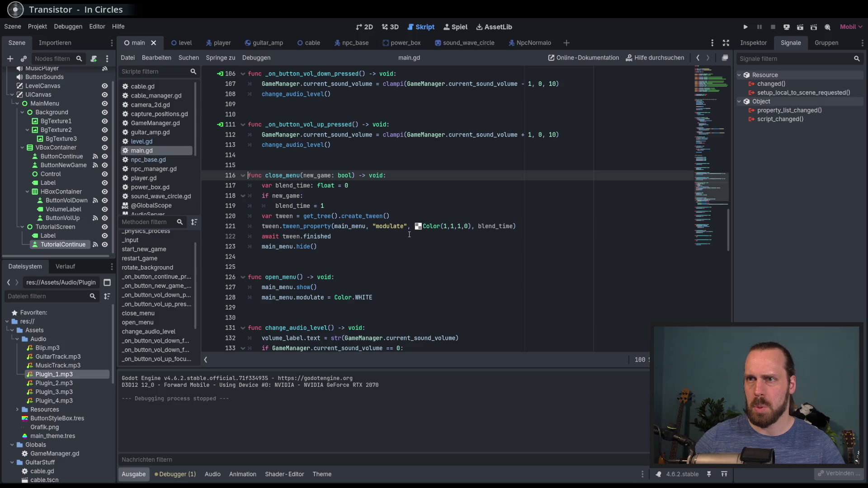
# - Insert tutorial_screen.hide() as the first line of close_menu
pyautogui.click(333, 236)
pyautogui.click(366, 196)
pyautogui.click(400, 165)
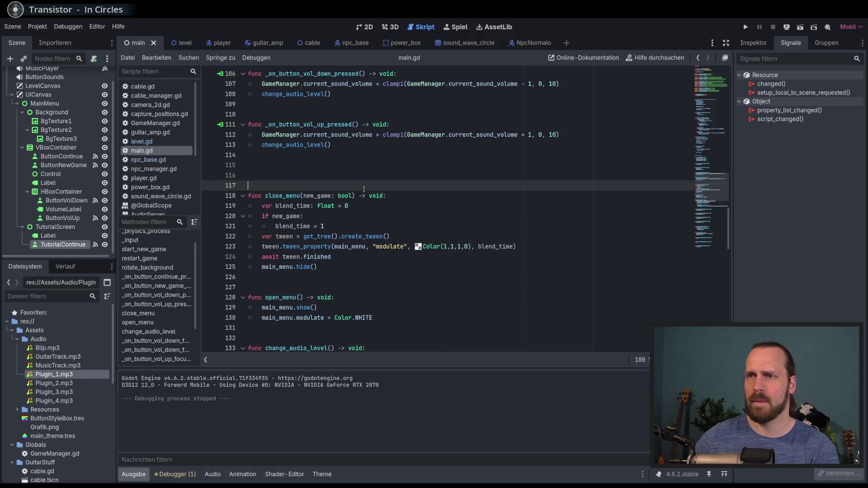
pyautogui.press('Down')
pyautogui.press('End')
pyautogui.press('Return')
pyautogui.write('t')
pyautogui.press('Return')
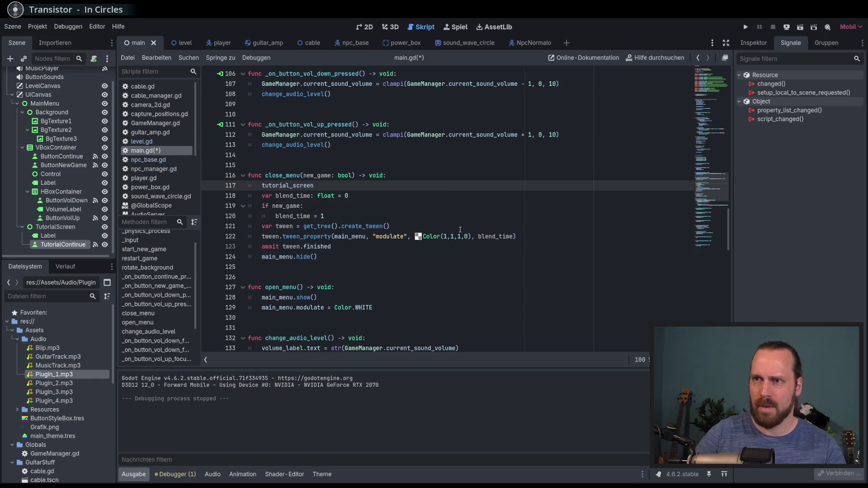
pyautogui.write('.hide')
pyautogui.press('Return')
pyautogui.hotkey('ctrl', 's')
pyautogui.press('F5')
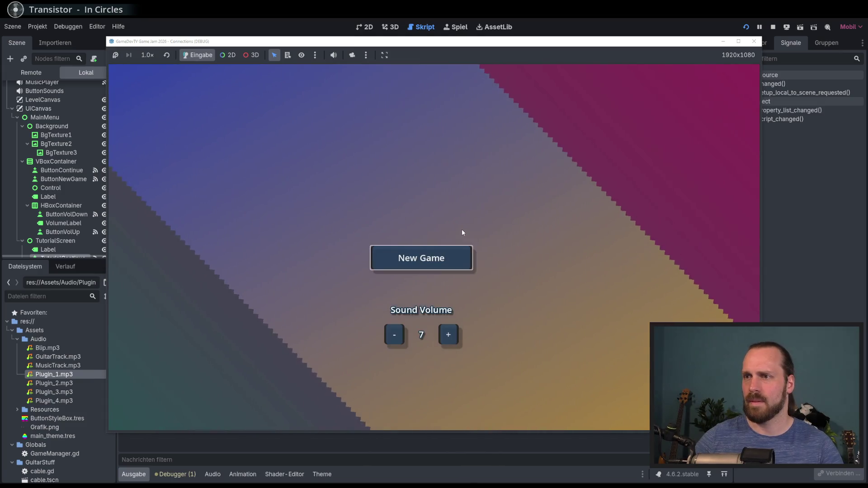
pyautogui.click(465, 256)
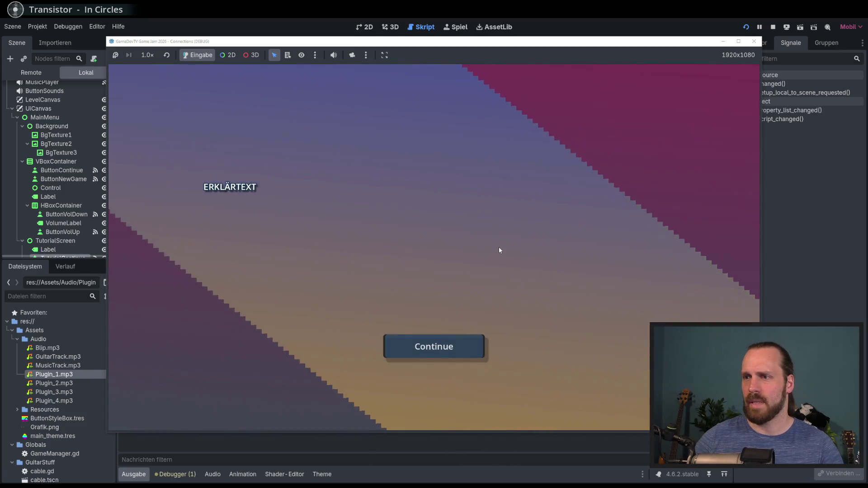
pyautogui.click(479, 345)
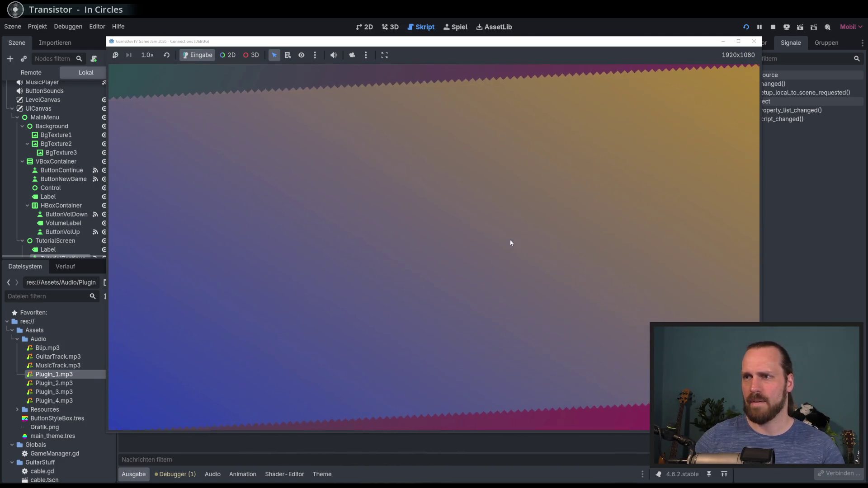
pyautogui.press('F5')
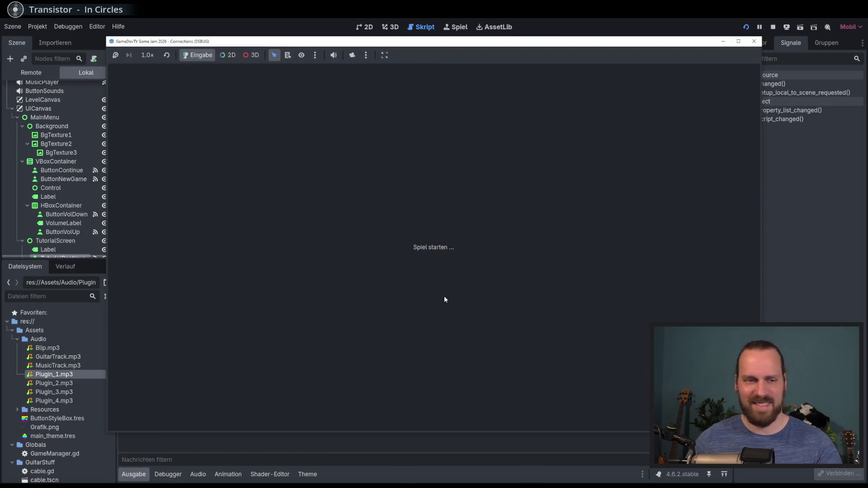
pyautogui.press('Return')
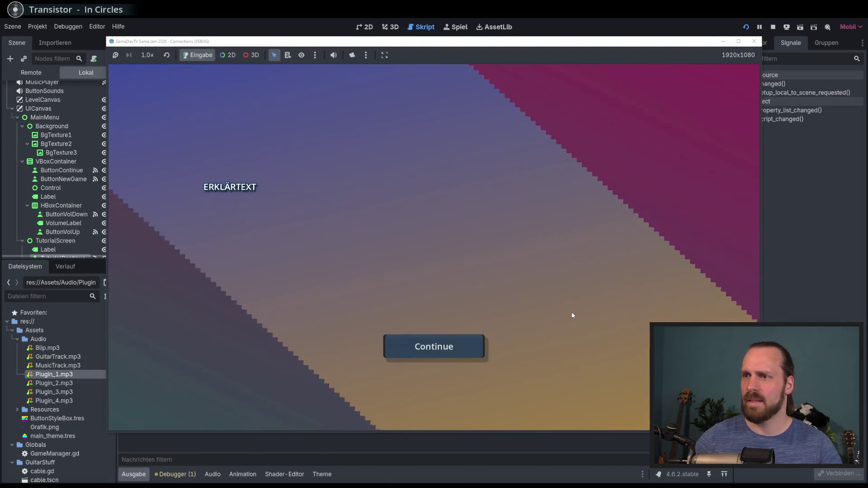
pyautogui.click(475, 347)
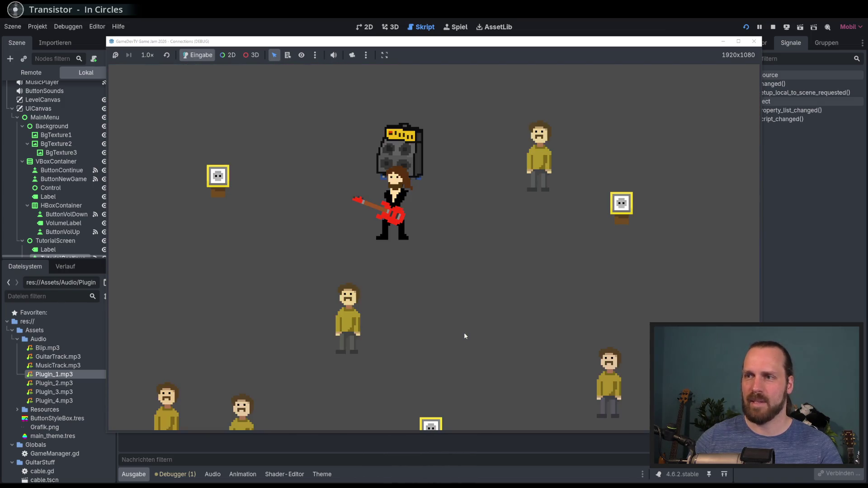
pyautogui.press('F8')
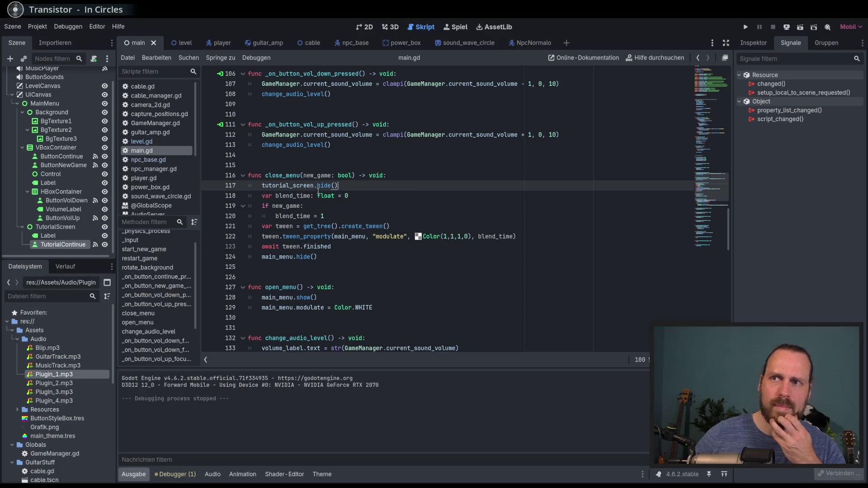
# - Check where new_game is used, adding and removing a trial line after blend_time = 1
pyautogui.doubleClick(316, 175)
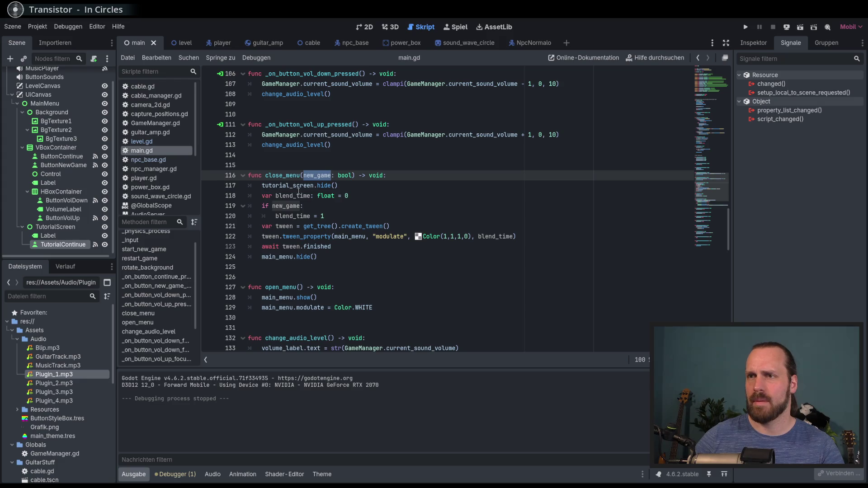
pyautogui.click(355, 218)
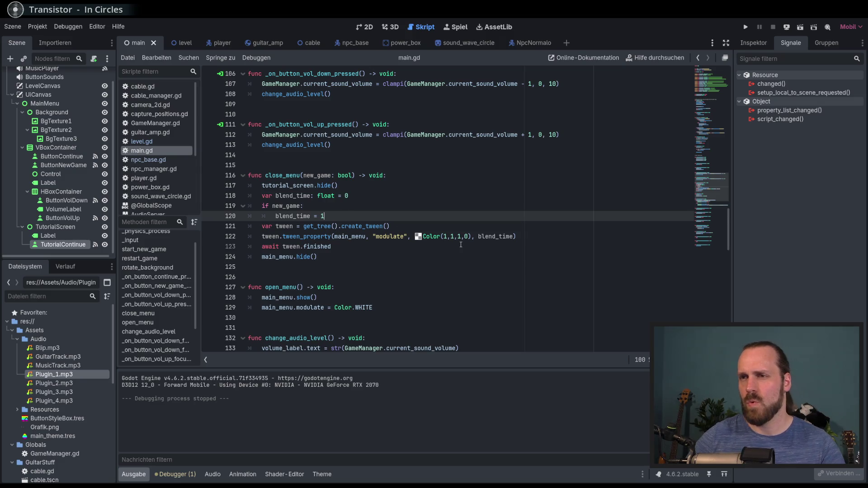
pyautogui.press('Return')
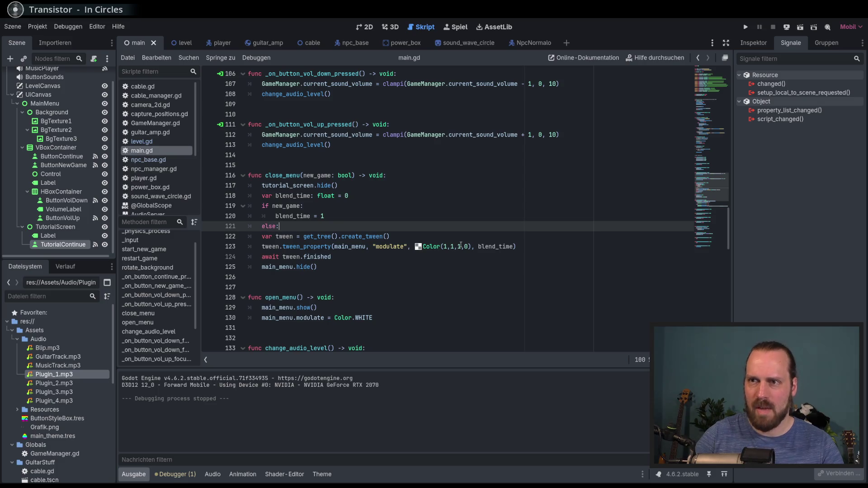
pyautogui.press('BackSpace')
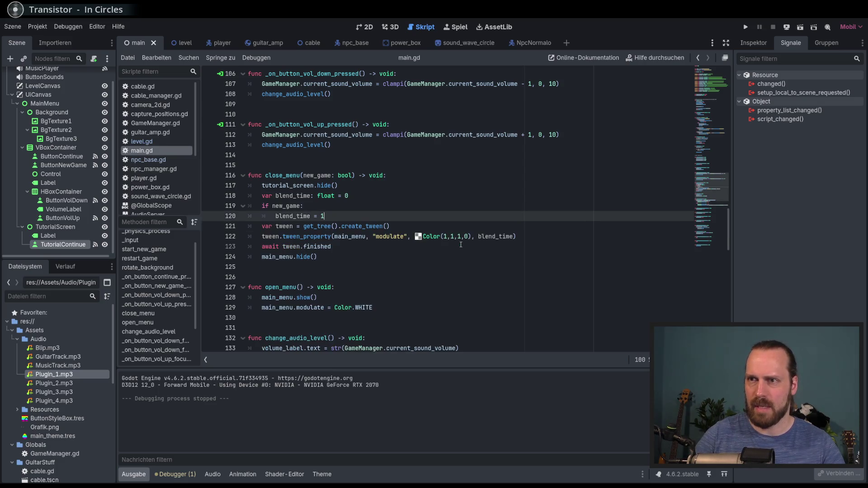
# - Open a new line above open_menu() in _input()'s else branch
pyautogui.scroll(15, 520, 212)
pyautogui.scroll(2, 475, 235)
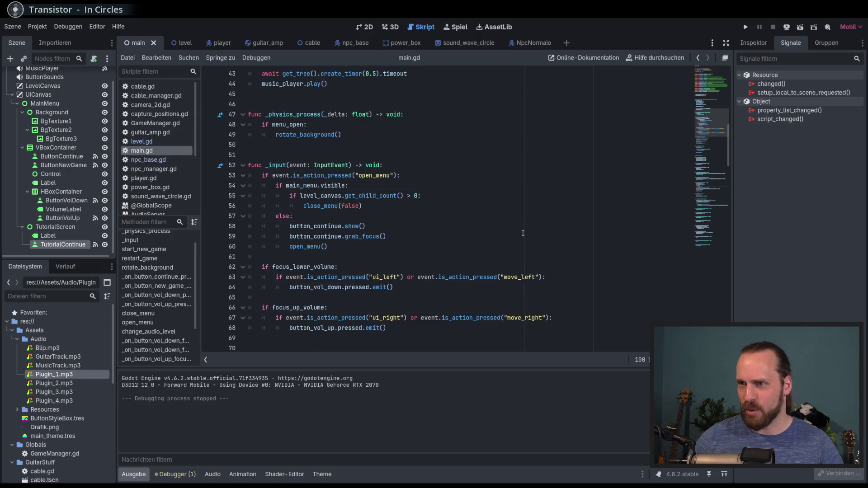
pyautogui.scroll(-1, 434, 259)
pyautogui.scroll(-1, 364, 199)
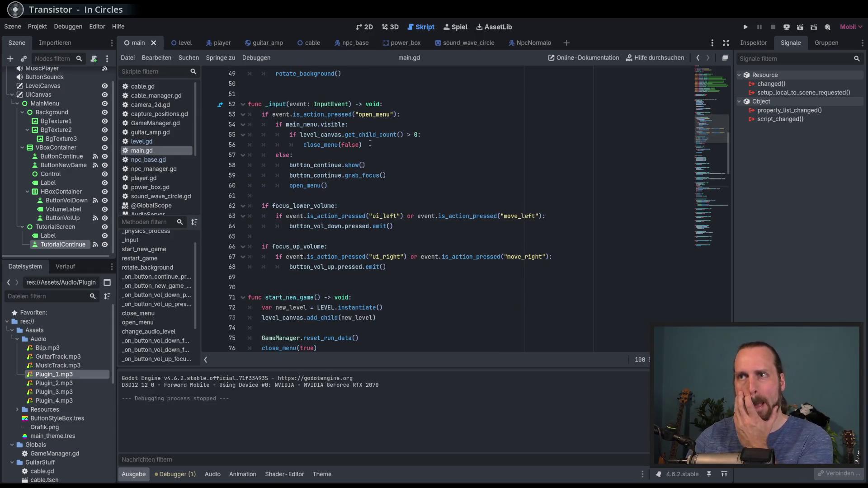
pyautogui.doubleClick(323, 126)
pyautogui.click(328, 143)
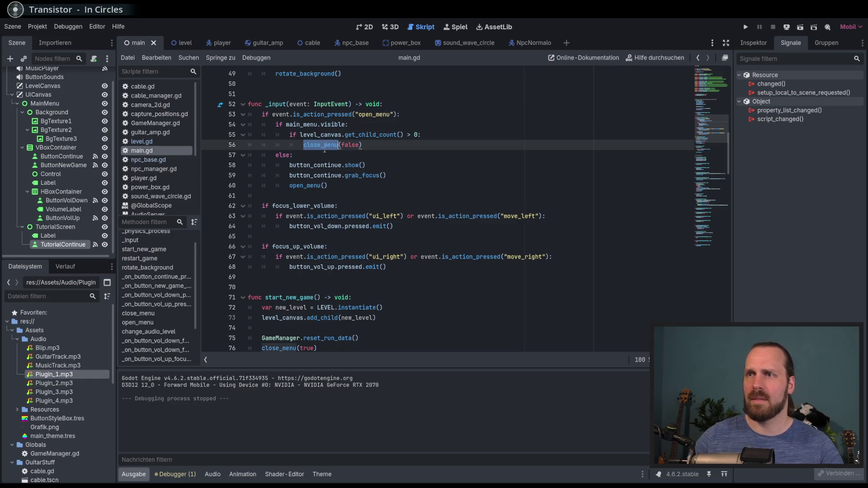
pyautogui.click(332, 186)
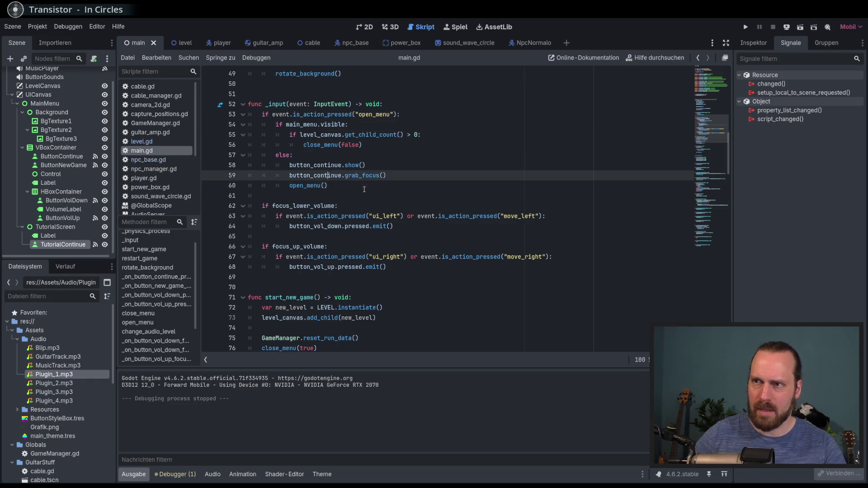
pyautogui.hotkey('ctrl', 'shift', 'Return')
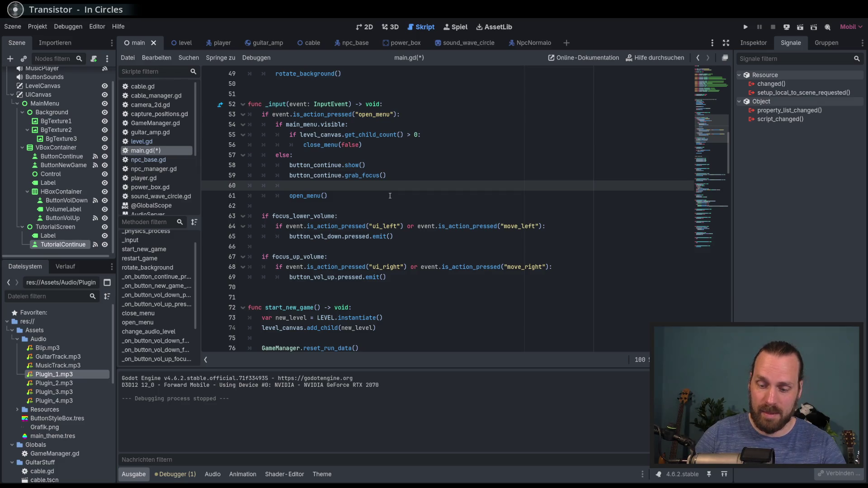
pyautogui.press('BackSpace')
pyautogui.press('BackSpace')
pyautogui.press('BackSpace')
# - Complete menu_box.show() above open_menu() in _input() and save main.gd
pyautogui.write('nu_box.sh')
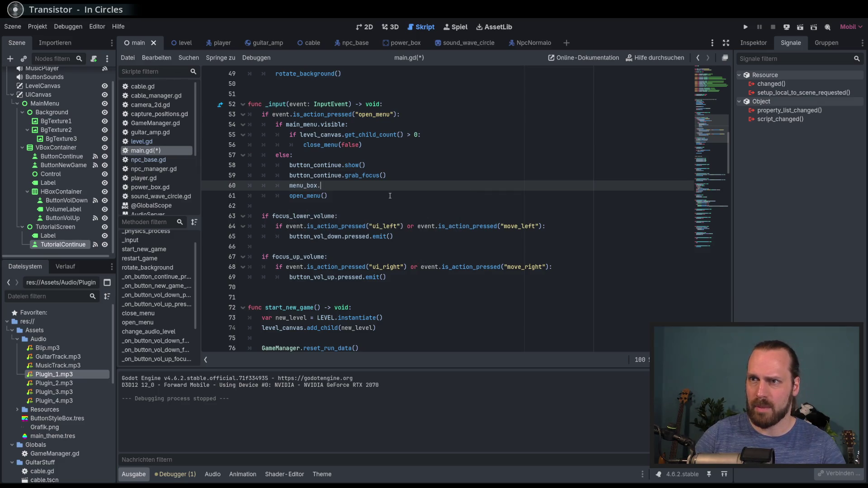
pyautogui.press('Down')
pyautogui.press('Return')
pyautogui.hotkey('ctrl', 's')
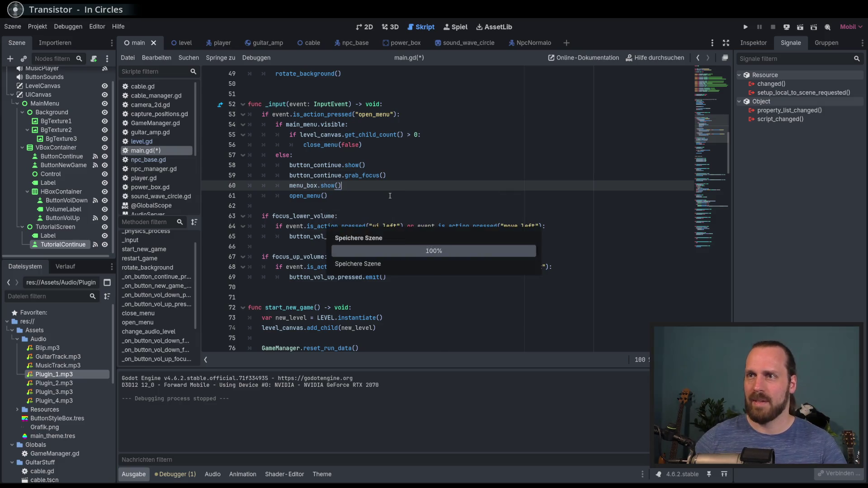
pyautogui.scroll(-2, 466, 216)
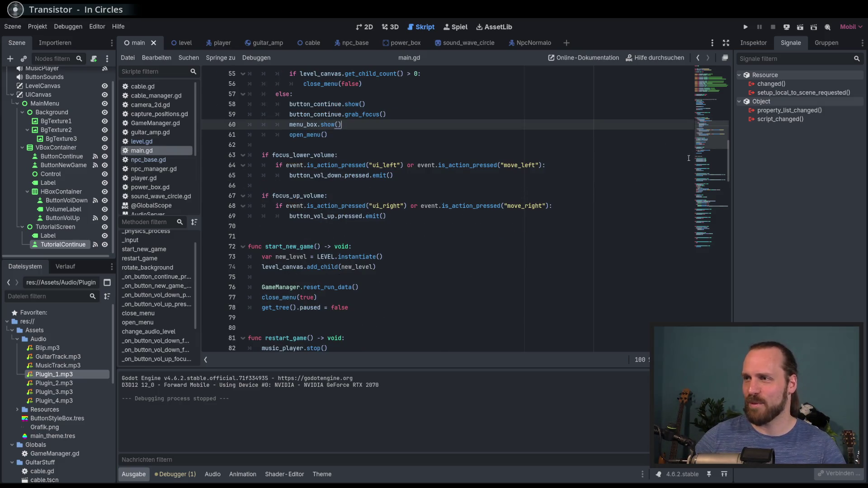
pyautogui.scroll(3, 704, 132)
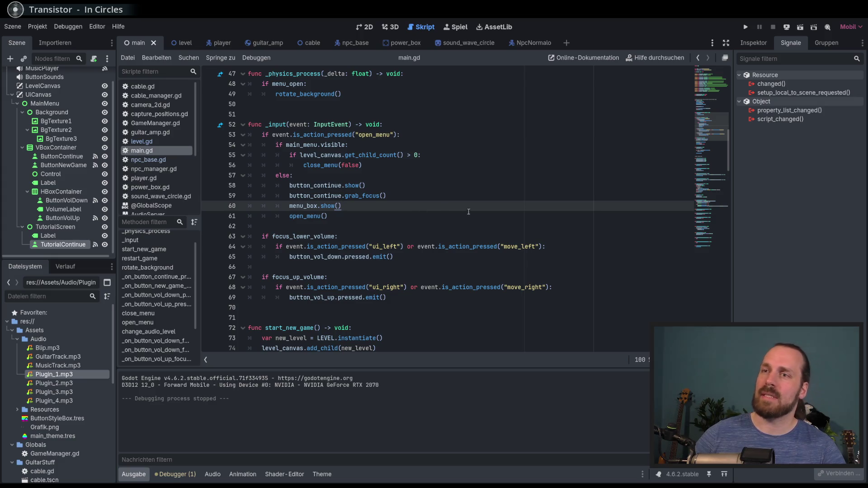
pyautogui.scroll(2, 452, 208)
# - Browse main.gd around the start_new_game and restart_game code
pyautogui.click(720, 224)
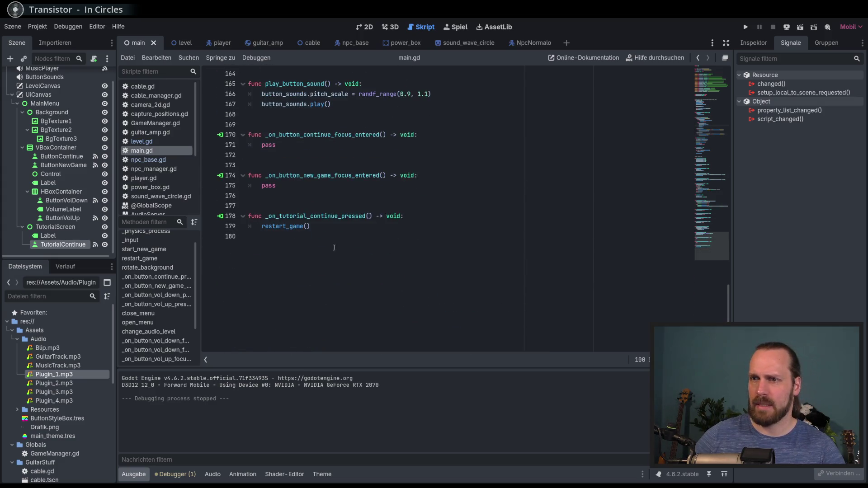
pyautogui.click(713, 156)
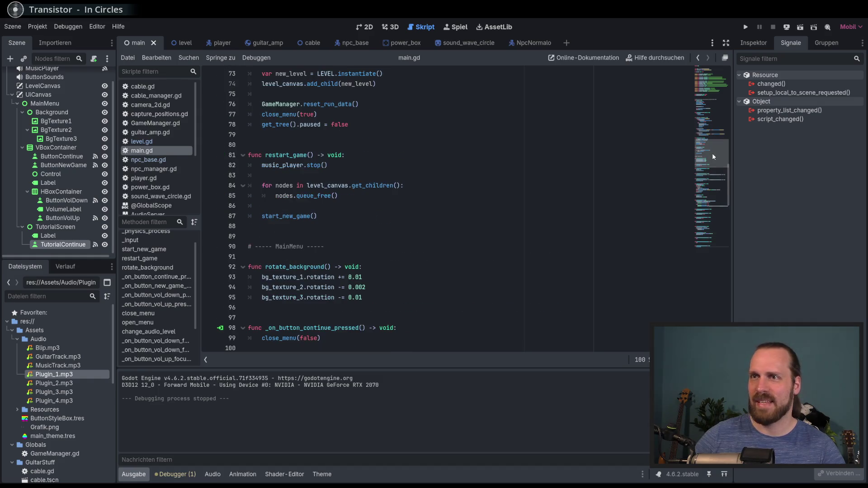
pyautogui.scroll(5, 467, 165)
pyautogui.scroll(-9, 342, 231)
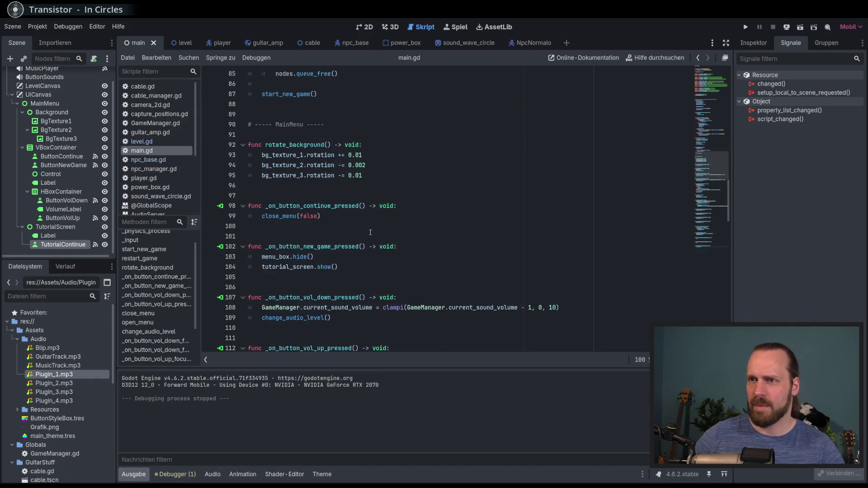
pyautogui.scroll(-3, 371, 233)
pyautogui.scroll(-9, 370, 232)
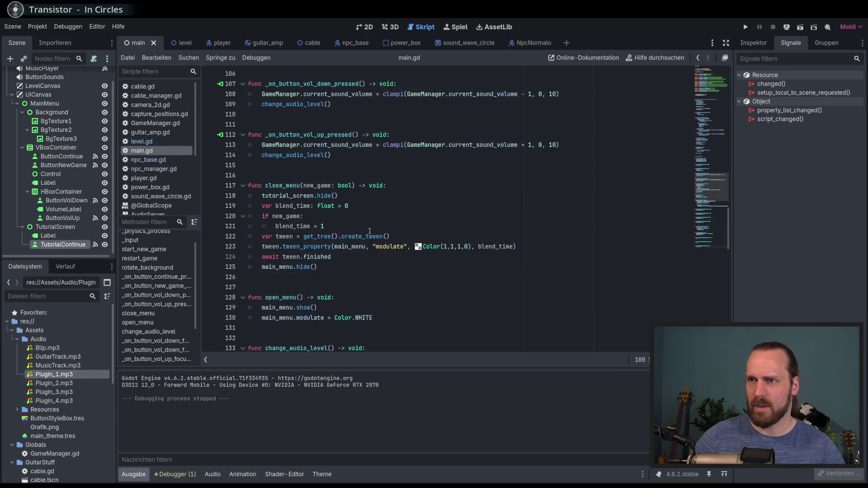
pyautogui.scroll(12, 367, 230)
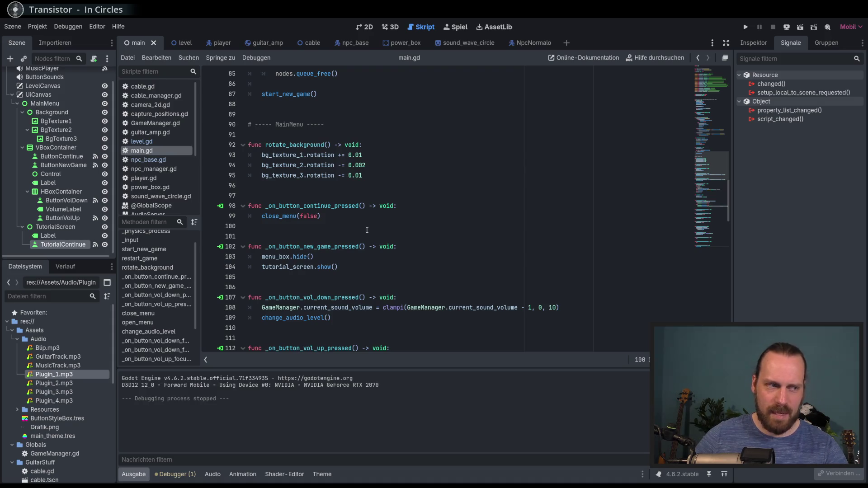
pyautogui.scroll(4, 367, 230)
pyautogui.doubleClick(309, 216)
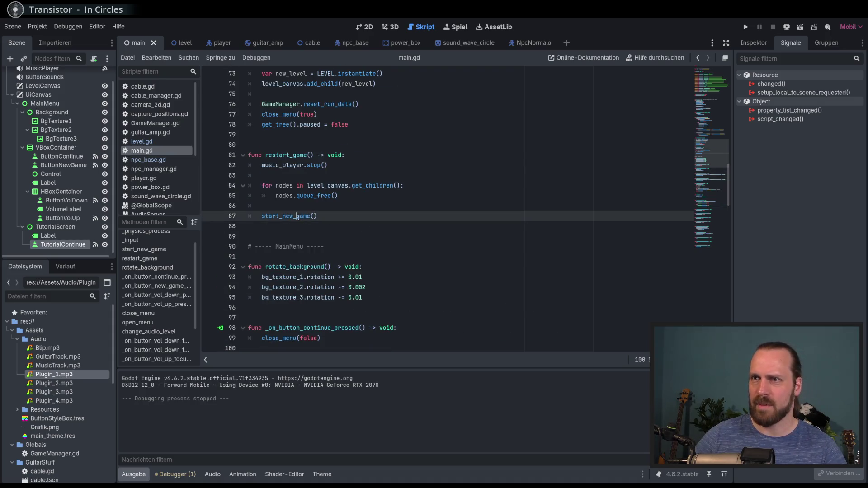
pyautogui.scroll(3, 309, 216)
pyautogui.click(272, 236)
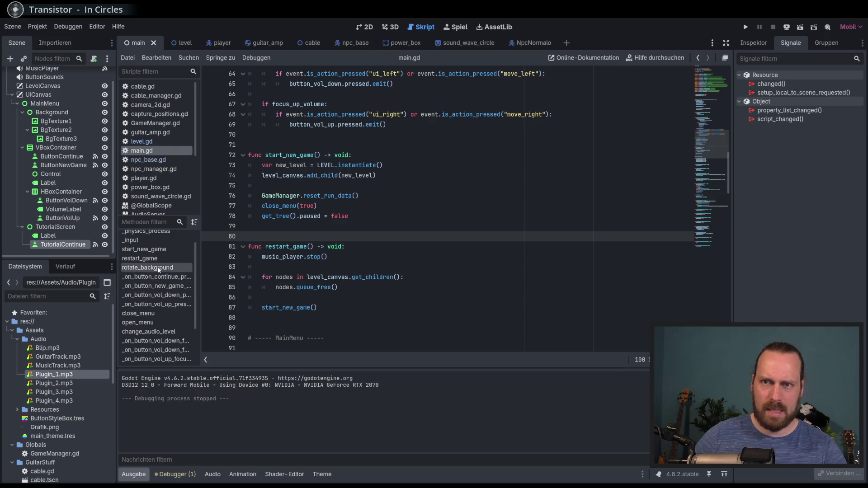
# - Add a new line below tutorial_screen.show() in _on_button_new_game_pressed
pyautogui.click(161, 278)
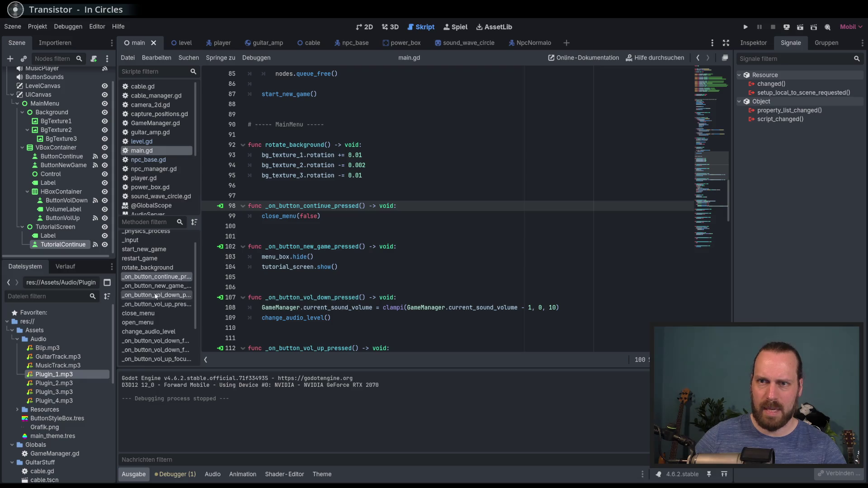
pyautogui.click(156, 286)
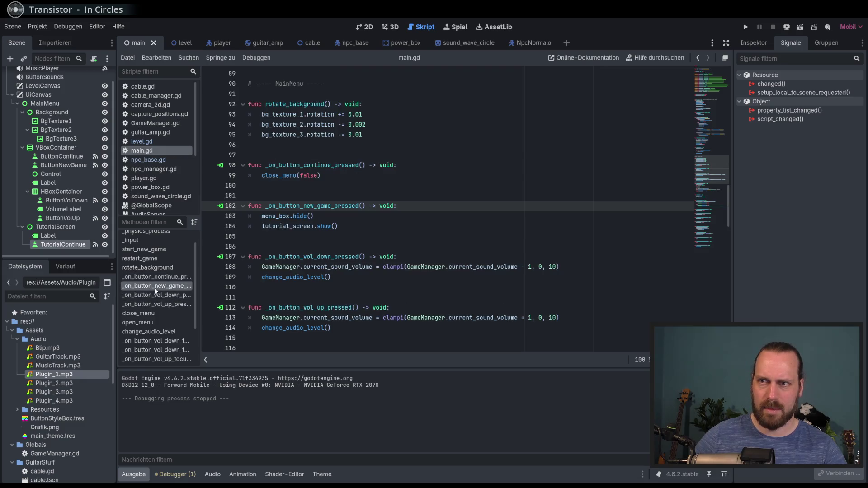
pyautogui.doubleClick(287, 227)
pyautogui.click(342, 231)
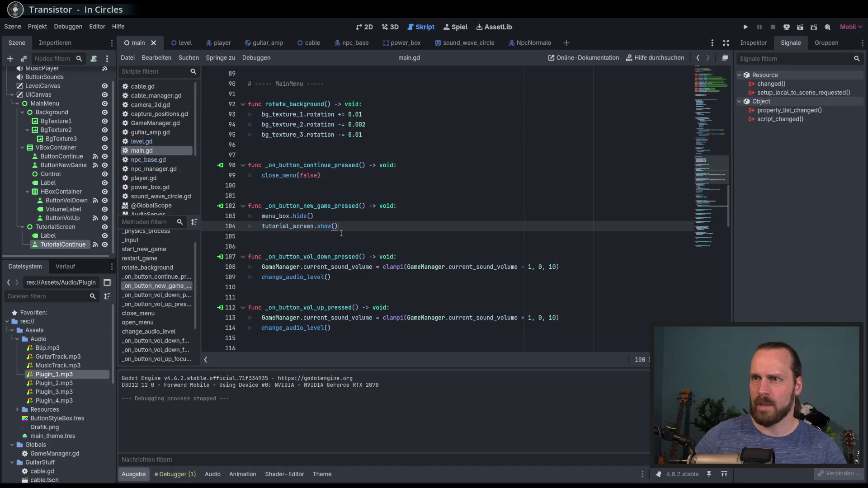
pyautogui.press('Return')
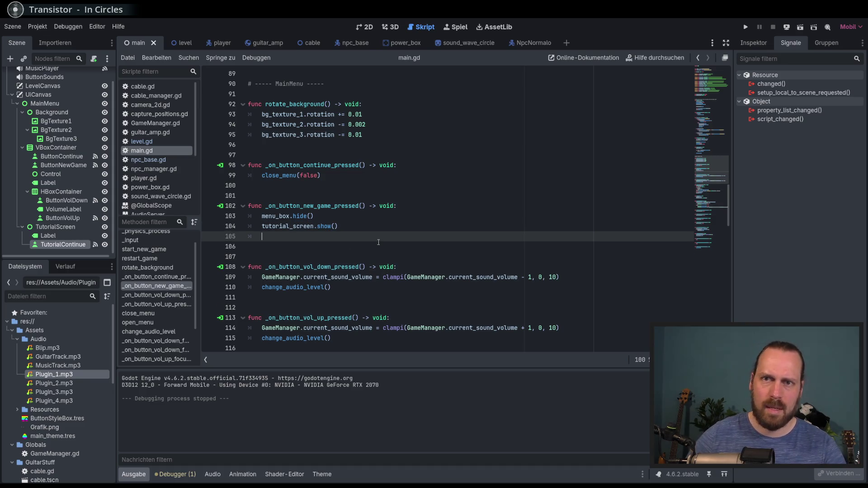
pyautogui.scroll(15, 380, 235)
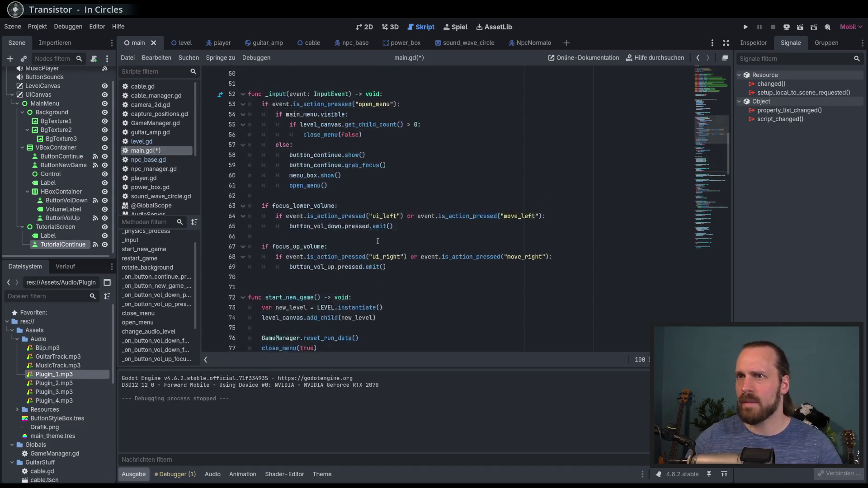
pyautogui.scroll(4, 371, 217)
pyautogui.click(289, 266)
pyautogui.moveTo(52, 250)
pyautogui.mouseDown()
pyautogui.moveTo(296, 262)
pyautogui.moveTo(311, 272)
pyautogui.mouseUp()
pyautogui.scroll(-20, 416, 285)
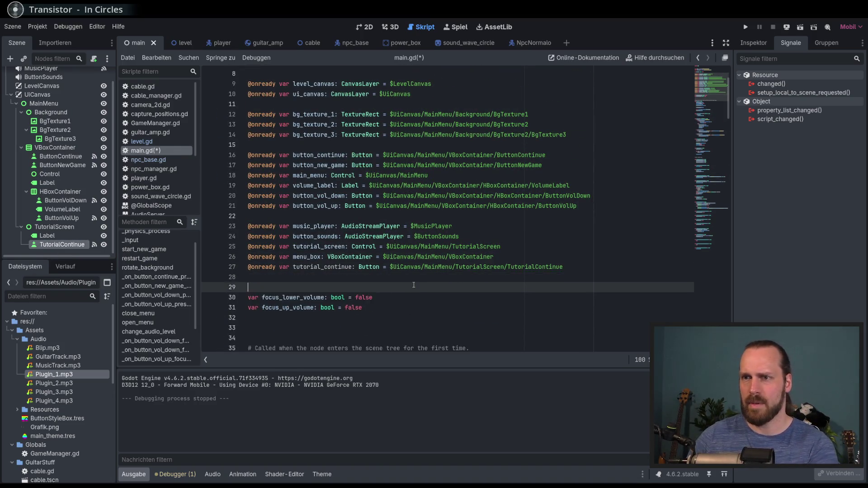
pyautogui.scroll(-5, 359, 271)
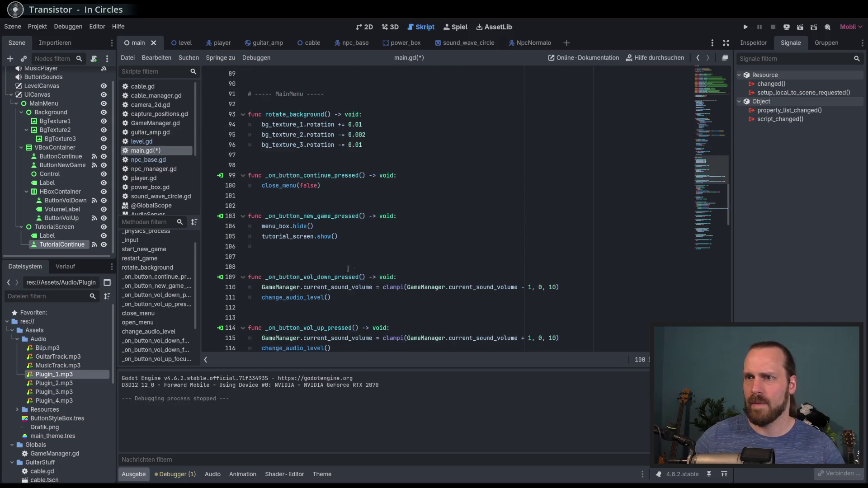
pyautogui.click(366, 250)
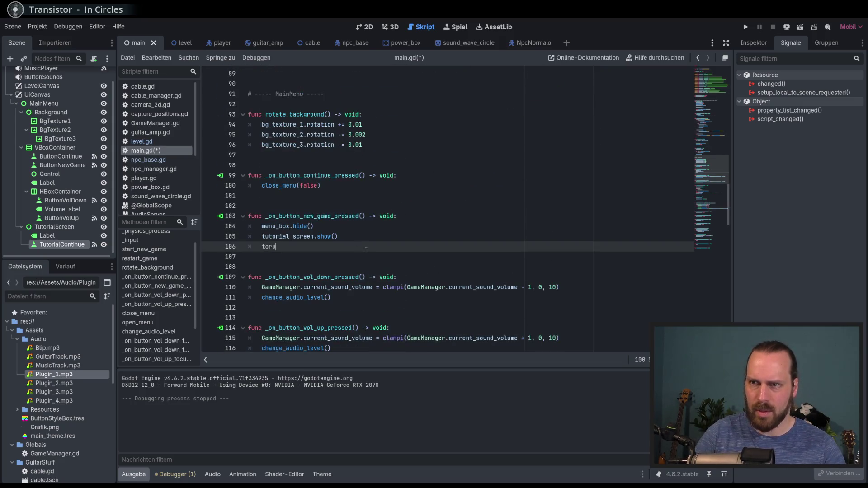
# - Add tutorial_continue.grab_focus() to the New Game handler, save, and run the game
pyautogui.press('BackSpace')
pyautogui.press('BackSpace')
pyautogui.press('BackSpace')
pyautogui.write('uto')
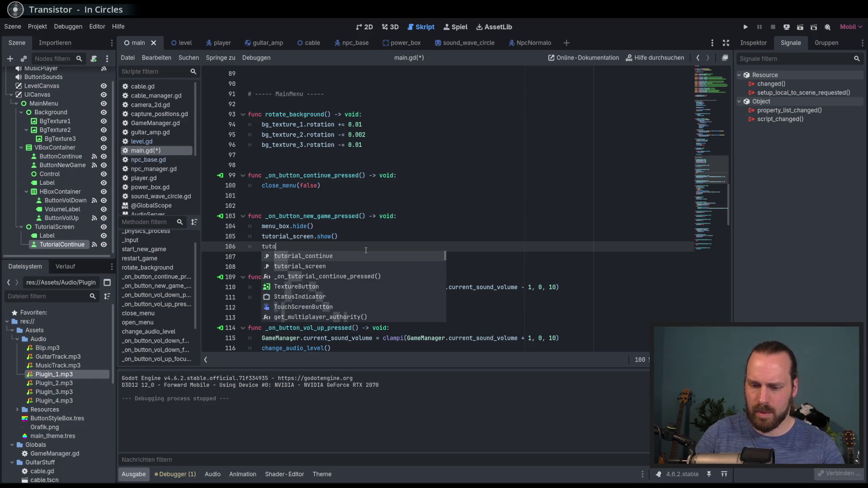
pyautogui.press('Return')
pyautogui.write('.gra')
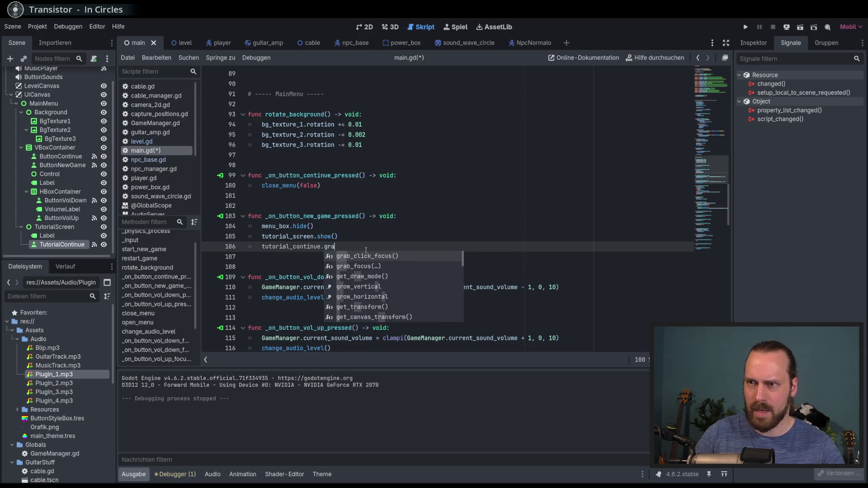
pyautogui.press('Down')
pyautogui.press('Return')
pyautogui.hotkey('ctrl', 's')
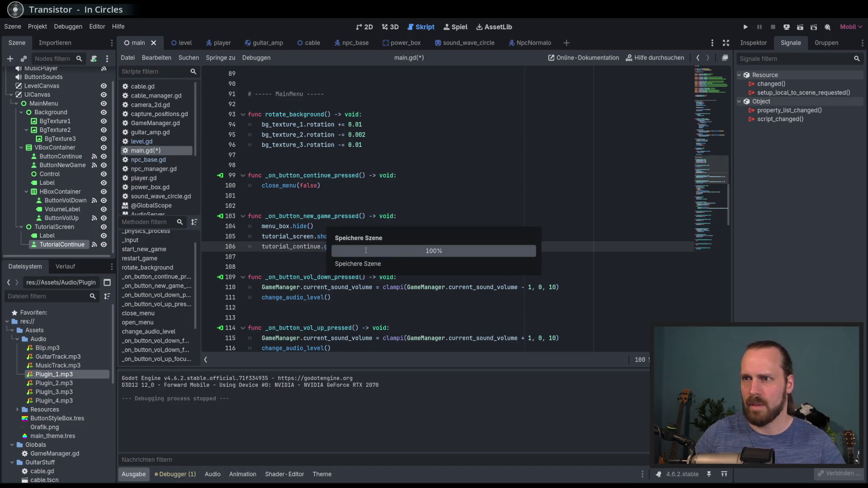
pyautogui.press('F5')
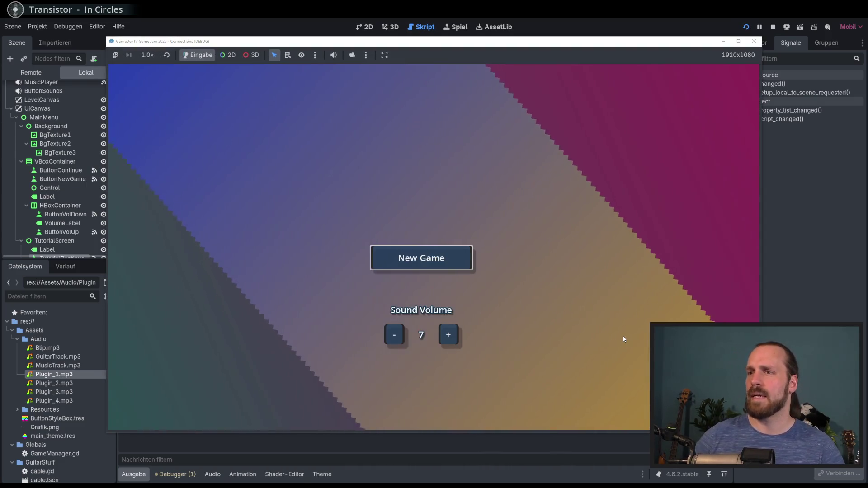
# - Start a game from the menu, return with Escape, then go through New Game and the tutorial
pyautogui.press('Return')
pyautogui.press('Return')
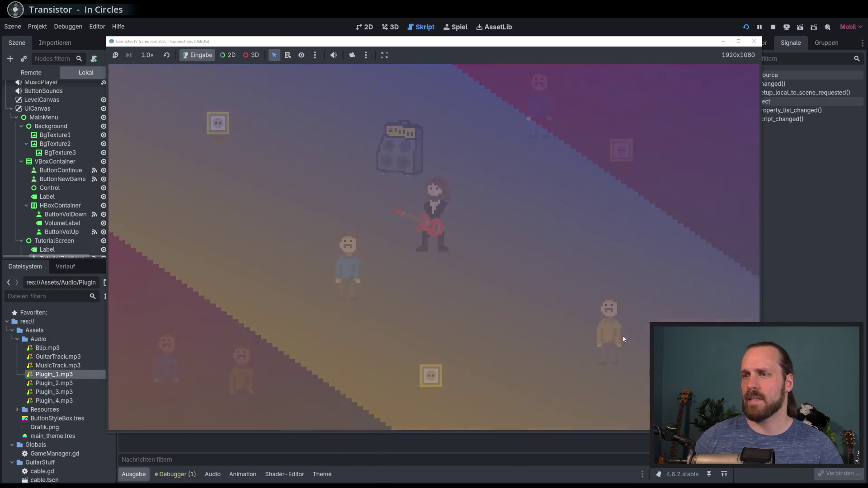
pyautogui.press('Escape')
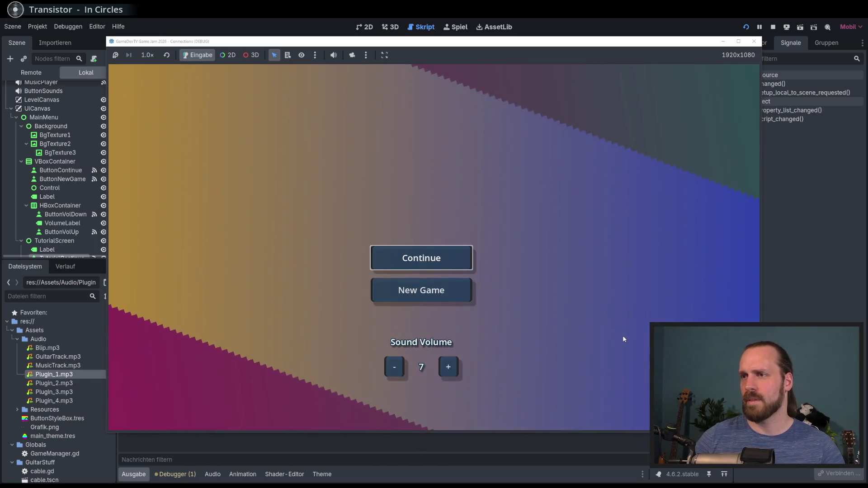
pyautogui.press('Down')
pyautogui.press('Return')
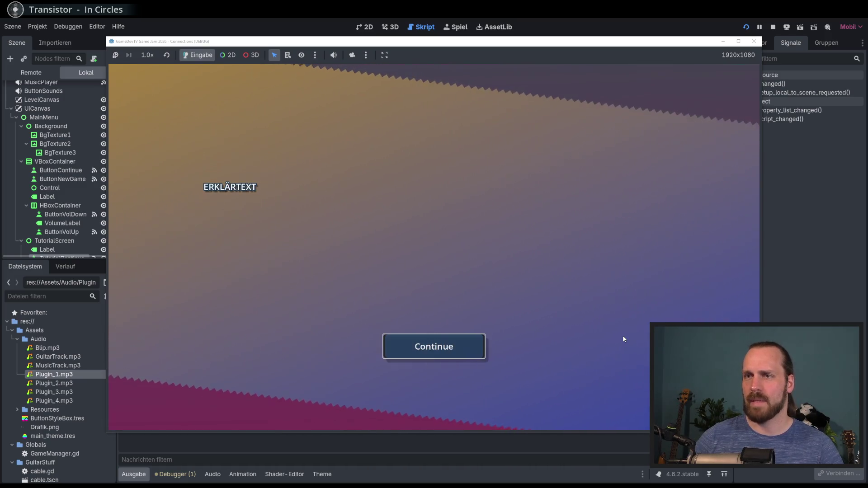
pyautogui.press('Return')
pyautogui.press('Escape')
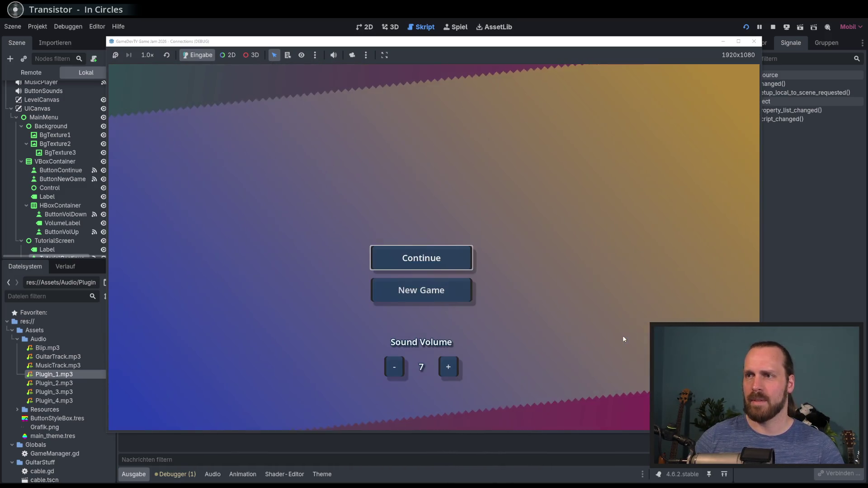
# - Switch between level and main menu with Continue and Escape, then start New Game past the tutorial
pyautogui.press('Return')
pyautogui.press('Escape')
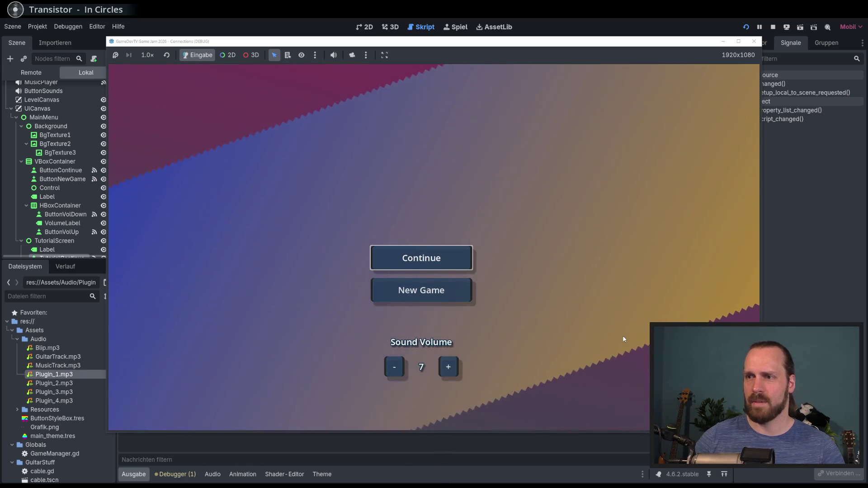
pyautogui.press('Return')
pyautogui.press('Escape')
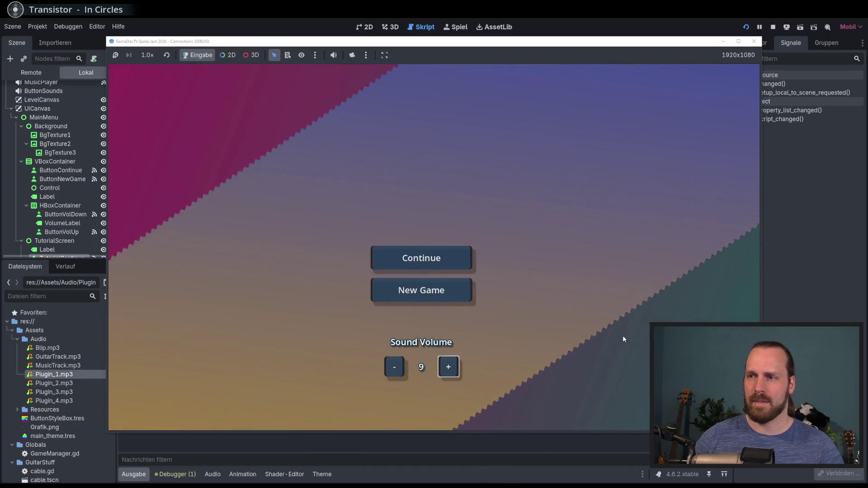
pyautogui.press('Down')
pyautogui.press('Return')
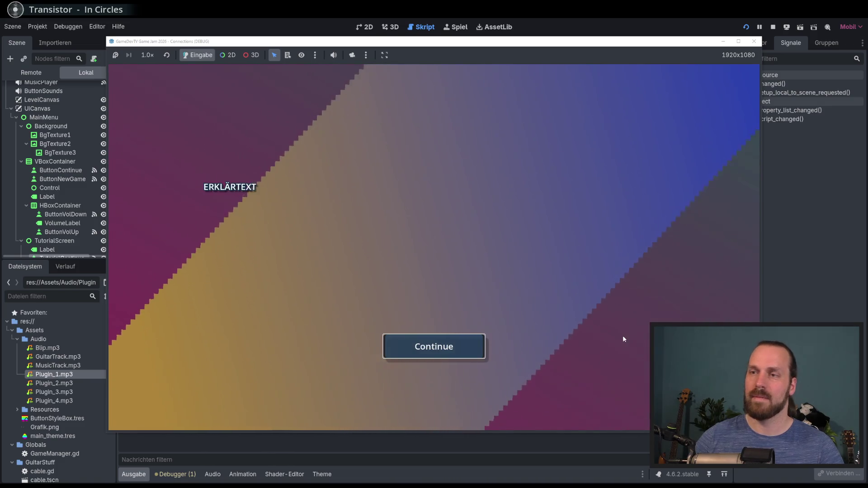
pyautogui.press('Return')
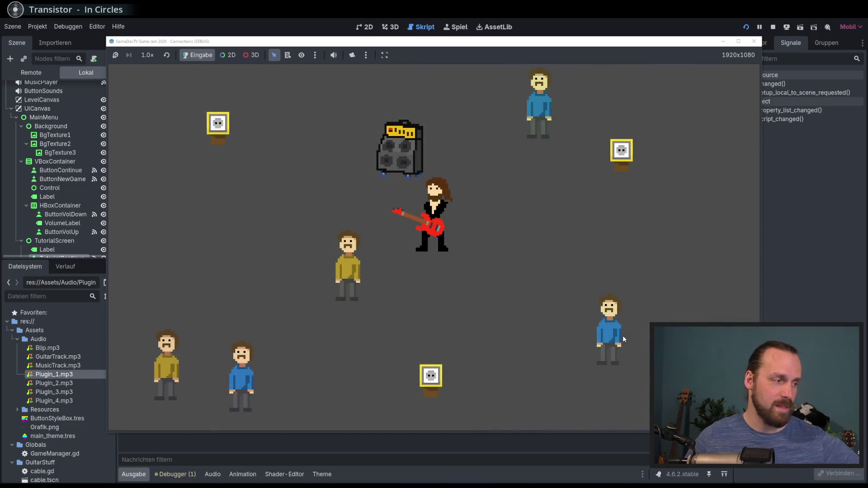
# - Walk the guitarist around the level with WASD, then bring up the main menu
pyautogui.hotkey('w', 'a')
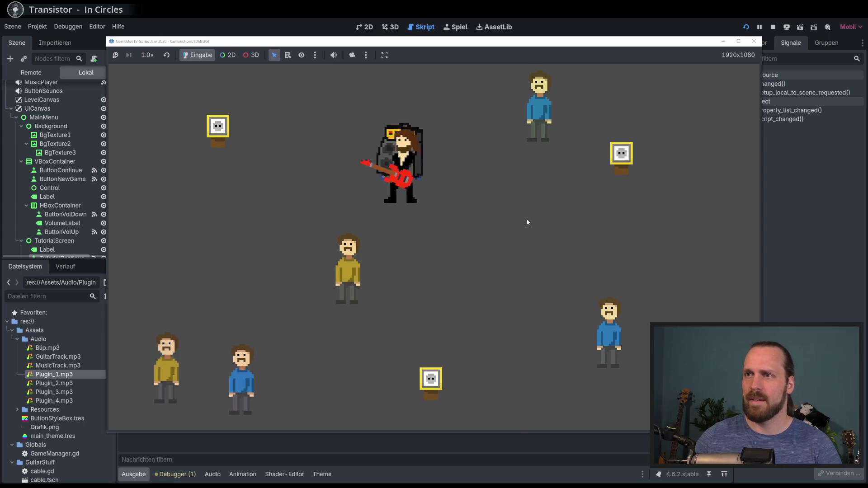
pyautogui.press('a')
pyautogui.hotkey('s', 'd')
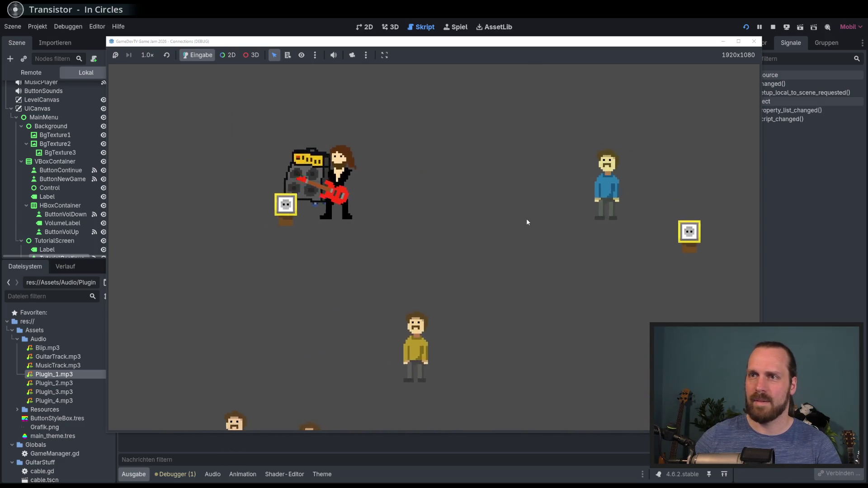
pyautogui.press('s')
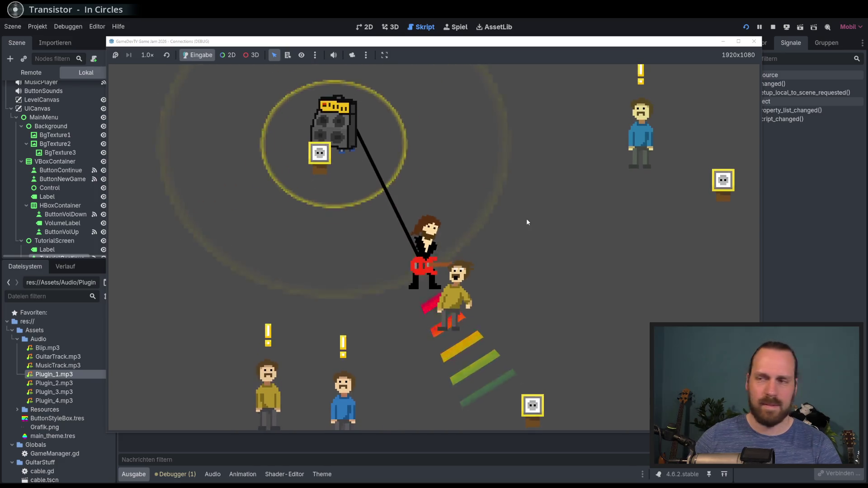
pyautogui.press('Escape')
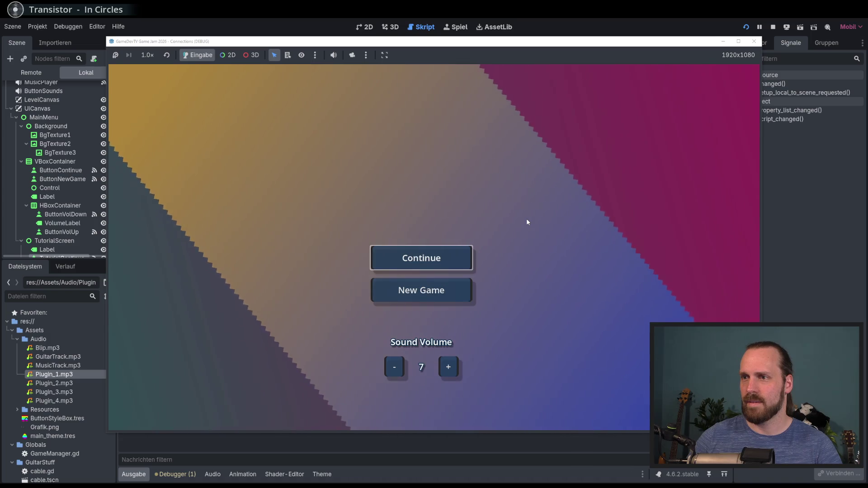
# - Start a new game, carry the amp cable with arrow keys, then open and resume from the menu
pyautogui.press('Return')
pyautogui.press('Return')
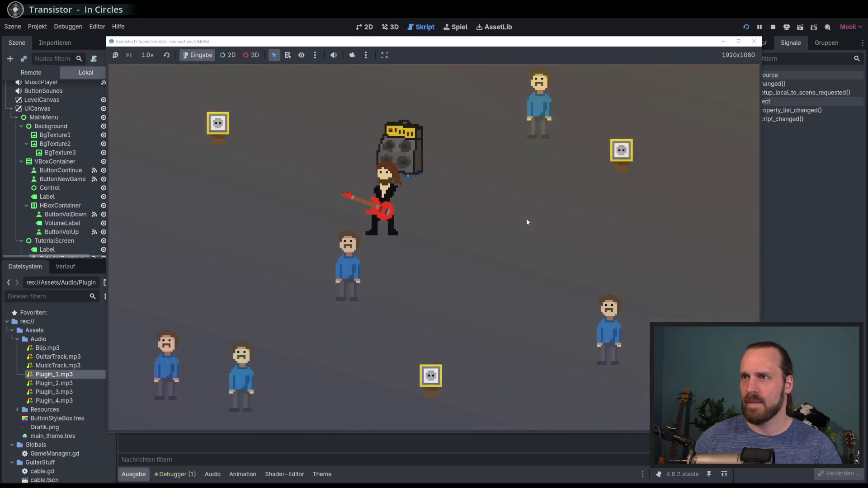
pyautogui.press('Up')
pyautogui.press('Right')
pyautogui.press('Right')
pyautogui.press('Up')
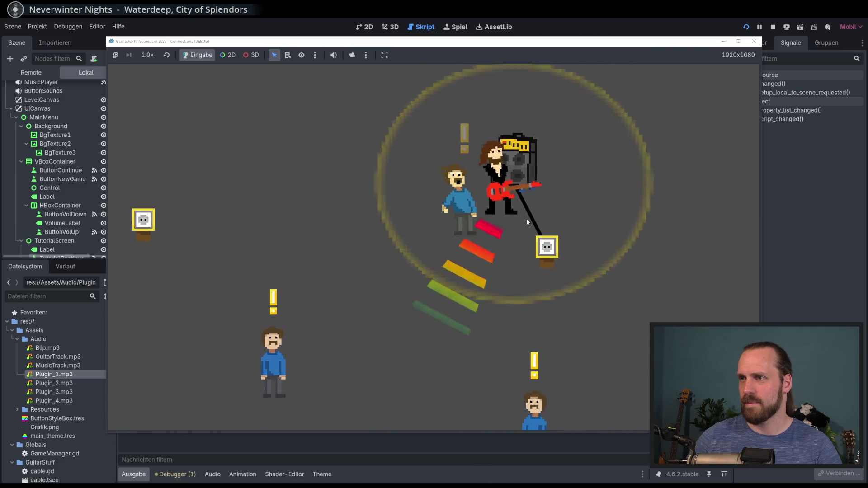
pyautogui.press('Down')
pyautogui.press('Escape')
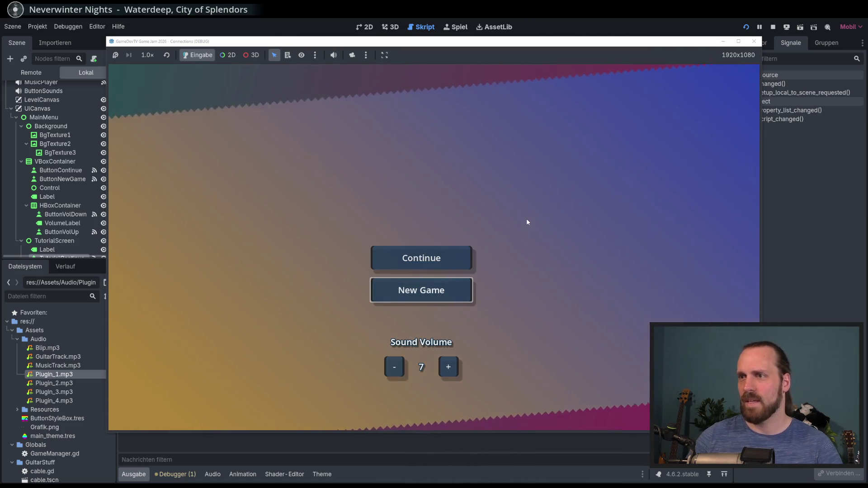
pyautogui.press('Return')
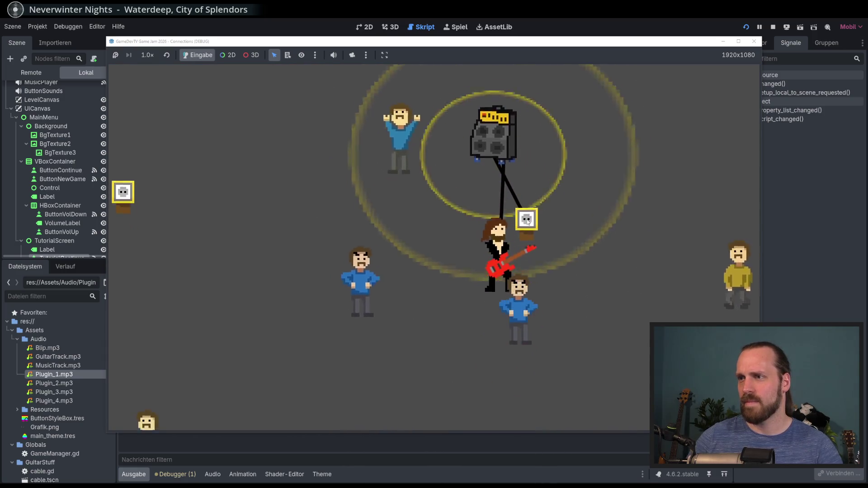
# - Lower the volume from the menu, test left/right focus between volume buttons, and resume via Continue
pyautogui.press('Escape')
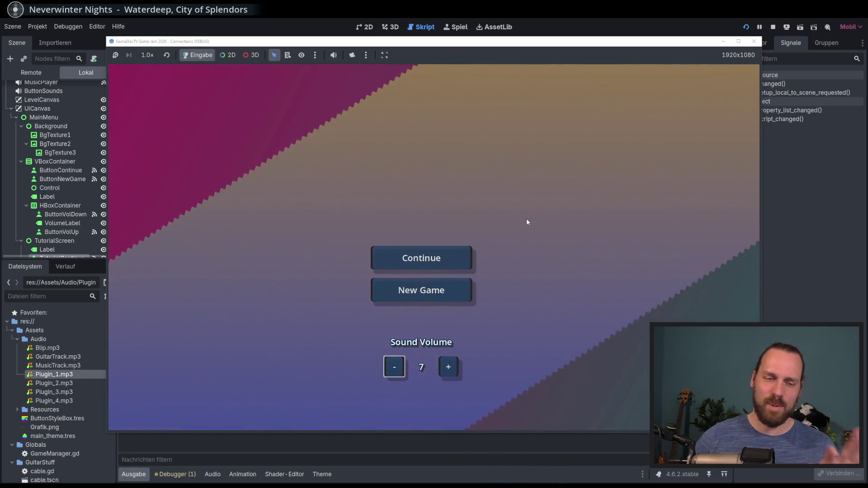
pyautogui.press('Return')
pyautogui.press('Return')
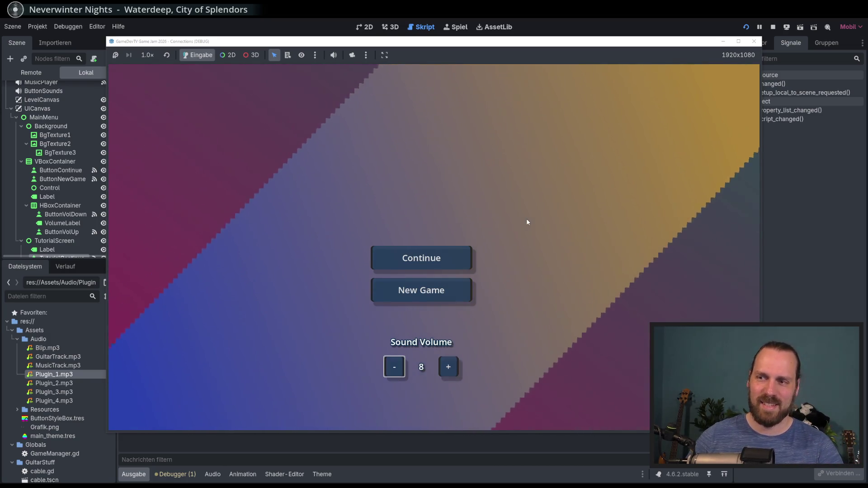
pyautogui.press('Right')
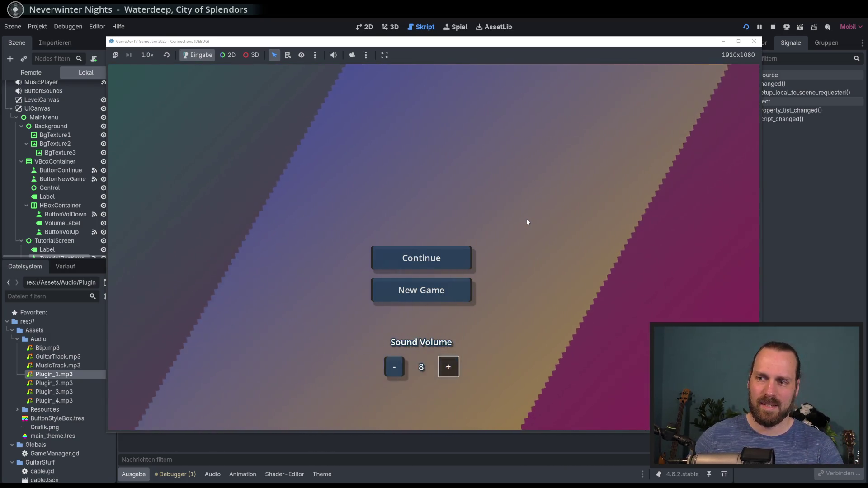
pyautogui.press('Left')
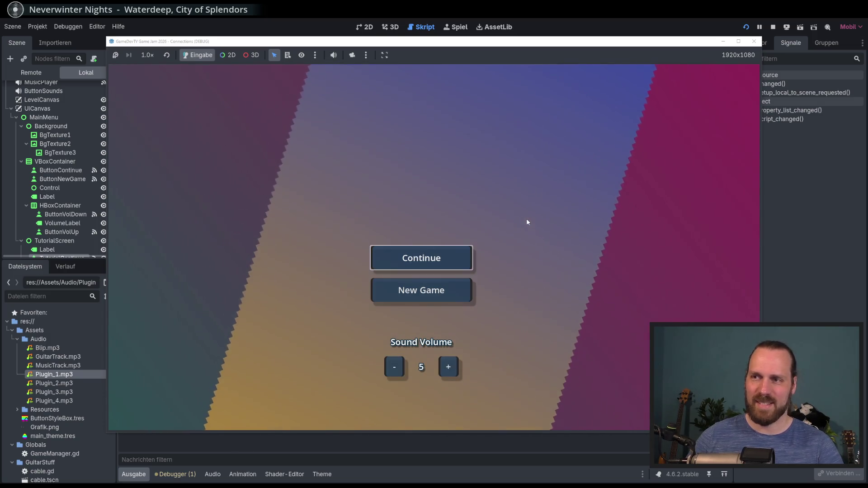
pyautogui.press('Up')
pyautogui.press('Return')
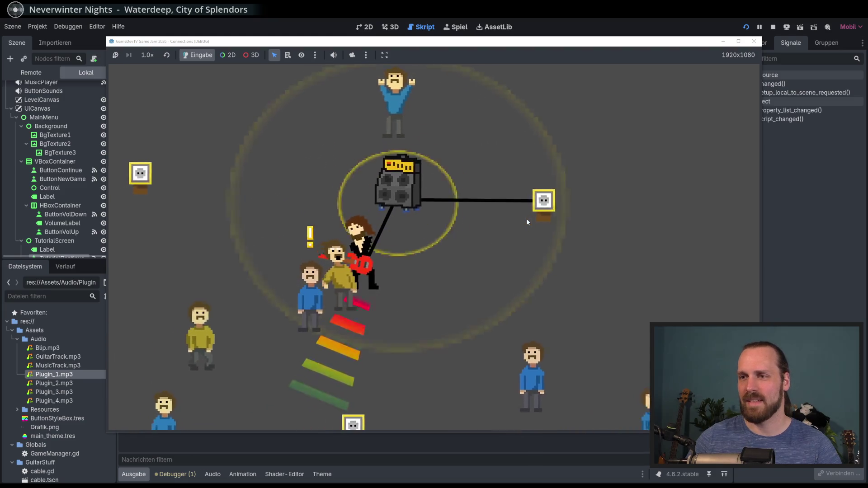
# - Lower the sound volume to 6, raise it back to 10, then start a New Game
pyautogui.press('Escape')
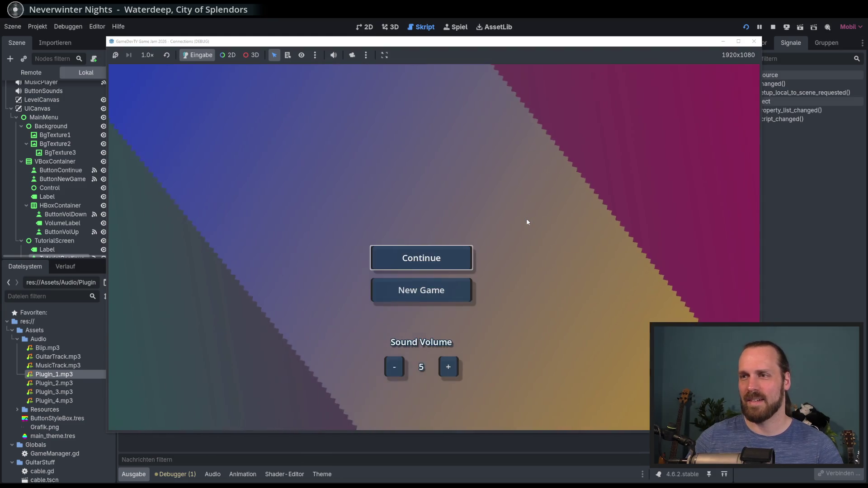
pyautogui.press('Left')
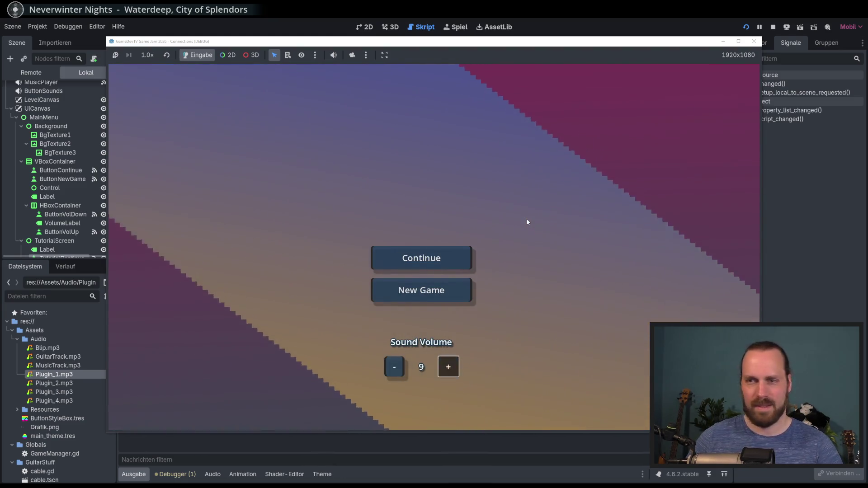
pyautogui.press('Return')
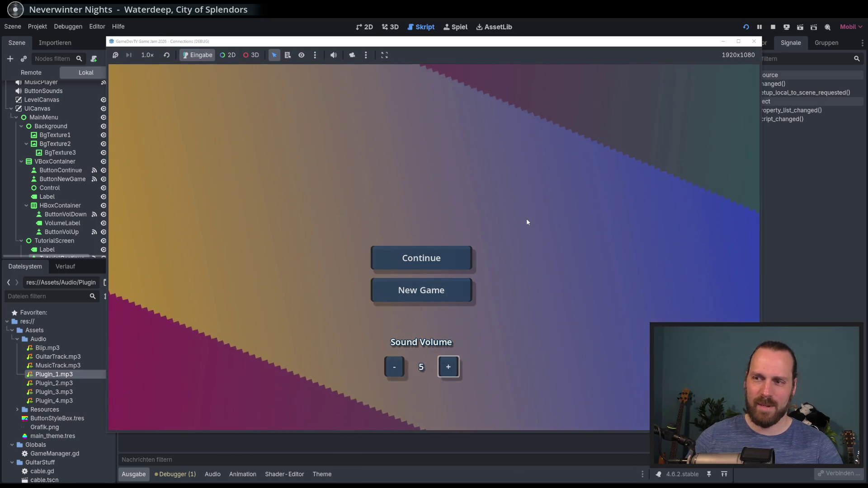
pyautogui.press('Right')
pyautogui.press('Return')
pyautogui.press('Return')
pyautogui.press('Return')
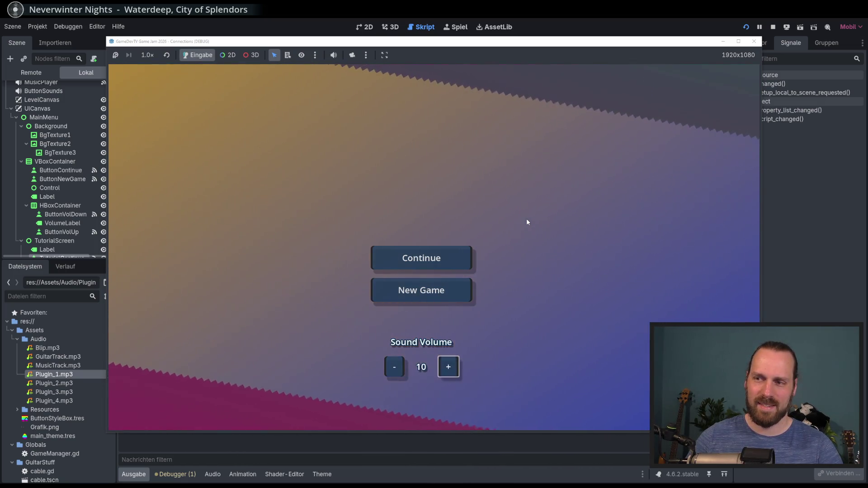
pyautogui.press('Up')
pyautogui.press('Return')
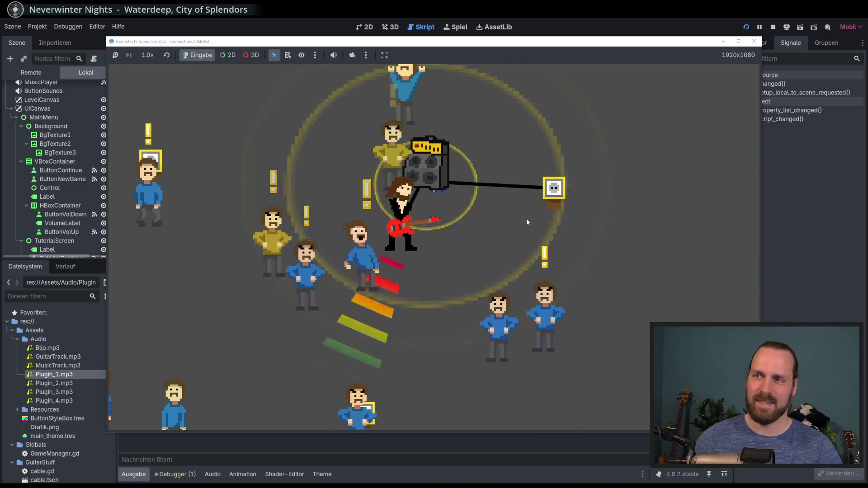
# - Return to the menu, lower the volume via keyboard focus, and stop the game with F8
pyautogui.press('Escape')
pyautogui.press('Down')
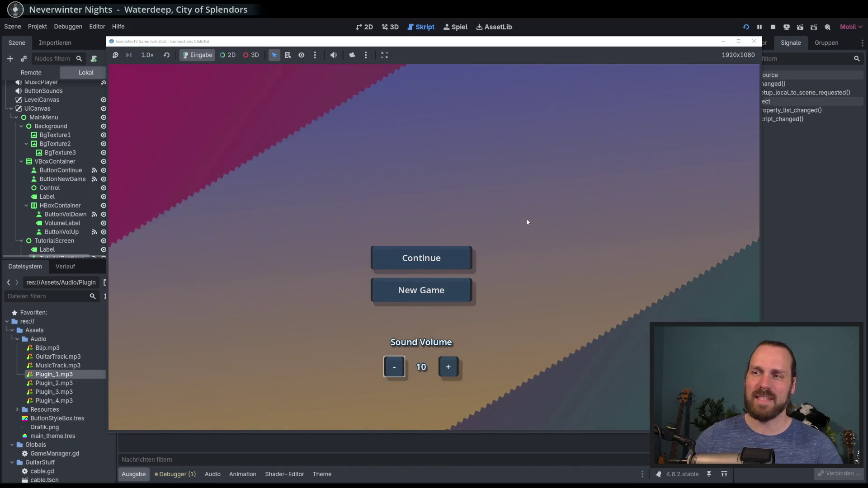
pyautogui.press('Return')
pyautogui.press('Return')
pyautogui.press('Return')
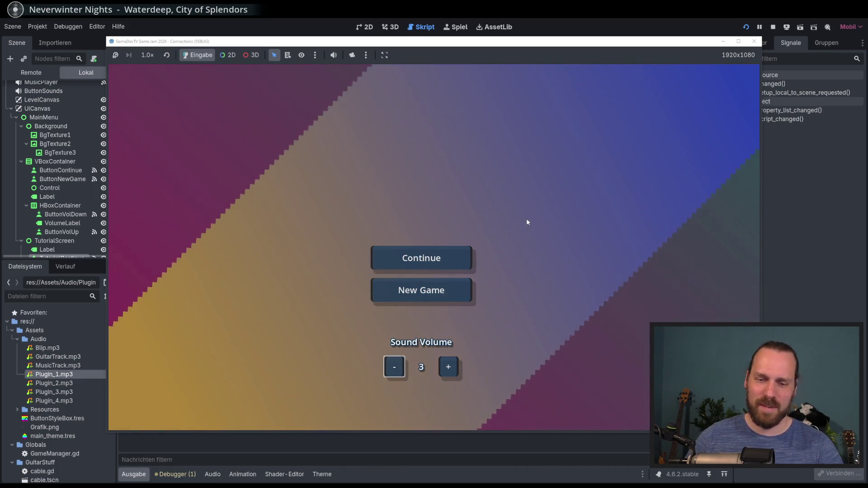
pyautogui.press('F8')
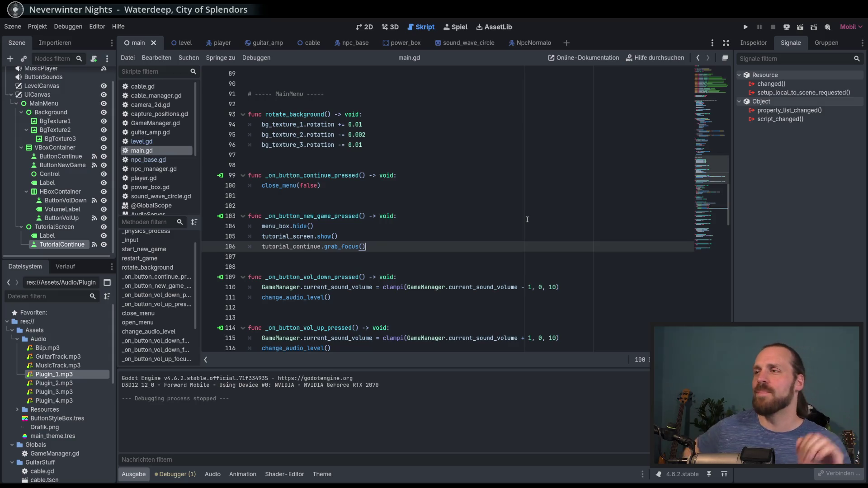
pyautogui.press('F5')
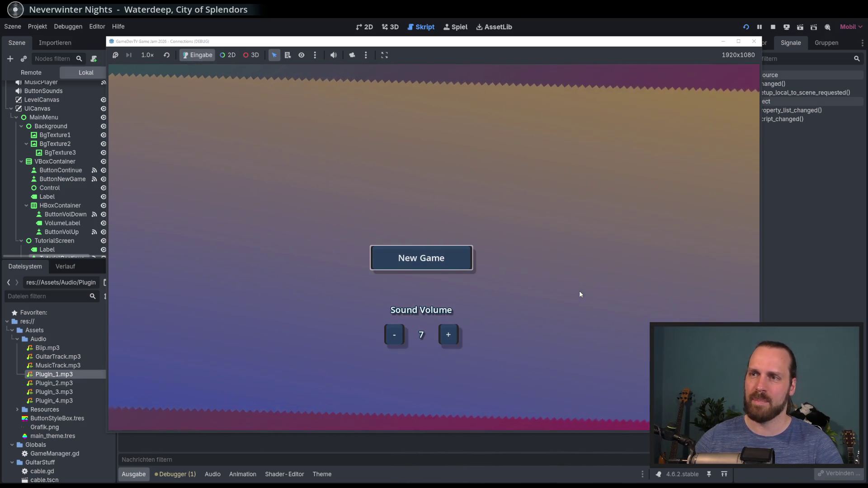
pyautogui.press('Up')
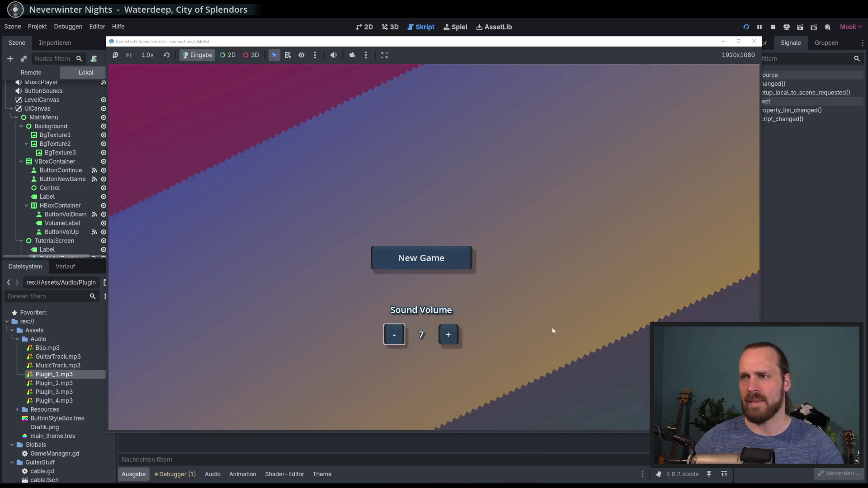
pyautogui.press('Down')
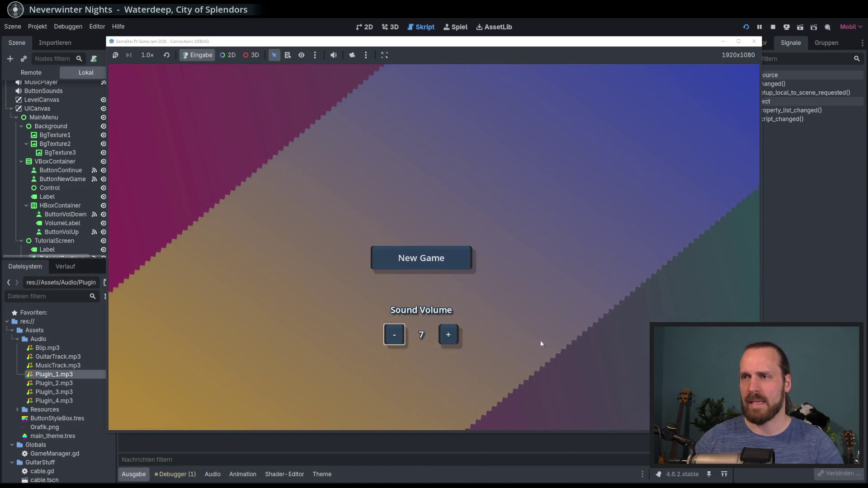
pyautogui.press('Left')
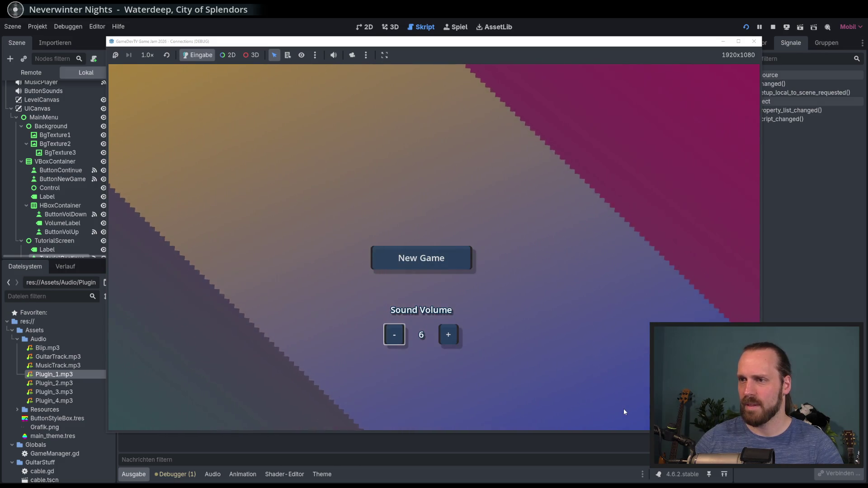
pyautogui.doubleClick(397, 343)
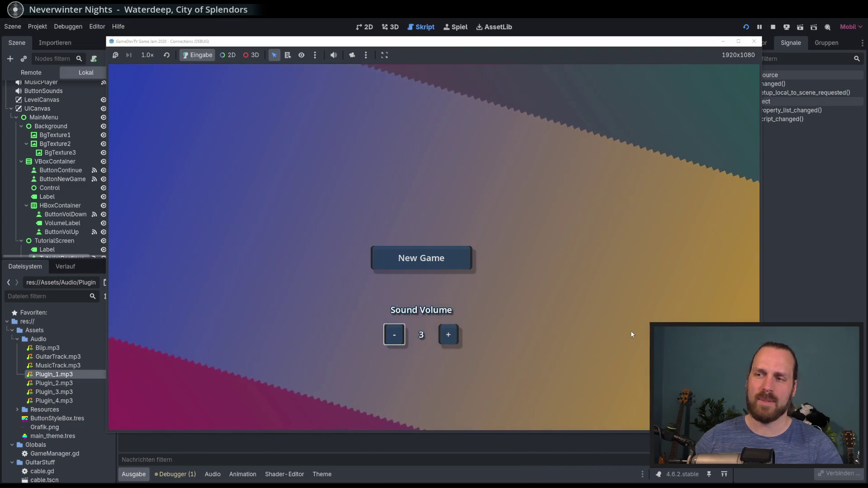
pyautogui.press('space')
pyautogui.press('Right')
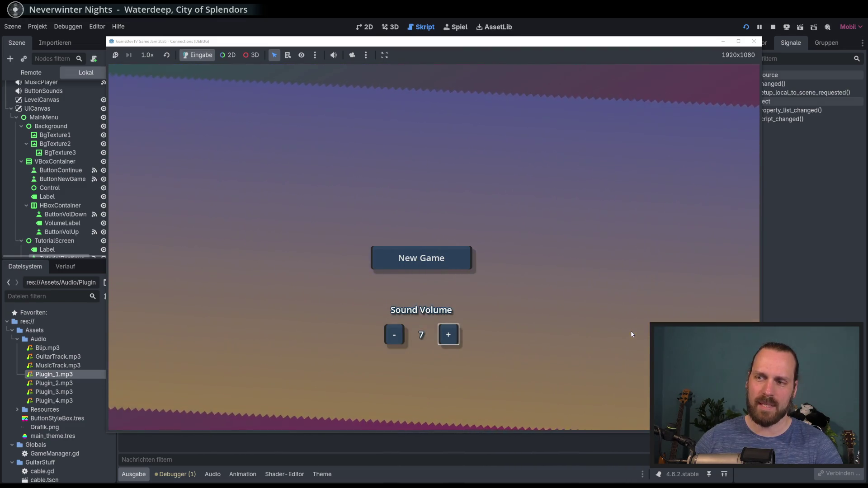
pyautogui.press('space')
pyautogui.press('space')
pyautogui.press('space')
pyautogui.press('space')
pyautogui.press('space')
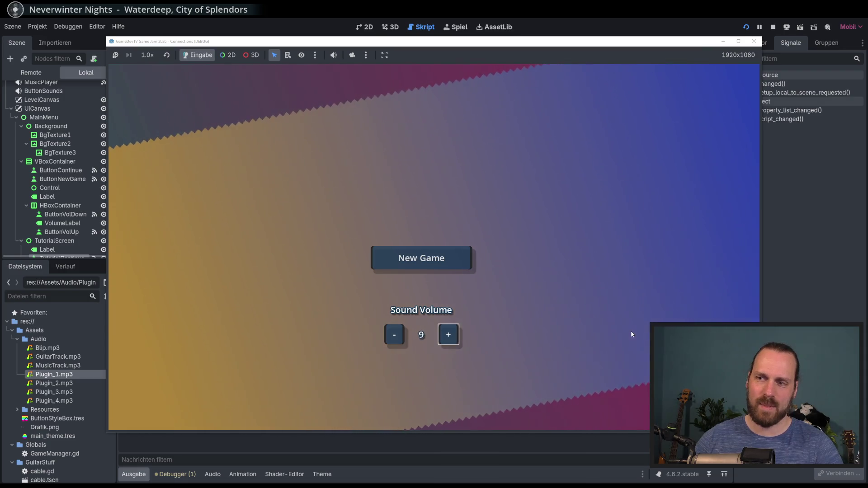
pyautogui.press('Left')
pyautogui.press('Right')
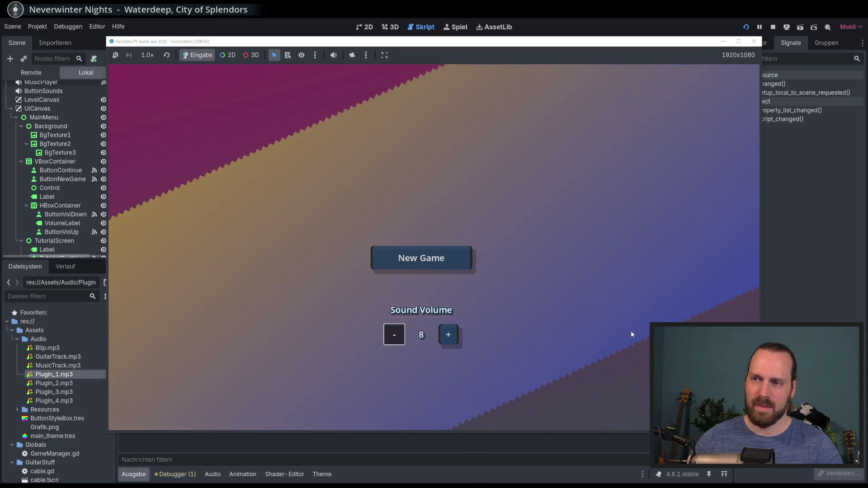
pyautogui.press('Left')
pyautogui.press('space')
pyautogui.press('space')
pyautogui.press('space')
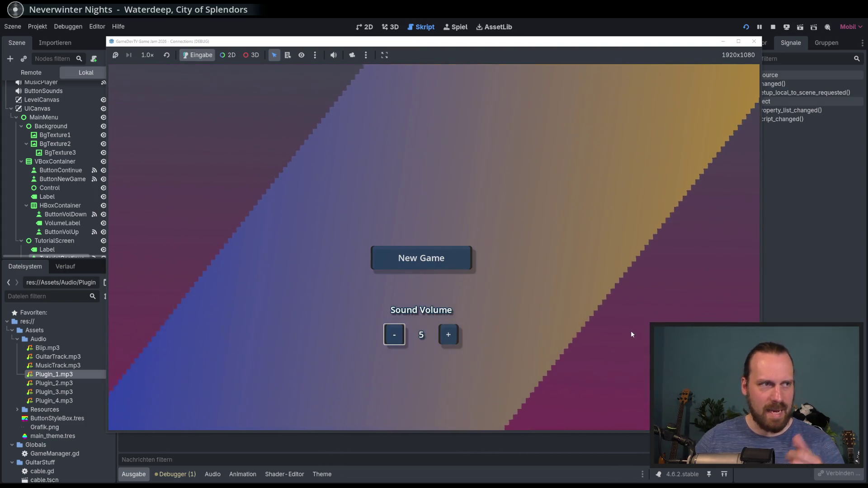
pyautogui.press('F8')
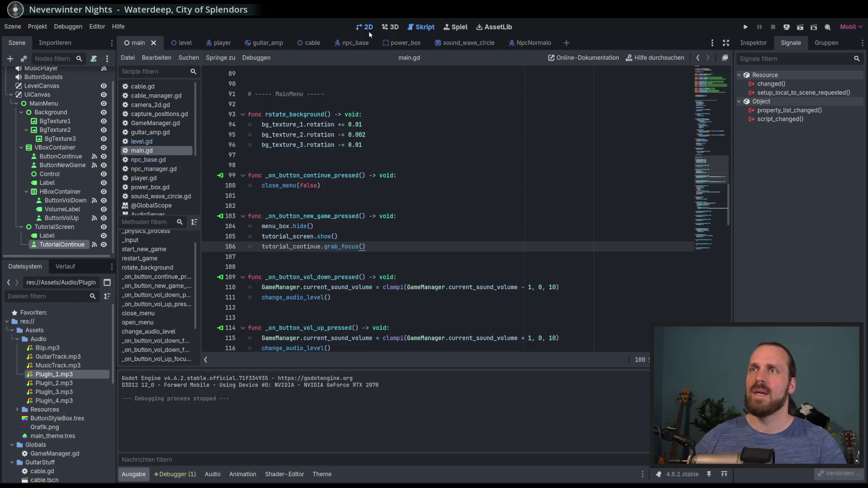
# - Hide the TutorialScreen node in the 2D view so the menu buttons are visible
pyautogui.click(364, 26)
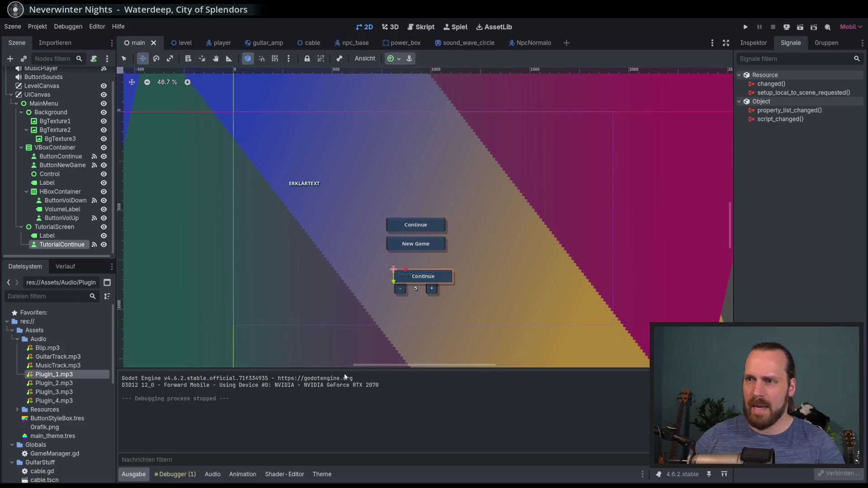
pyautogui.hscroll(2, 329, 248)
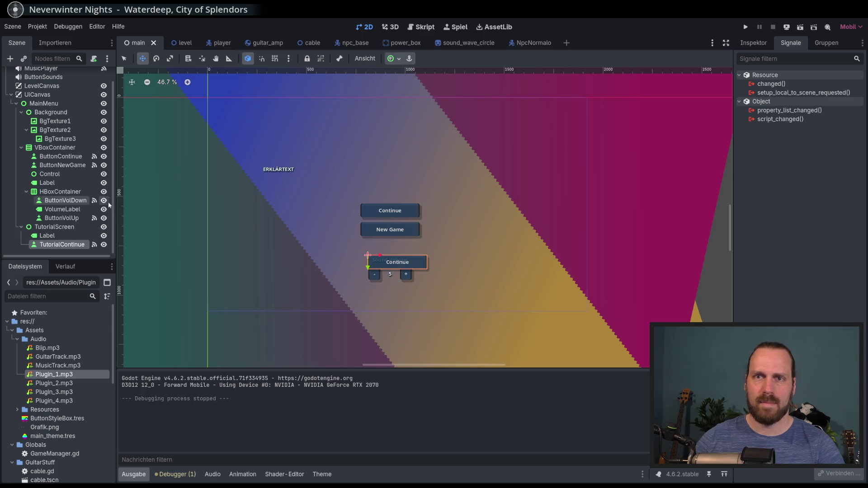
pyautogui.click(103, 227)
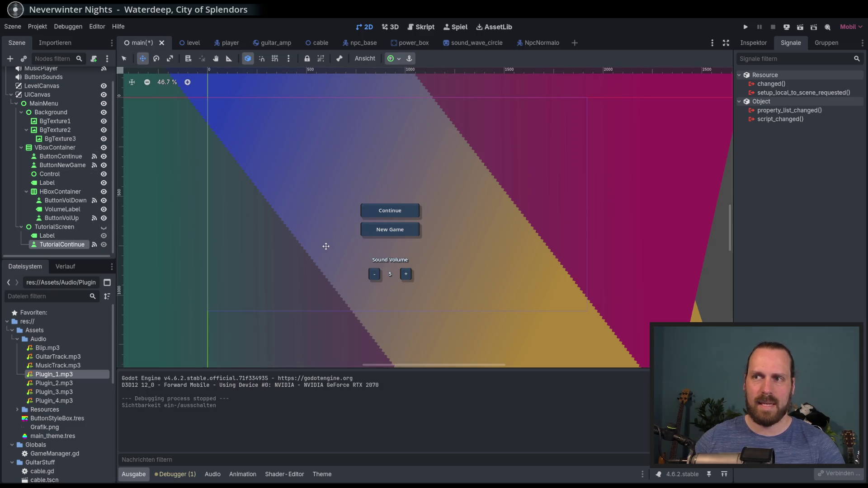
pyautogui.moveTo(327, 234); pyautogui.dragTo(353, 242)
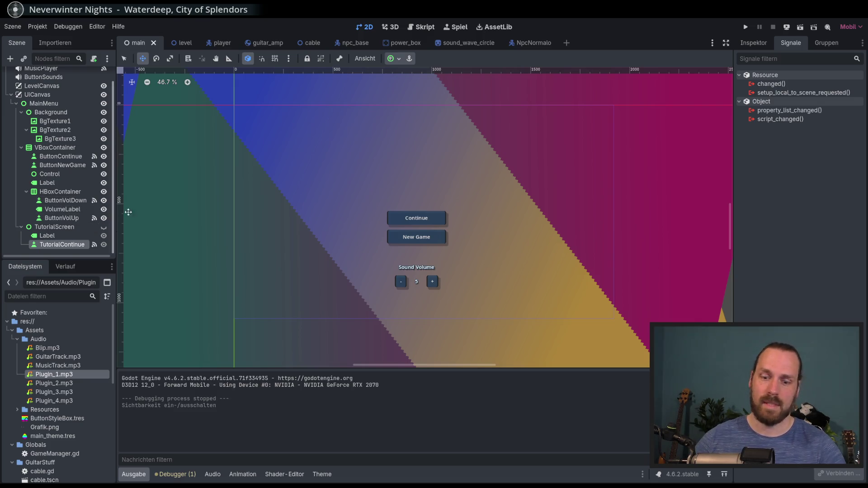
# - Run the project with F5, start New Game to reach the tutorial, then stop it with F8
pyautogui.press('F5')
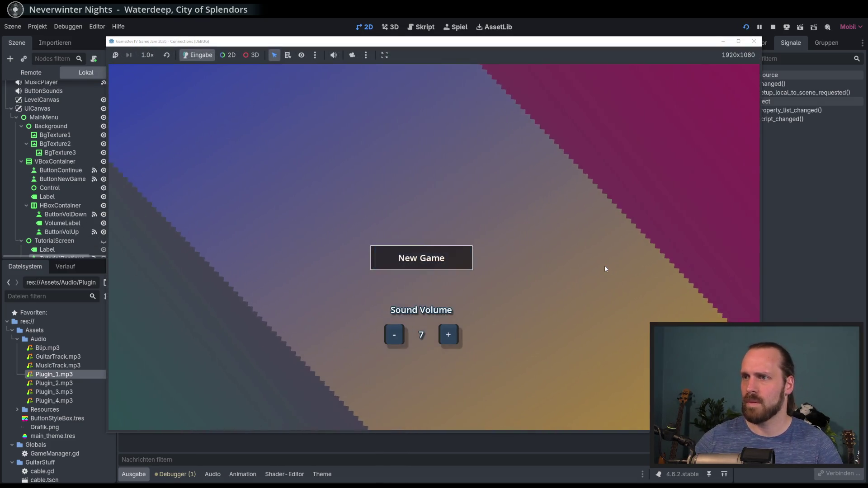
pyautogui.press('Return')
pyautogui.press('F8')
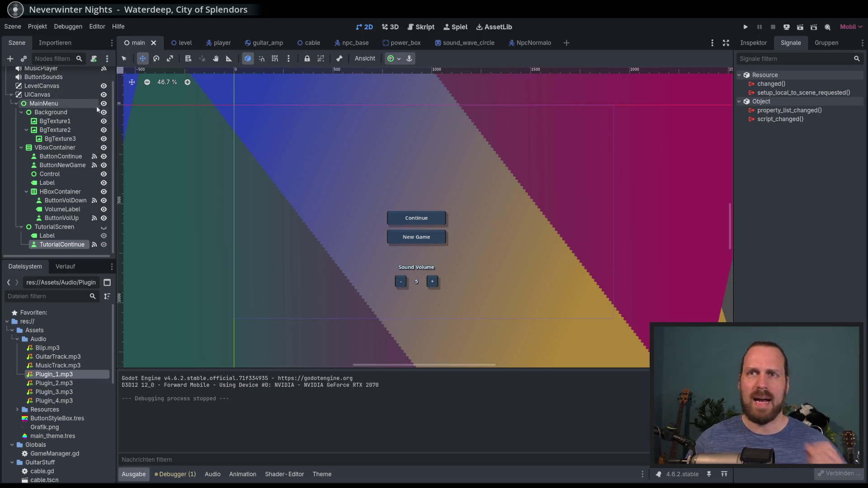
pyautogui.scroll(2, 82, 130)
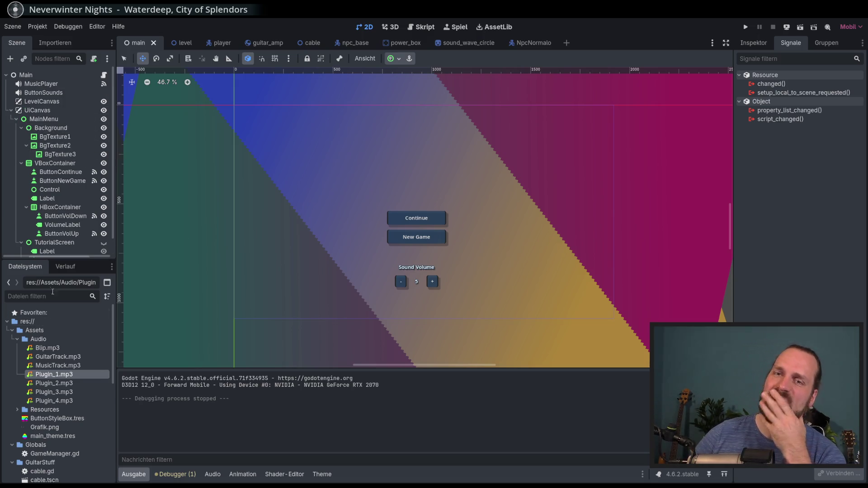
# - Open main_theme.tres in the bottom Theme editor panel
pyautogui.click(322, 474)
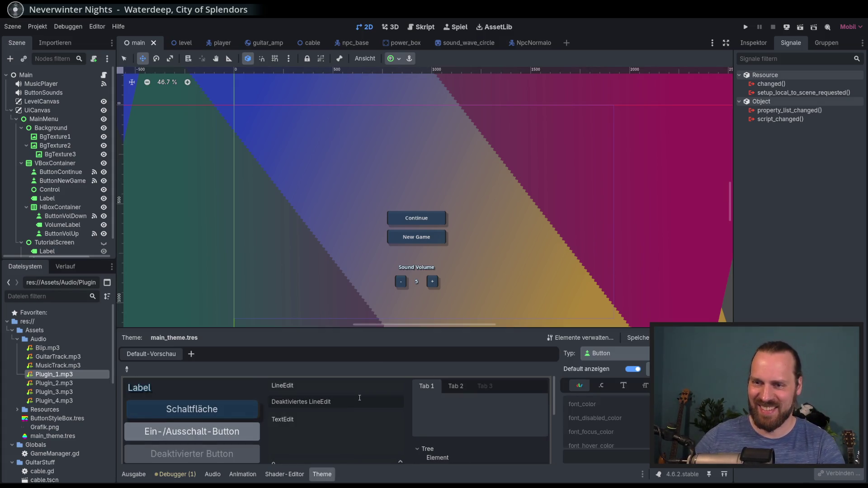
pyautogui.moveTo(366, 329); pyautogui.dragTo(365, 288)
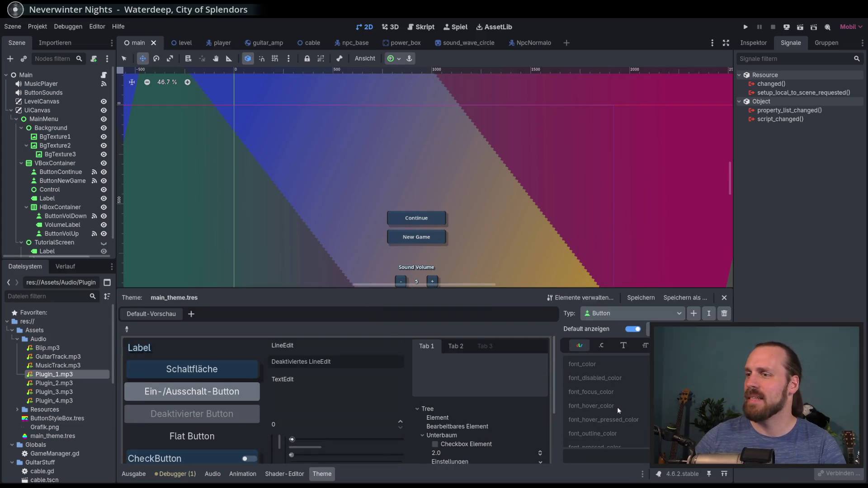
pyautogui.scroll(-1, 620, 407)
pyautogui.scroll(-1, 85, 228)
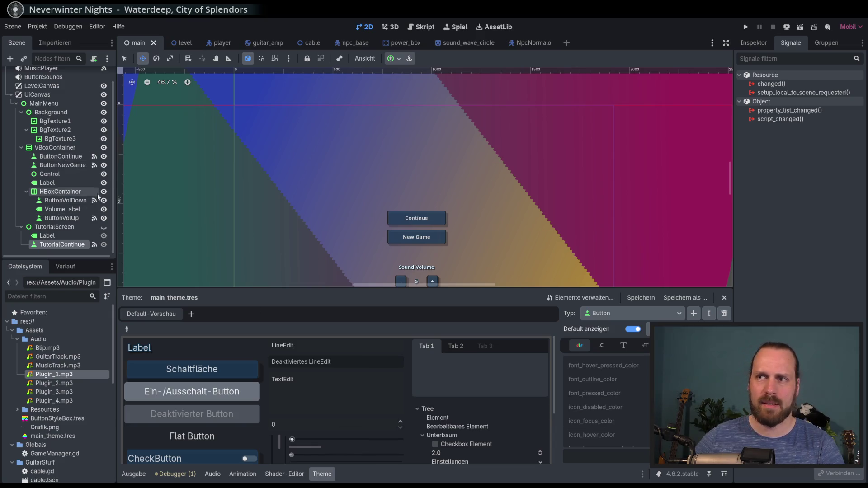
pyautogui.scroll(-2, 397, 182)
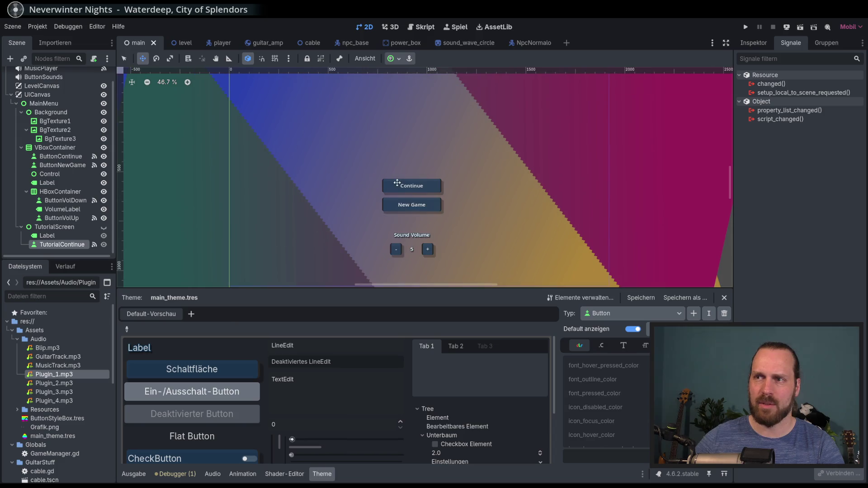
# - Select ButtonVolDown and scroll its Inspector properties down to the Focus neighbor settings
pyautogui.click(65, 201)
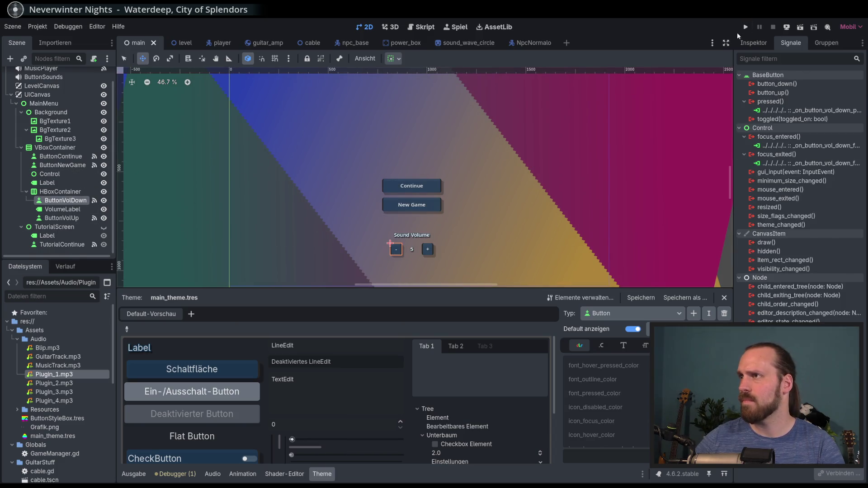
pyautogui.click(753, 42)
pyautogui.scroll(-4, 772, 269)
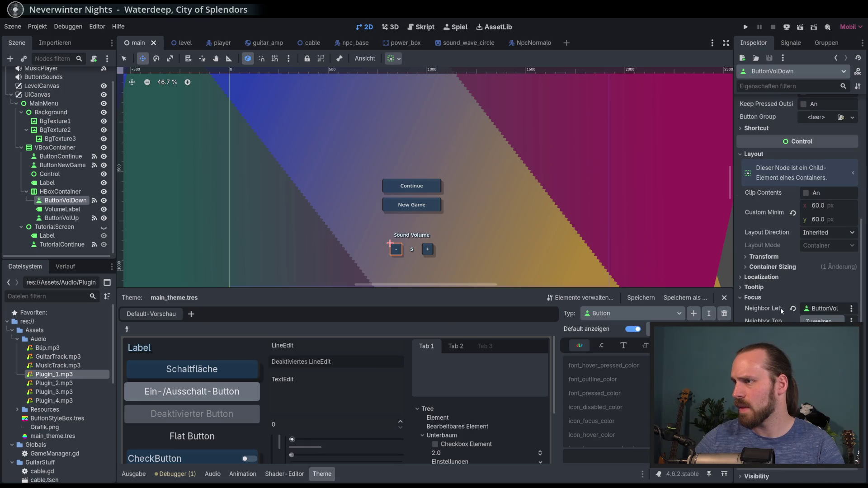
pyautogui.scroll(-3, 781, 311)
pyautogui.scroll(-1, 798, 204)
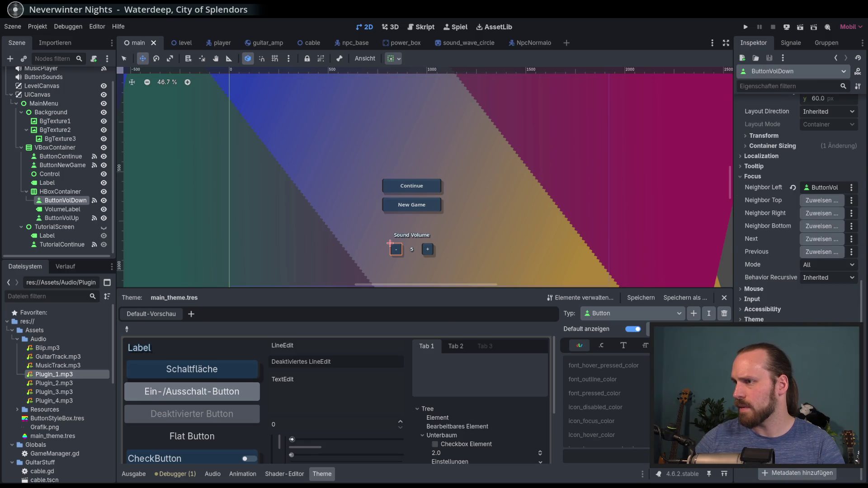
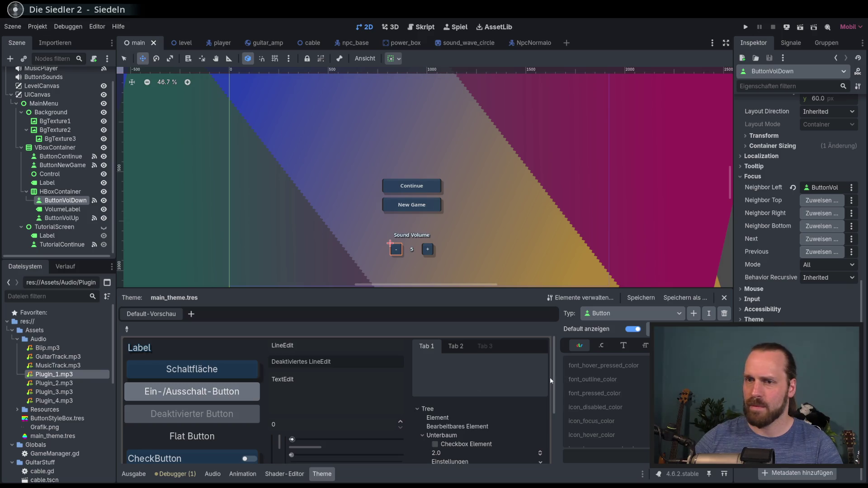
# - Pick a control from the theme preview, then scroll through the Button type's style entries
pyautogui.scroll(3, 604, 398)
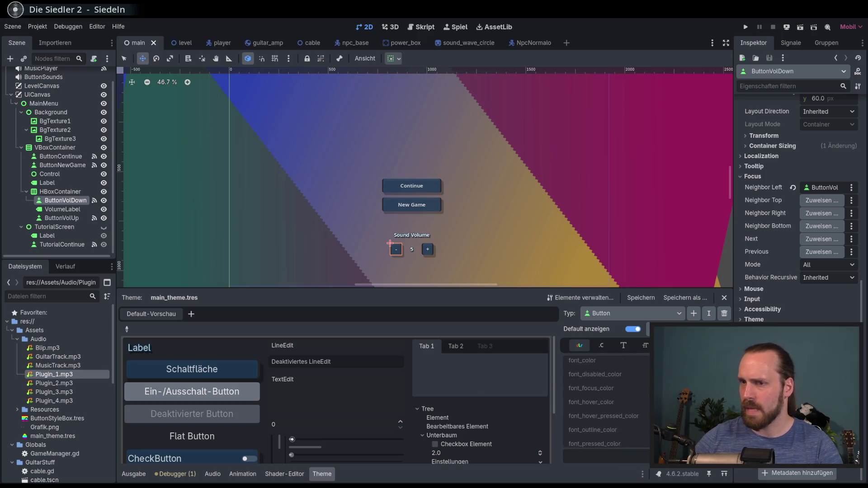
pyautogui.click(127, 329)
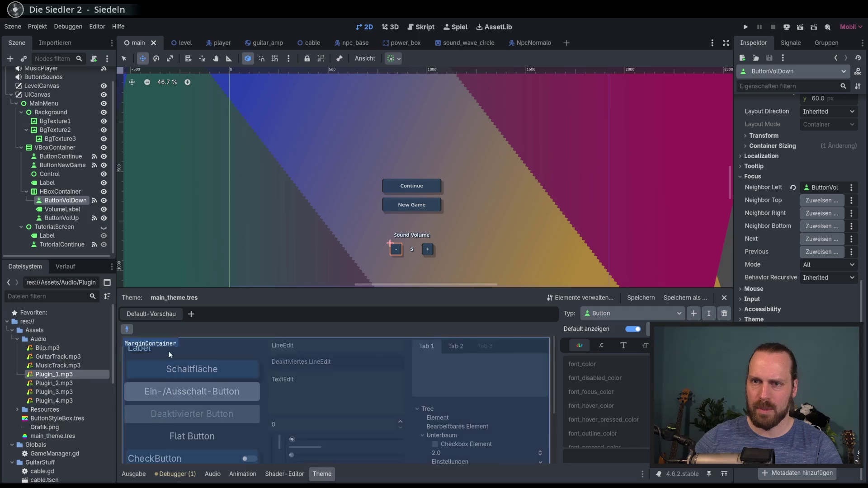
pyautogui.click(225, 371)
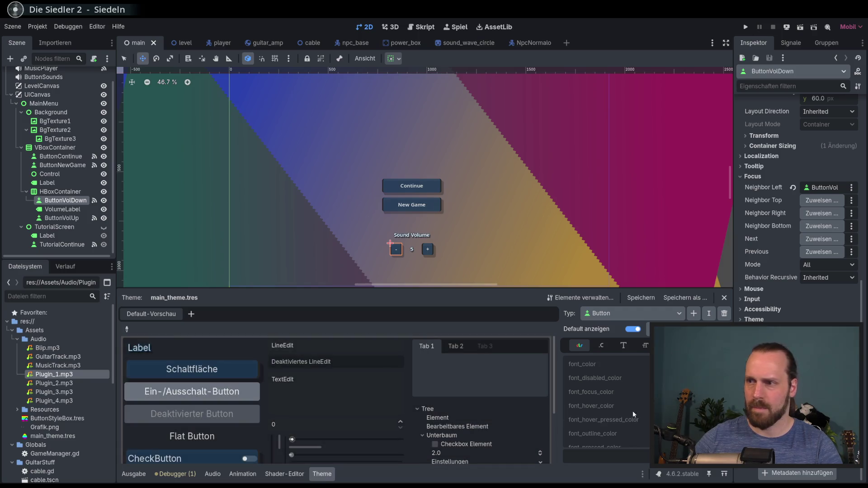
pyautogui.scroll(-1, 600, 393)
pyautogui.scroll(1, 601, 396)
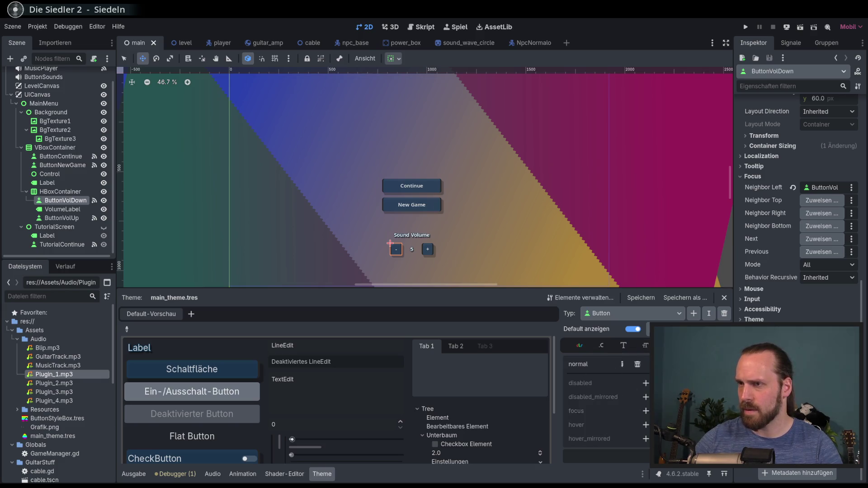
pyautogui.scroll(3, 520, 271)
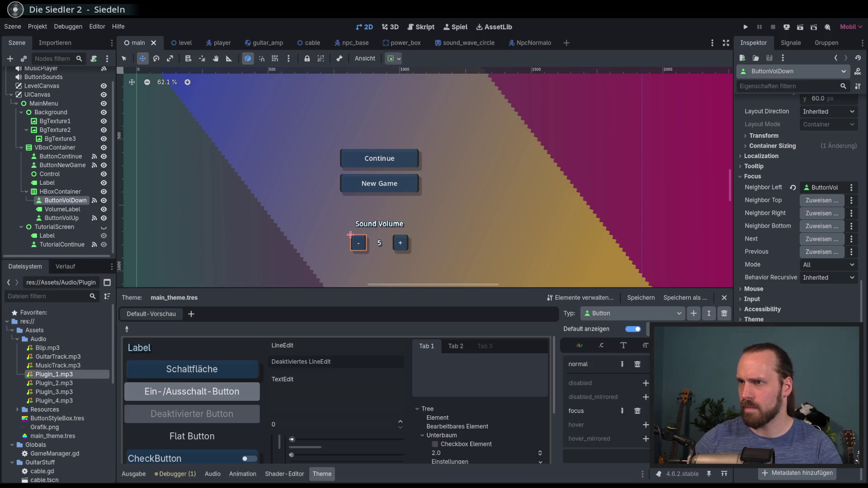
pyautogui.scroll(2, 356, 266)
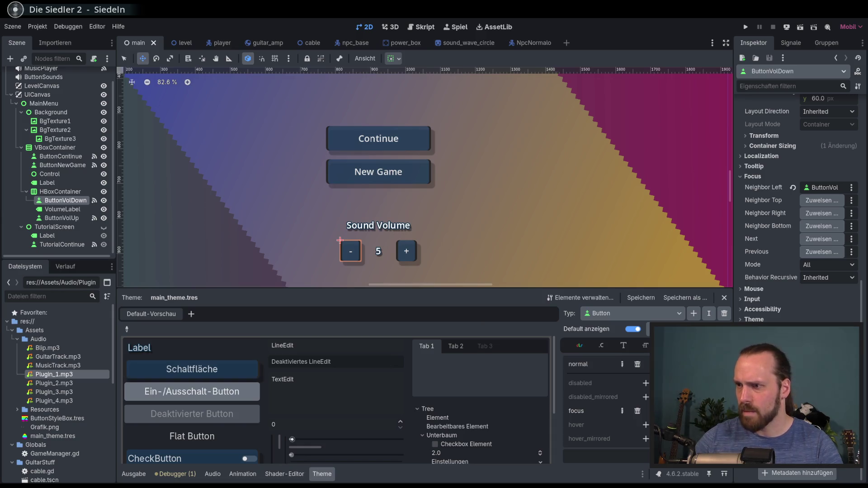
# - Make the Button focus style a new StyleBoxFlat with green BG Color, then run the game with F5
pyautogui.click(622, 364)
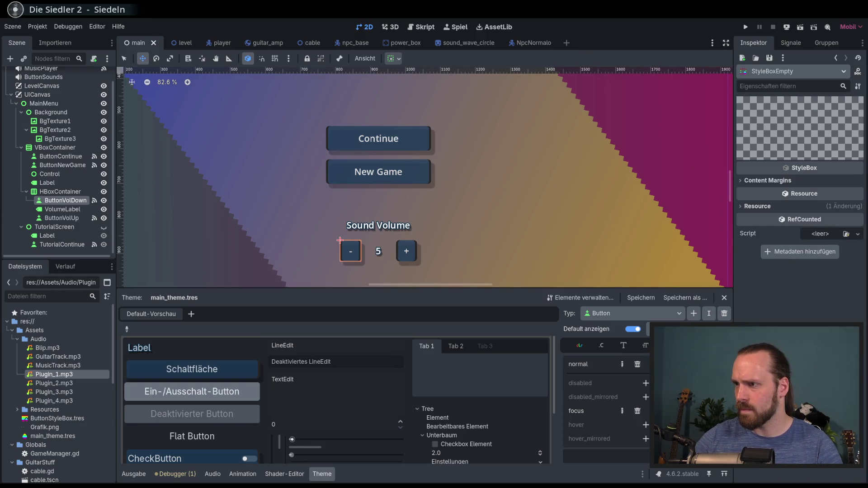
pyautogui.click(718, 364)
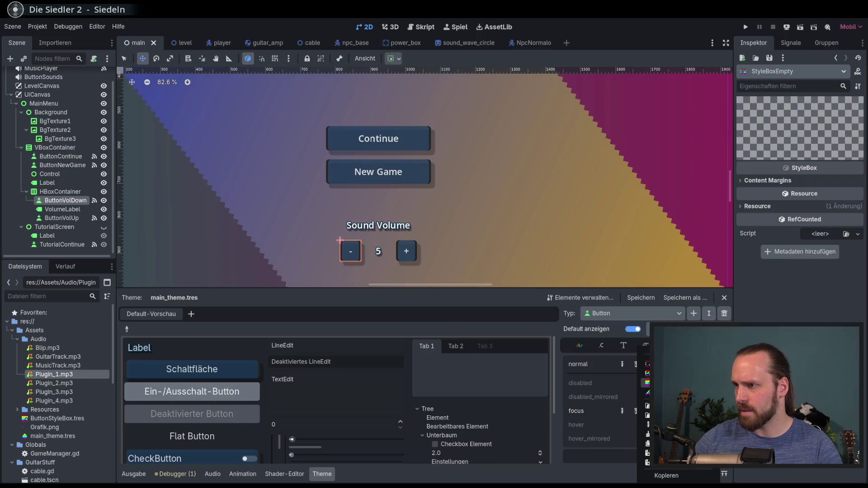
pyautogui.click(669, 374)
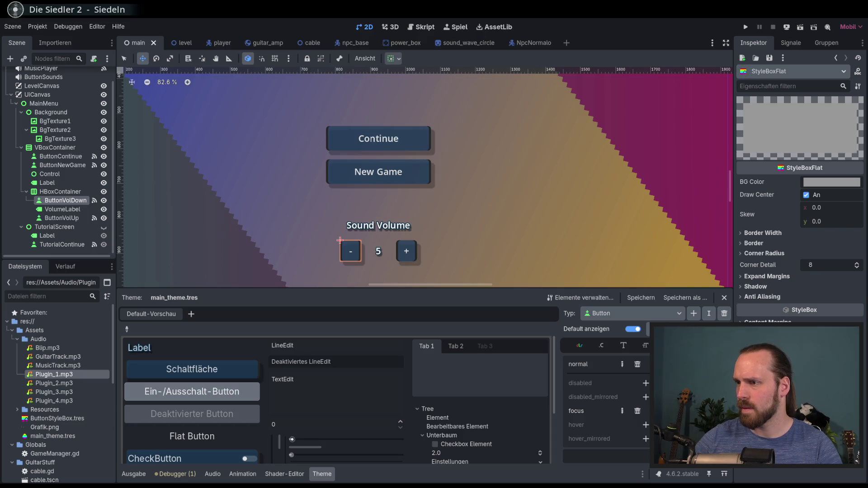
pyautogui.click(830, 185)
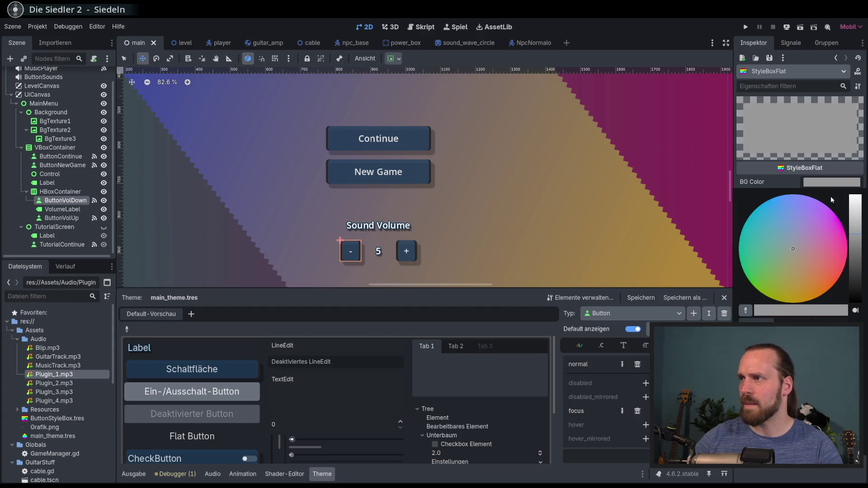
pyautogui.click(817, 258)
pyautogui.click(773, 276)
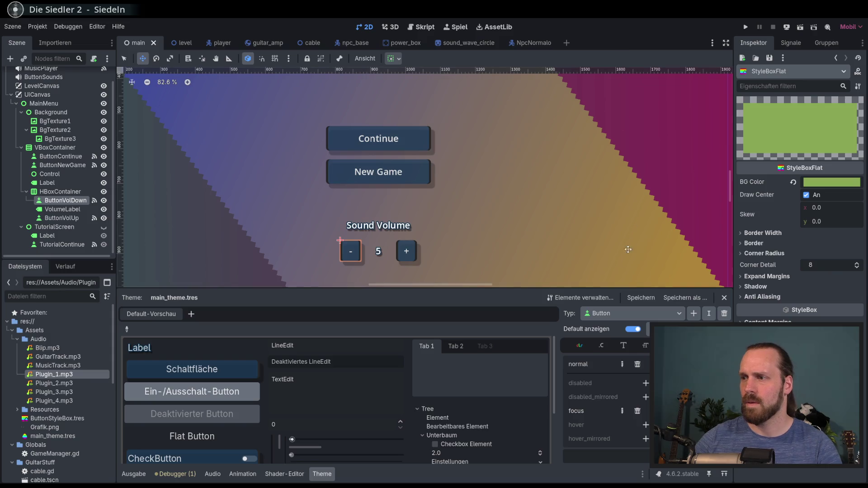
pyautogui.press('F5')
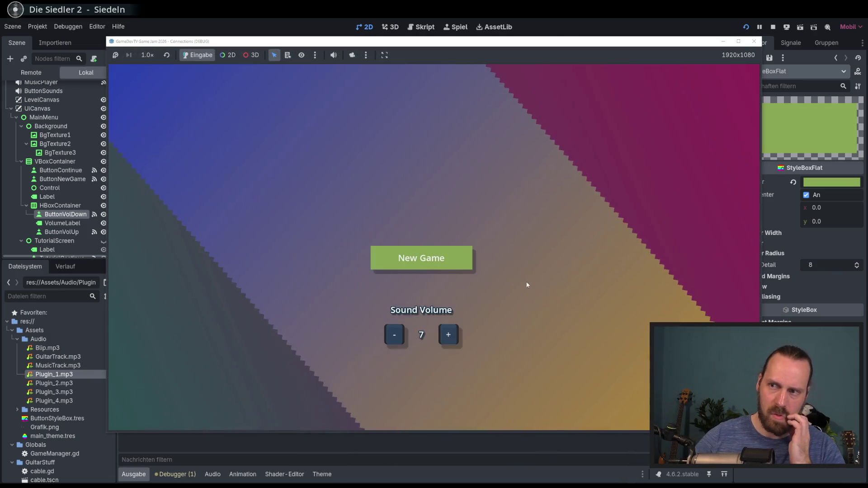
# - Go through New Game and Continue into the level, stop with F8, and return to the theme editor
pyautogui.click(434, 266)
pyautogui.click(458, 349)
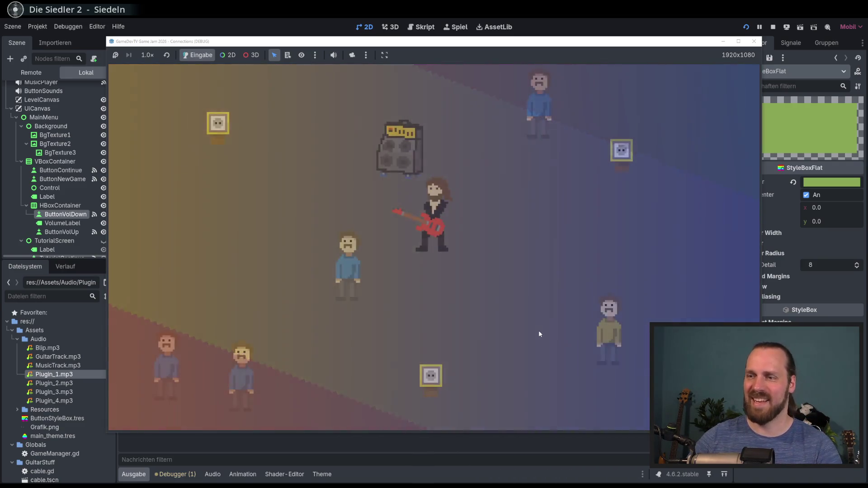
pyautogui.press('F8')
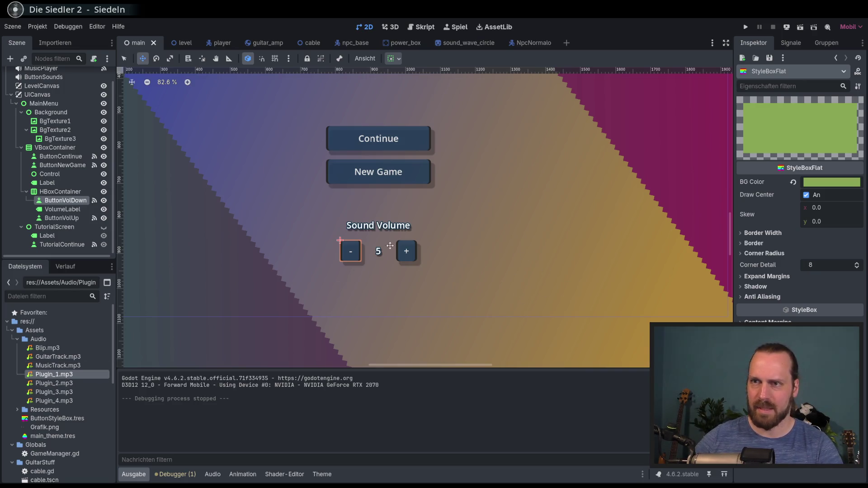
pyautogui.click(322, 474)
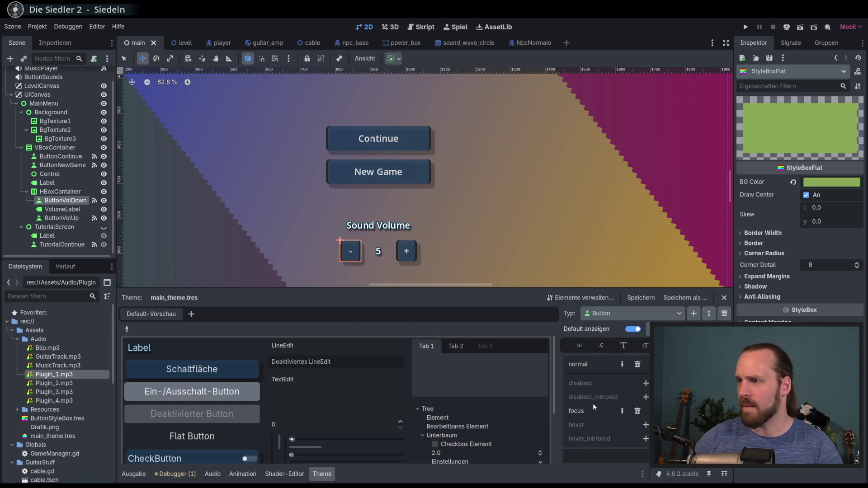
# - Quick-load ButtonStyleBox.tres as the Button focus style and make its background fully opaque
pyautogui.rightClick(637, 410)
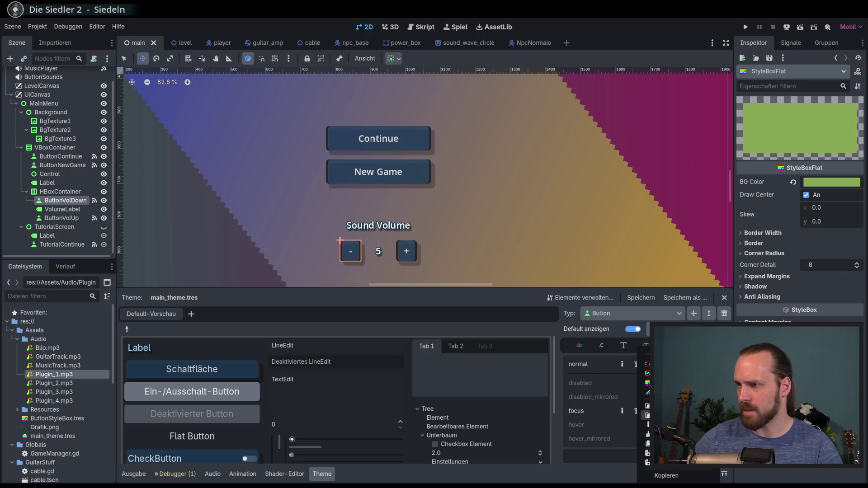
pyautogui.click(664, 415)
pyautogui.click(334, 151)
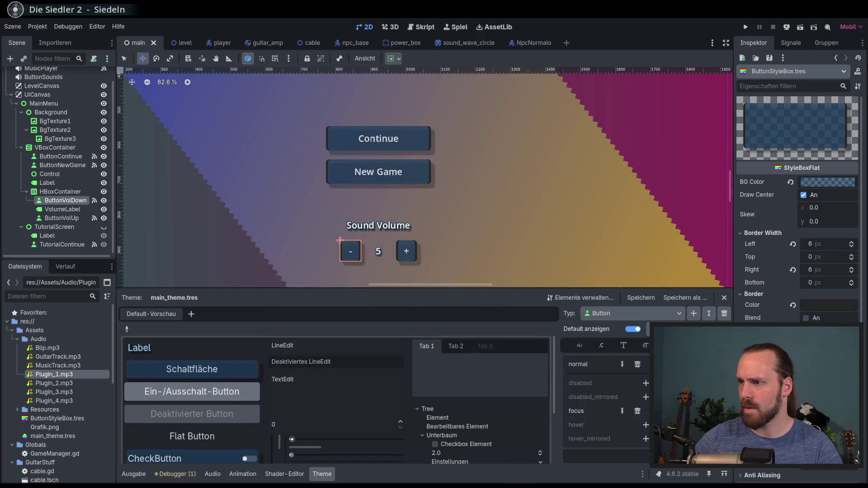
pyautogui.click(823, 183)
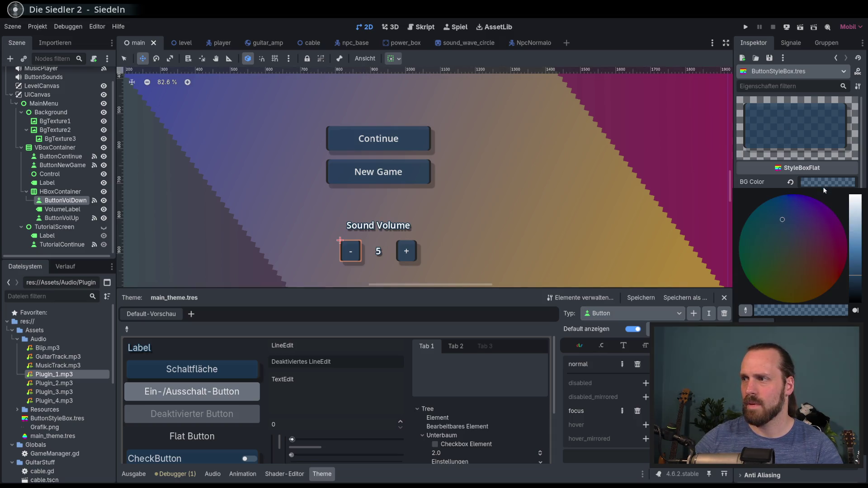
pyautogui.moveTo(819, 380); pyautogui.dragTo(846, 380)
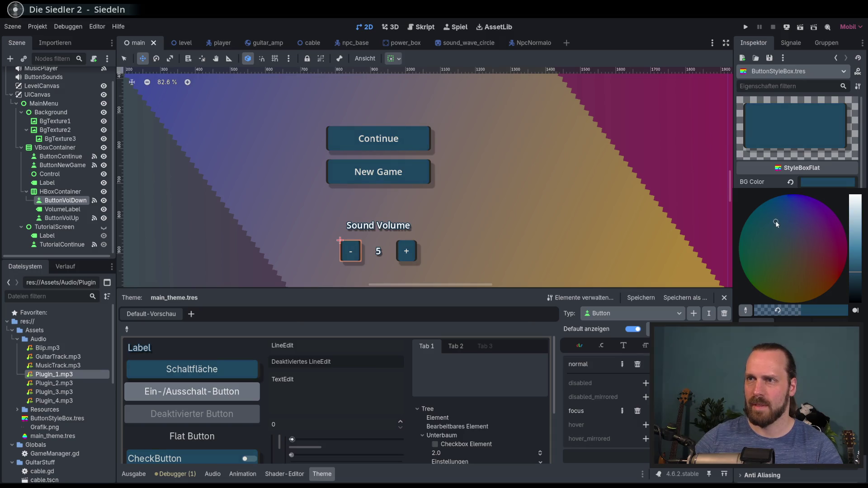
pyautogui.click(617, 26)
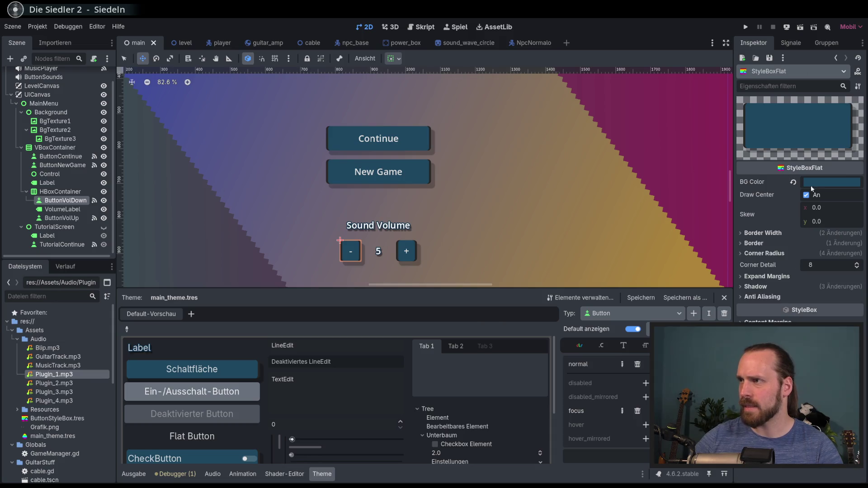
# - Shift the focus style's BG Color toward a lighter purple-blue
pyautogui.click(828, 181)
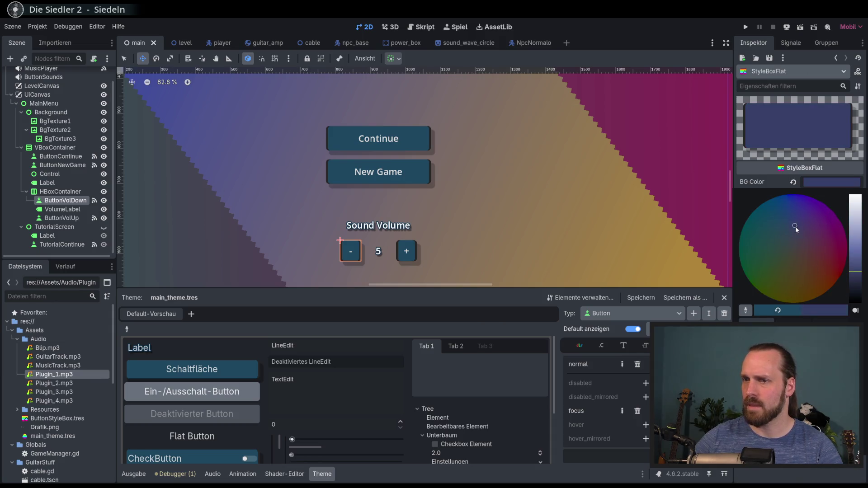
pyautogui.moveTo(788, 231); pyautogui.dragTo(795, 231)
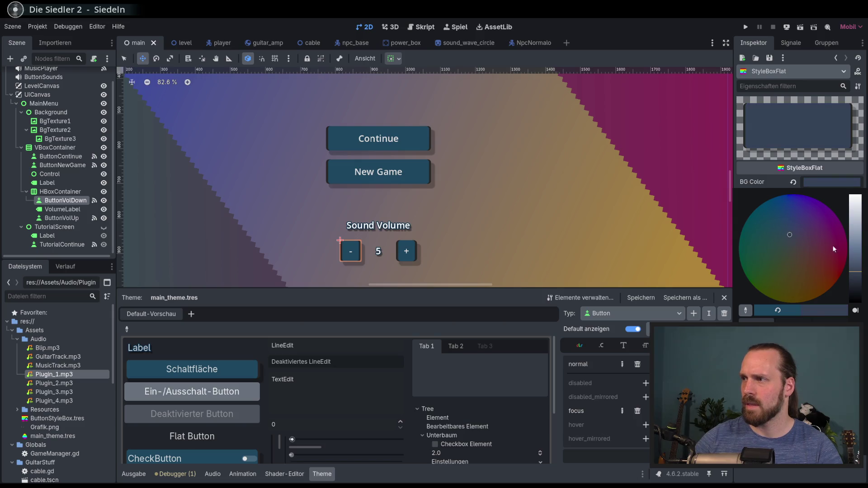
pyautogui.moveTo(855, 272); pyautogui.dragTo(855, 256)
pyautogui.click(783, 225)
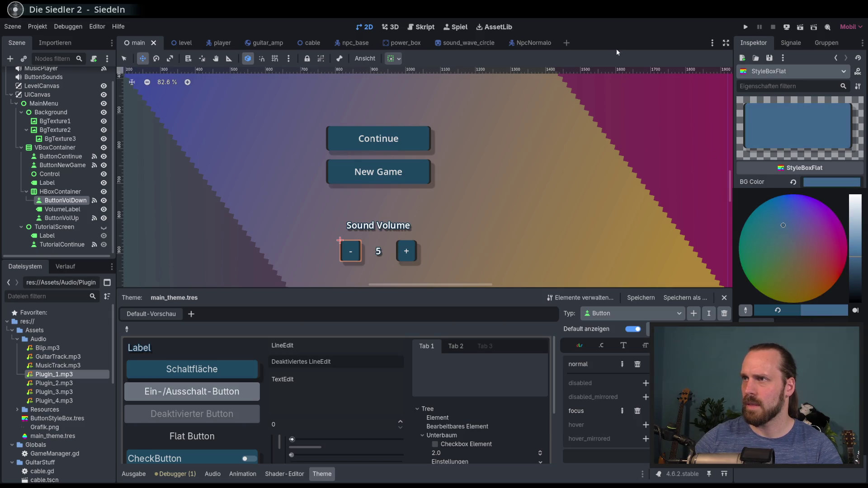
pyautogui.click(565, 207)
pyautogui.scroll(-3, 208, 398)
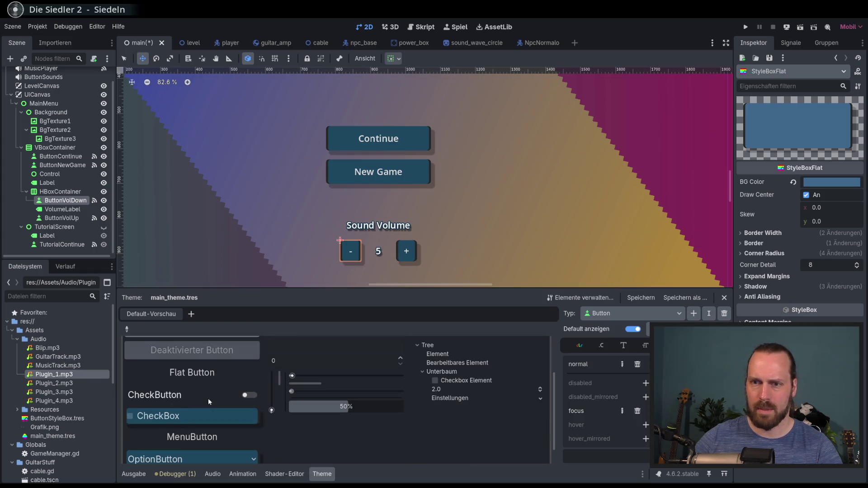
# - Add a Button hover style loaded from ButtonStyleBox.tres
pyautogui.scroll(3, 208, 398)
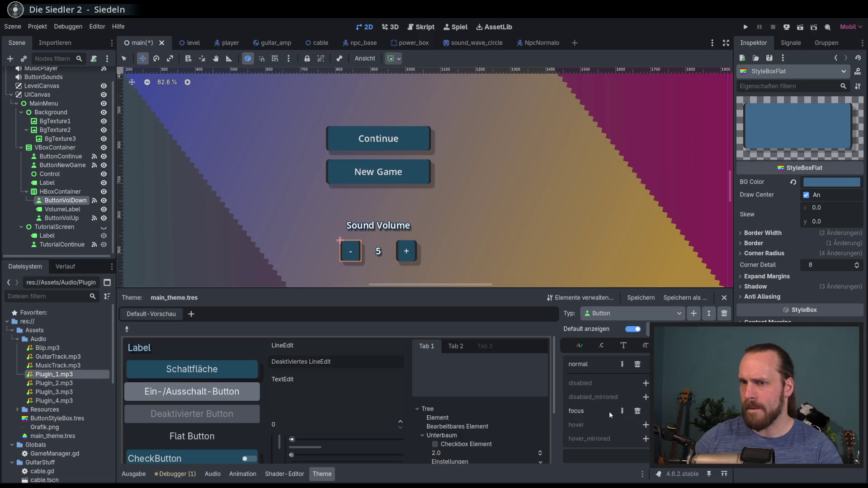
pyautogui.scroll(-1, 584, 418)
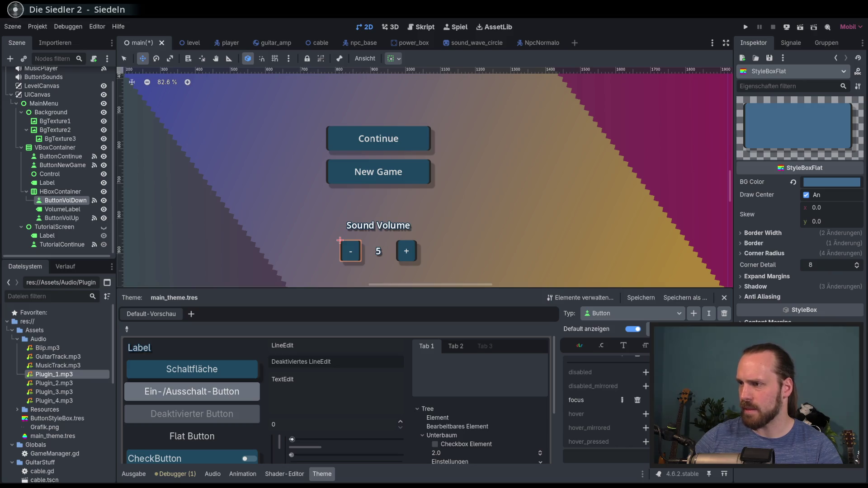
pyautogui.click(646, 416)
pyautogui.click(706, 414)
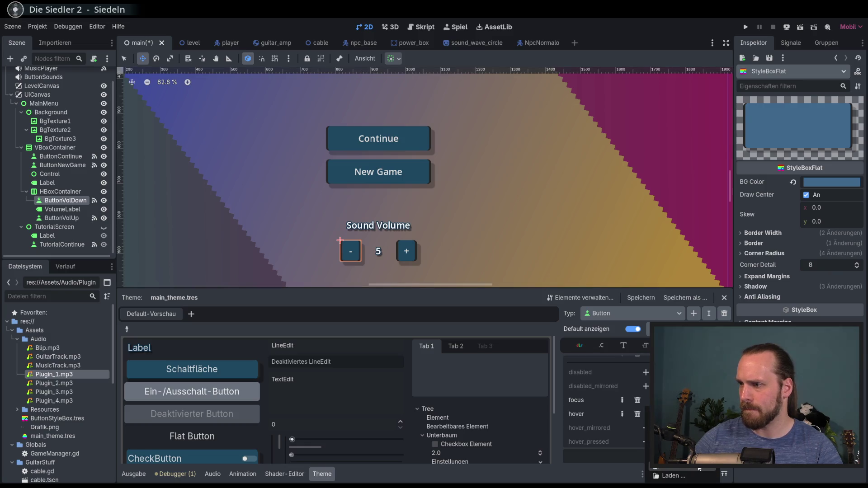
pyautogui.click(699, 472)
pyautogui.doubleClick(350, 148)
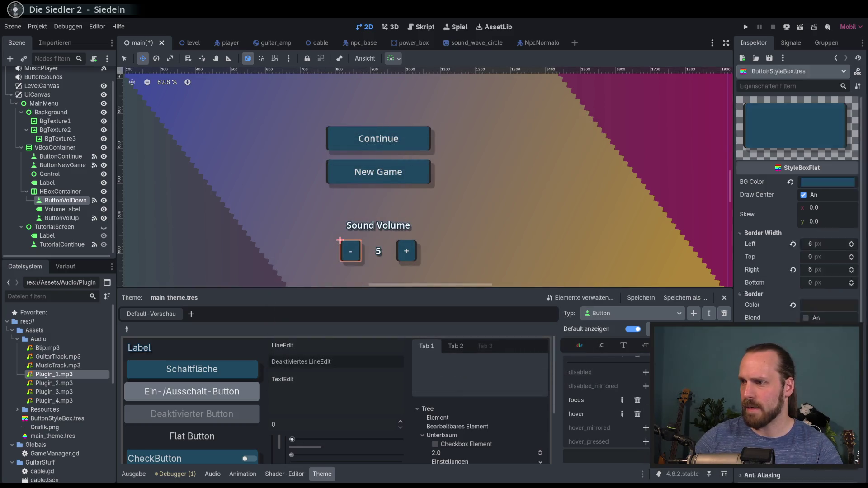
# - Brighten the hover style's BG Color slightly, then run the game with F5
pyautogui.click(822, 184)
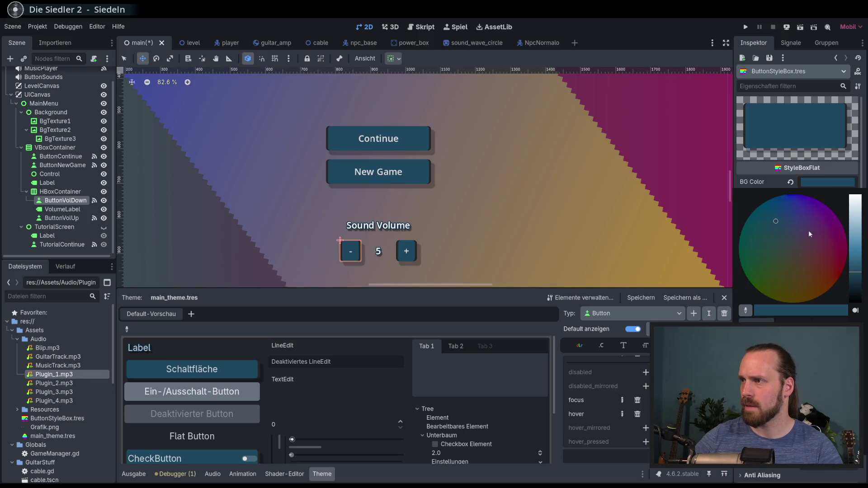
pyautogui.moveTo(856, 266); pyautogui.dragTo(853, 265)
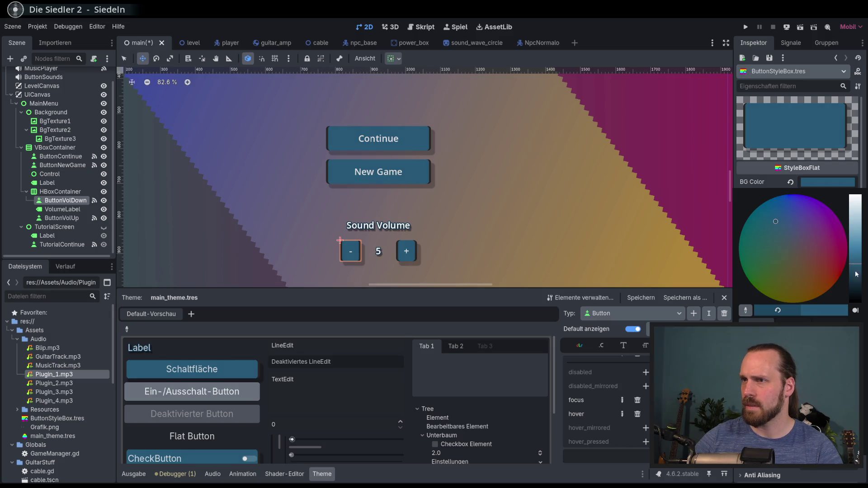
pyautogui.click(656, 49)
pyautogui.press('F5')
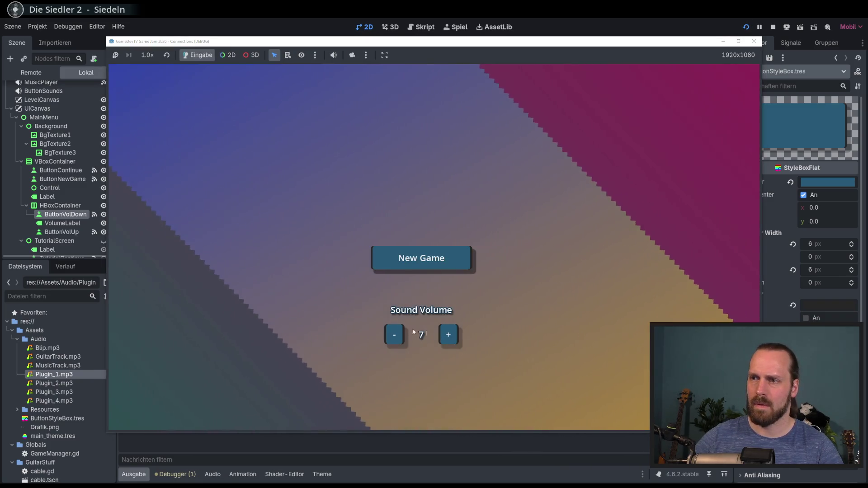
# - Lower Sound Volume to 6, start a New Game, continue into the level, then Escape to the menu
pyautogui.click(394, 335)
pyautogui.click(424, 270)
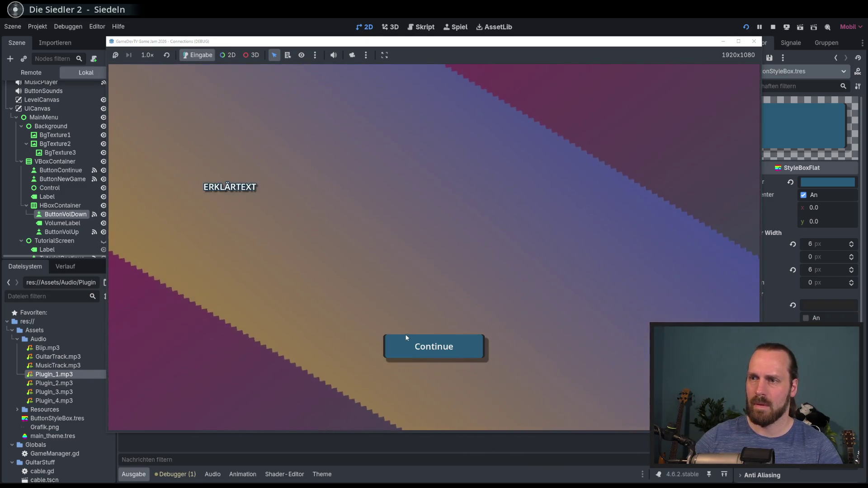
pyautogui.click(409, 342)
pyautogui.press('Escape')
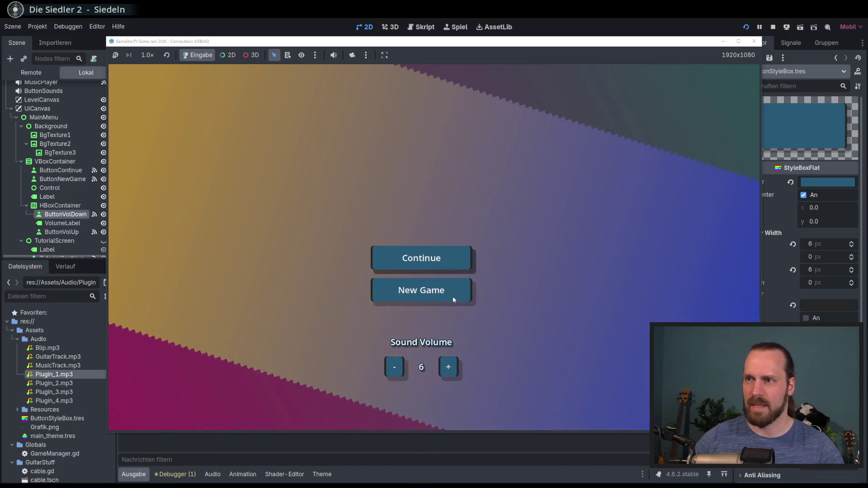
# - Restart the game, press Enter through the menu and tutorial, then stop it with F8
pyautogui.press('F8')
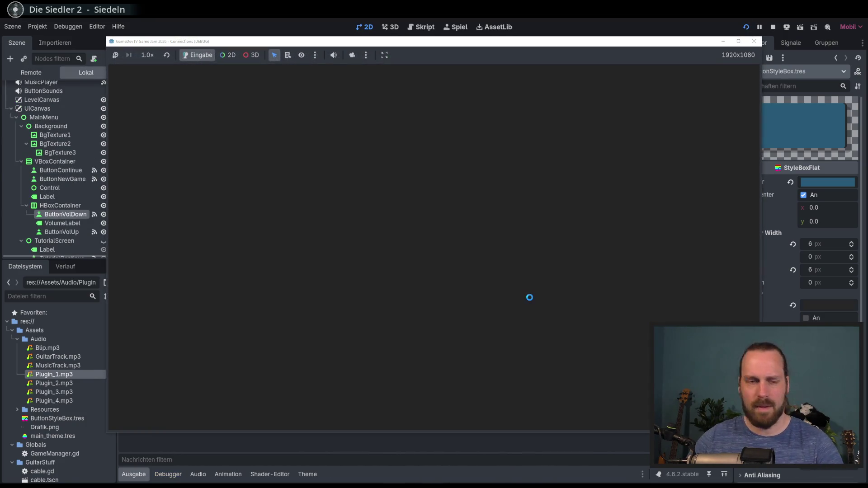
pyautogui.press('Return')
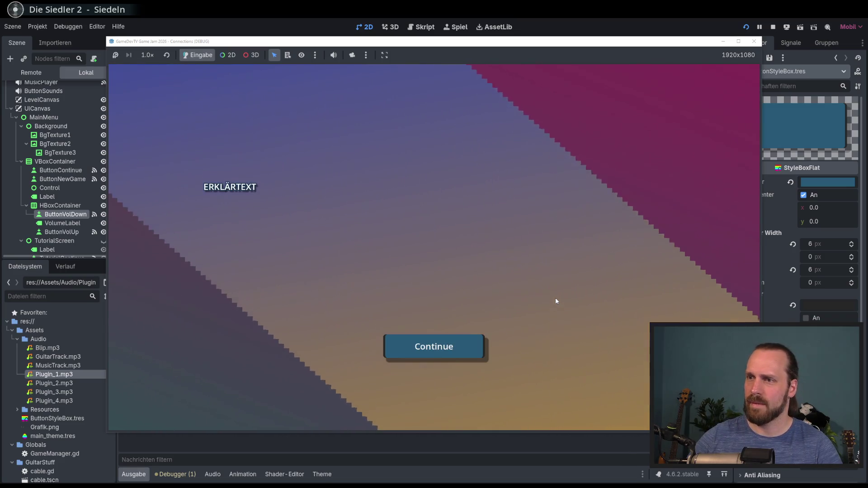
pyautogui.press('Return')
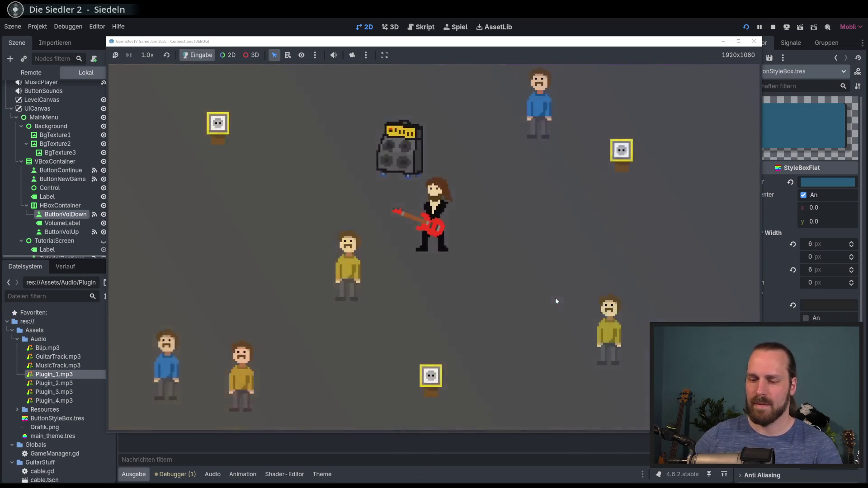
pyautogui.press('F8')
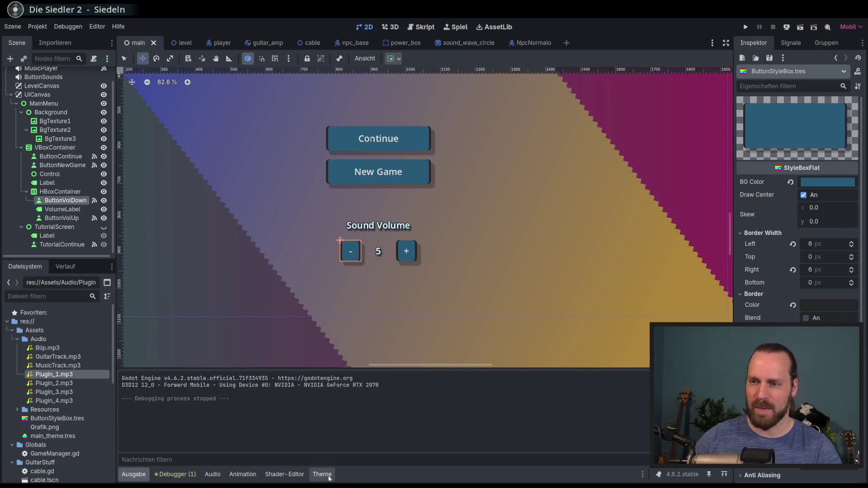
# - Delete the focus and hover style overrides from Button in main_theme.tres
pyautogui.click(322, 474)
pyautogui.click(638, 400)
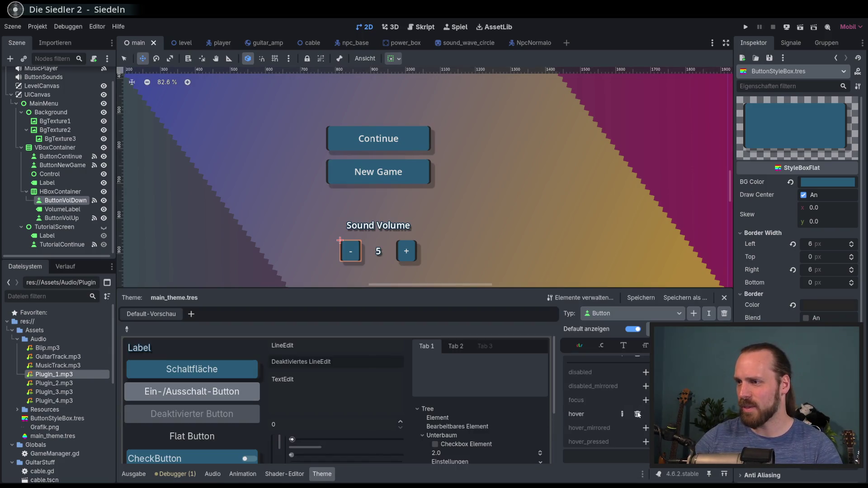
pyautogui.click(638, 414)
pyautogui.scroll(1, 609, 400)
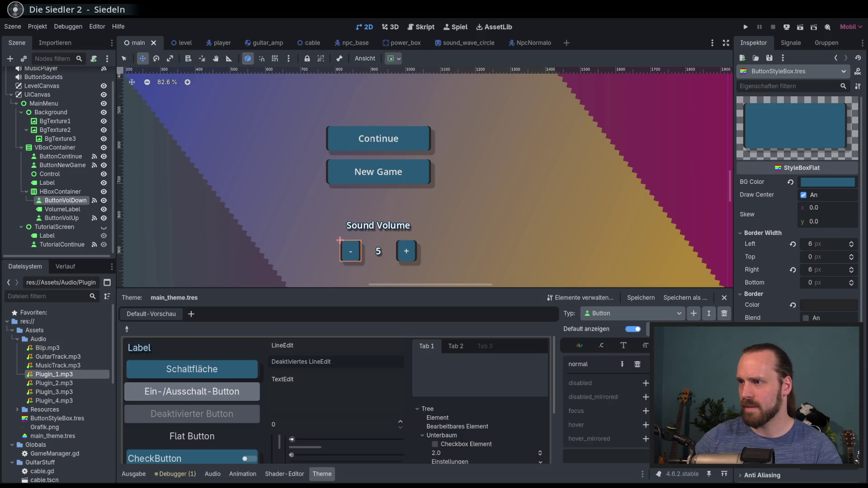
pyautogui.click(828, 182)
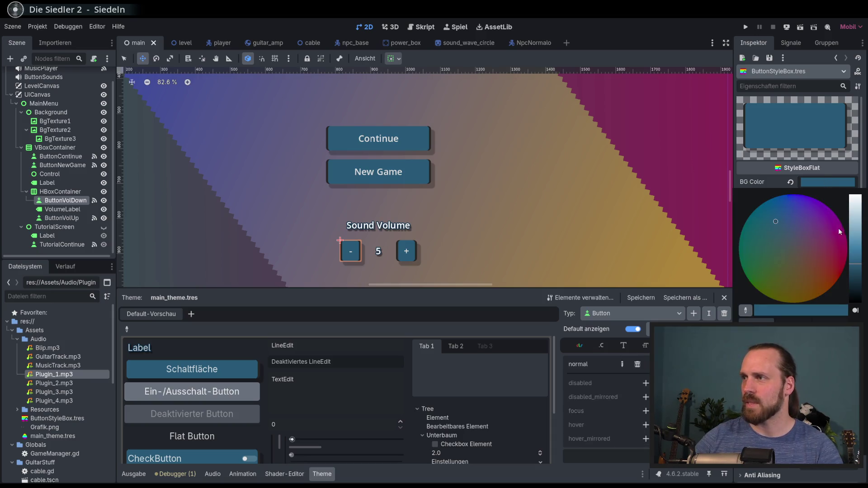
pyautogui.click(655, 88)
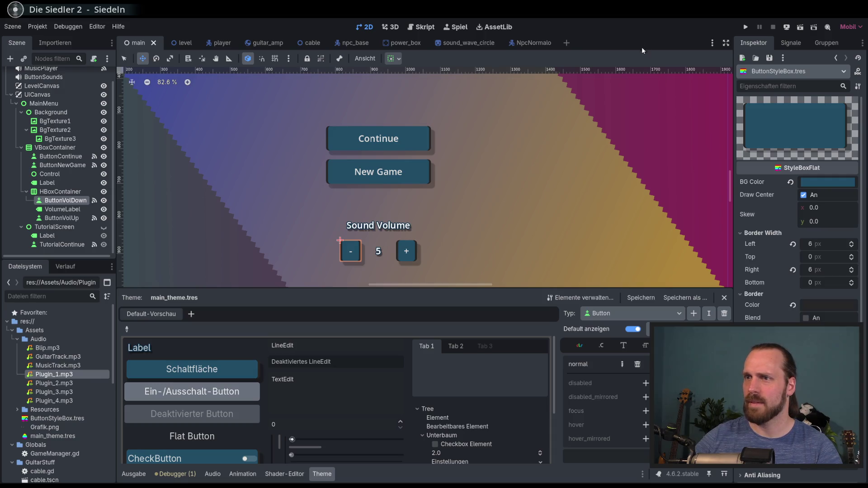
# - Run the game, start a New Game, stop with F8, and return to the theme editor
pyautogui.press('F5')
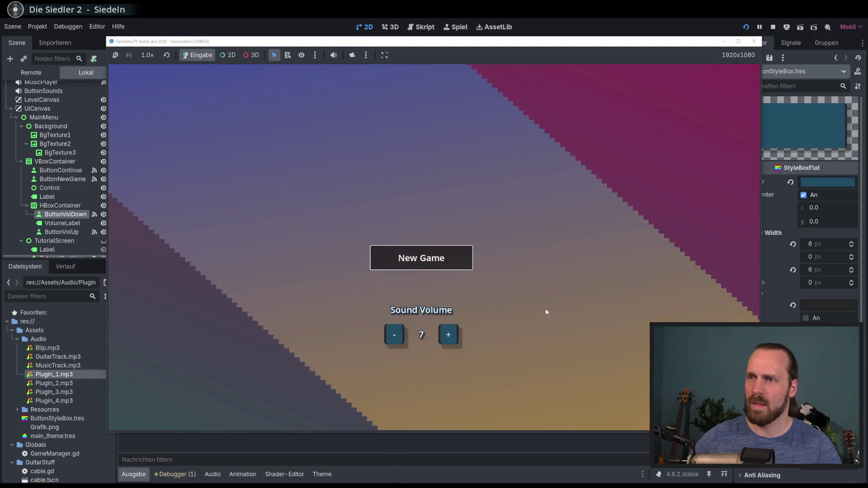
pyautogui.press('Return')
pyautogui.press('Return')
pyautogui.press('F8')
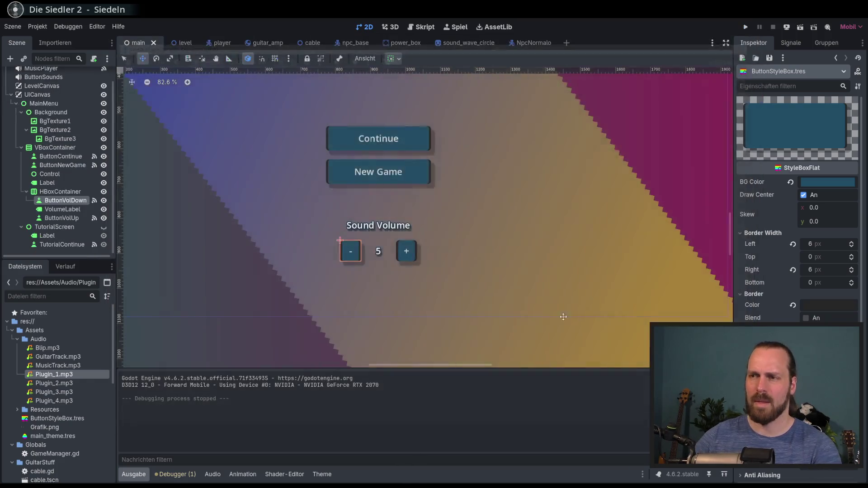
pyautogui.click(322, 473)
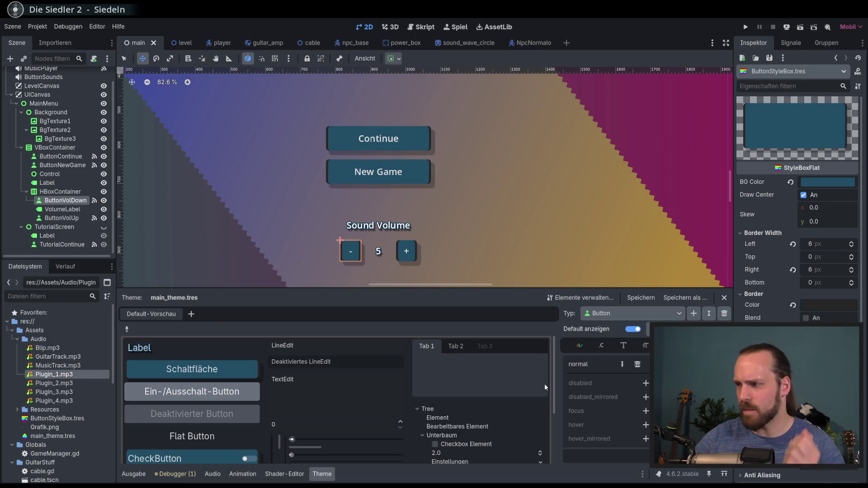
pyautogui.moveTo(627, 397)
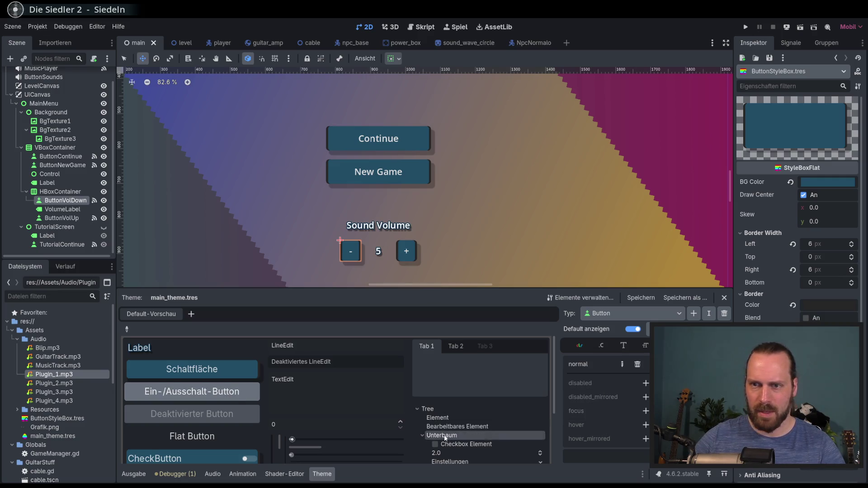
pyautogui.scroll(-3, 216, 408)
pyautogui.scroll(3, 216, 409)
pyautogui.scroll(-1, 636, 403)
pyautogui.scroll(-4, 605, 403)
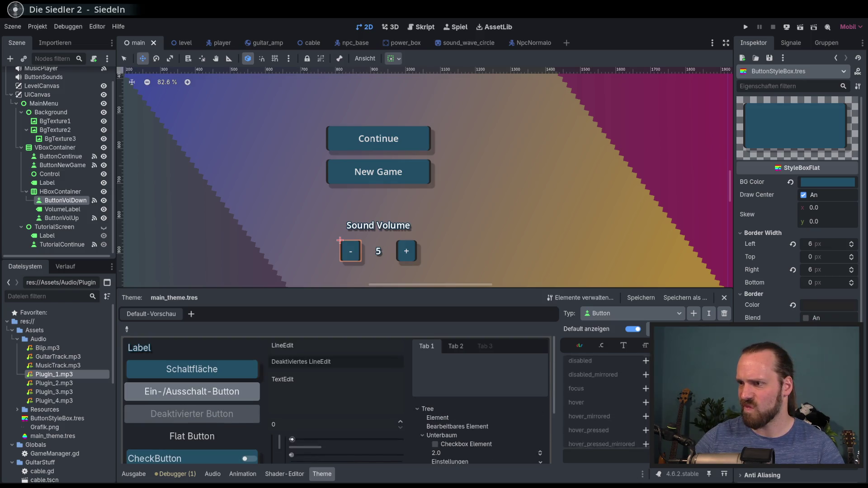
pyautogui.scroll(-2, 606, 398)
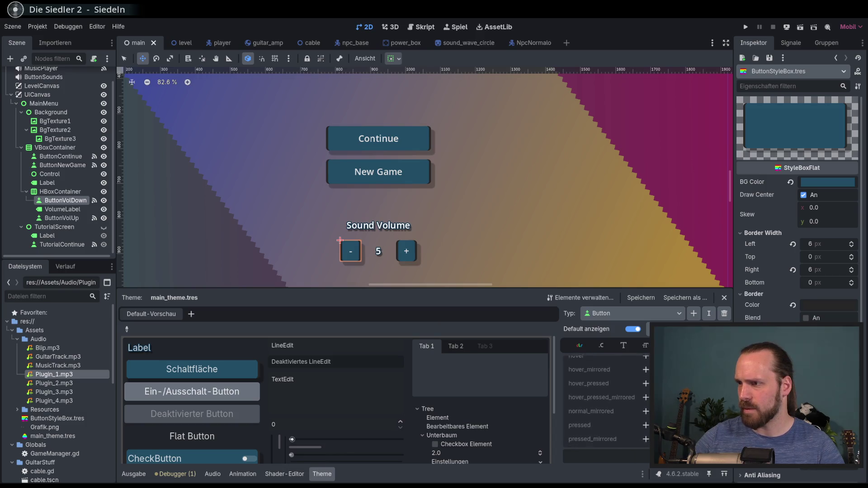
pyautogui.scroll(1, 606, 402)
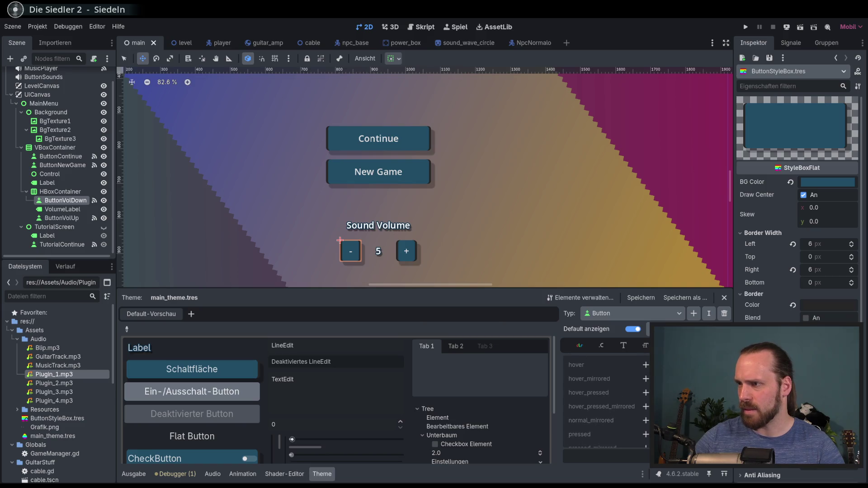
pyautogui.scroll(3, 606, 403)
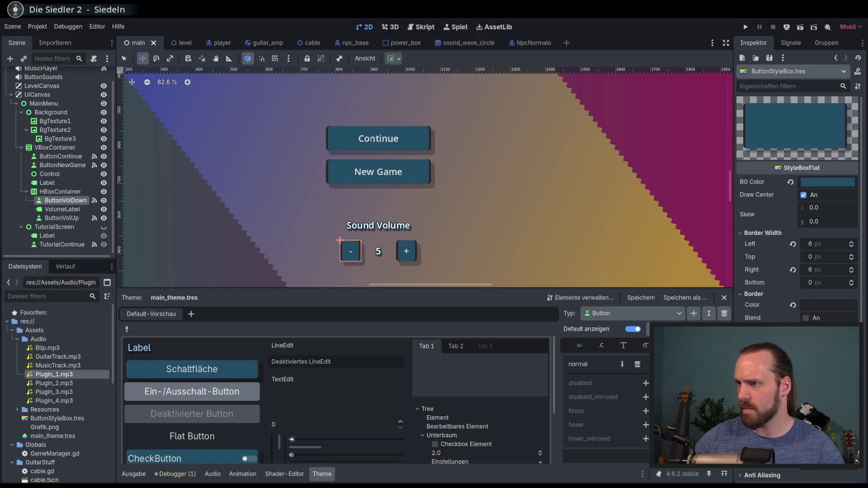
pyautogui.scroll(2, 606, 402)
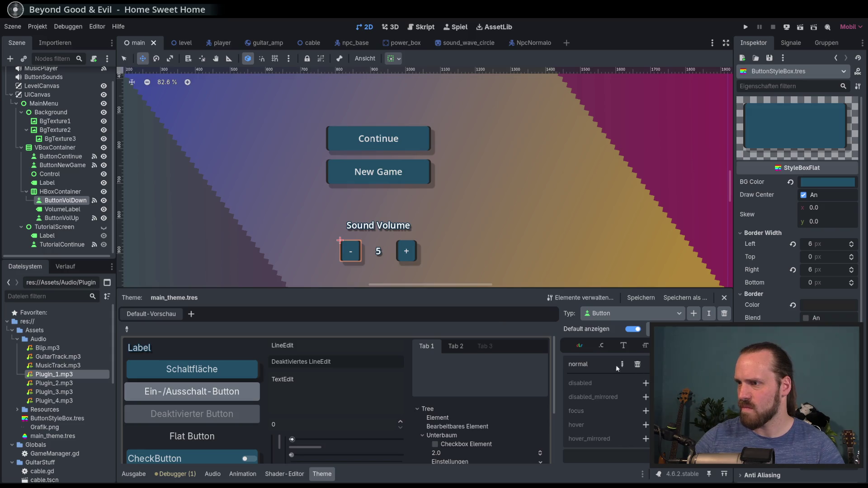
pyautogui.scroll(-2, 615, 365)
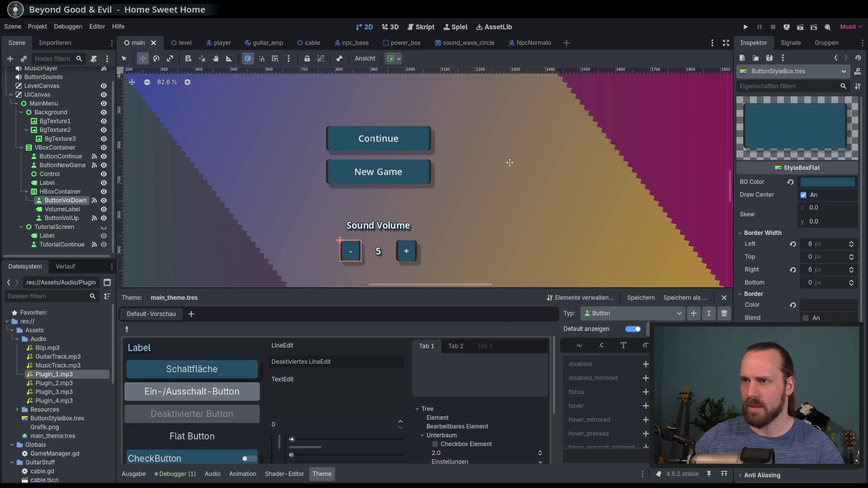
pyautogui.press('F5')
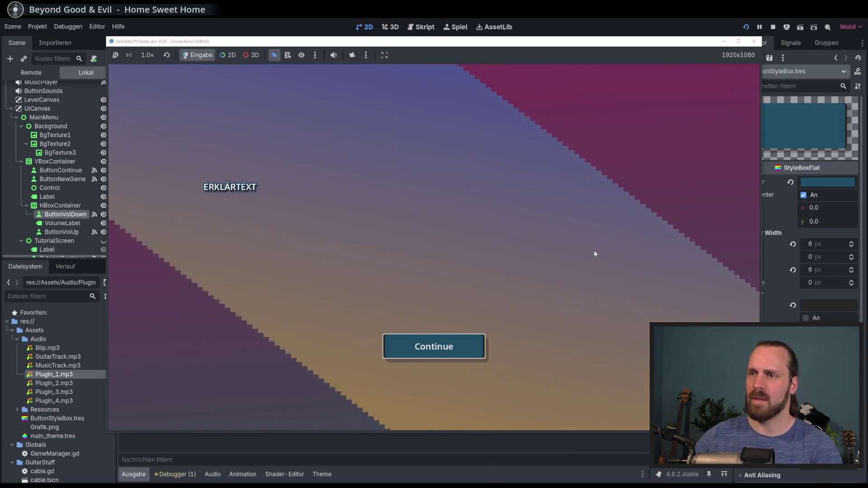
# - Stop the game, reopen the theme editor, then run again through the main menu and stop with F8
pyautogui.press('F8')
pyautogui.click(329, 478)
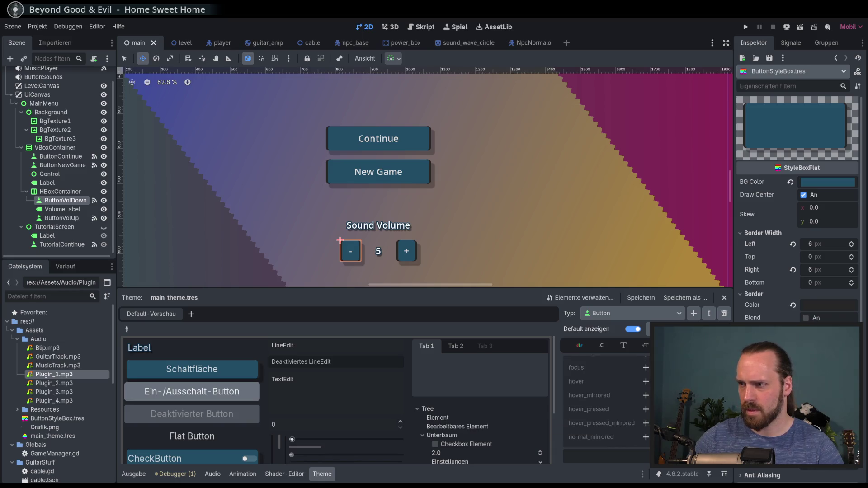
pyautogui.press('F5')
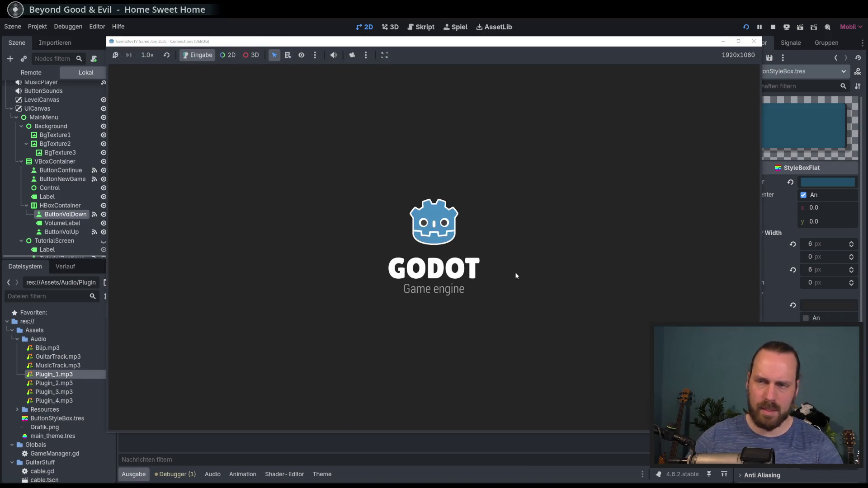
pyautogui.press('Return')
pyautogui.press('Return')
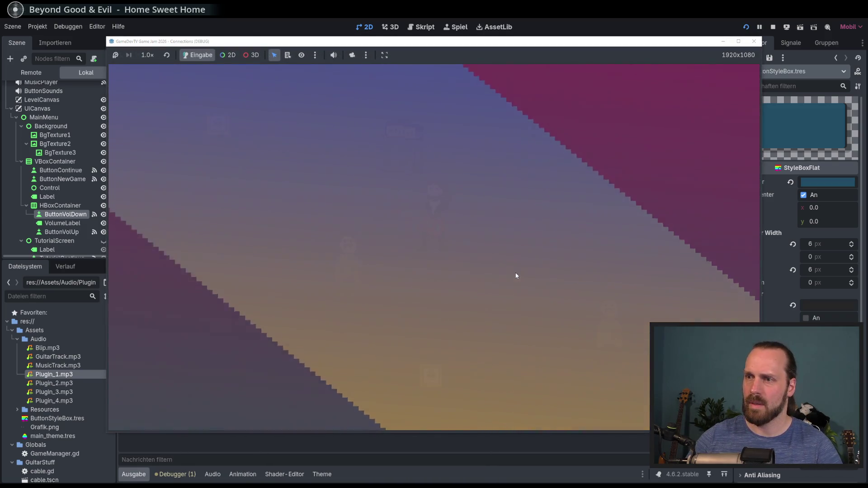
pyautogui.press('F8')
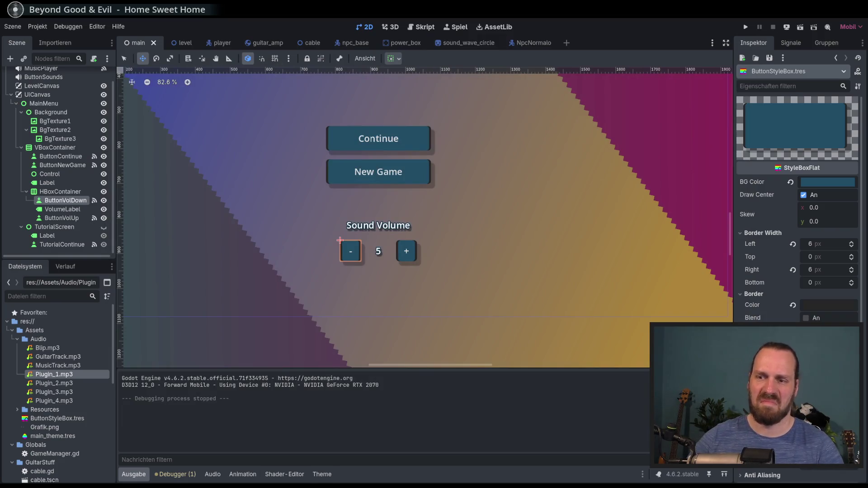
# - Add Button focus and hover style overrides, loading ButtonStyleBox.tres as the hover style
pyautogui.click(322, 473)
pyautogui.scroll(2, 642, 391)
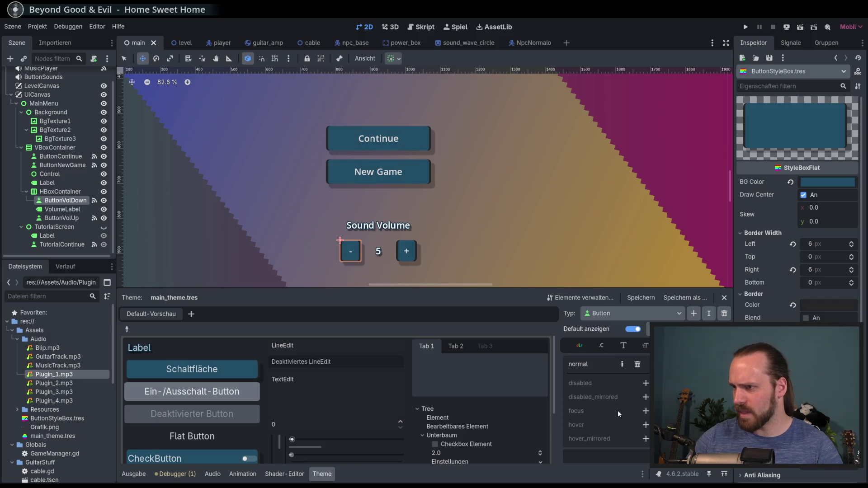
pyautogui.click(645, 411)
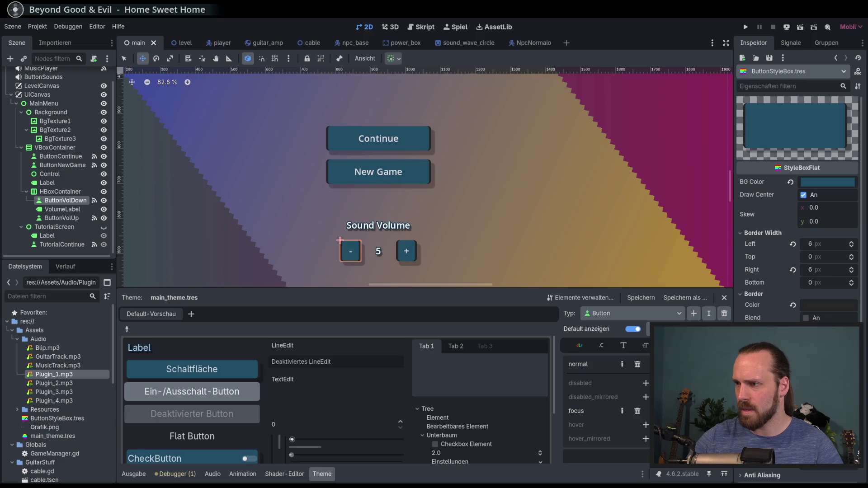
pyautogui.click(646, 425)
pyautogui.click(670, 476)
pyautogui.doubleClick(304, 154)
pyautogui.scroll(-3, 605, 403)
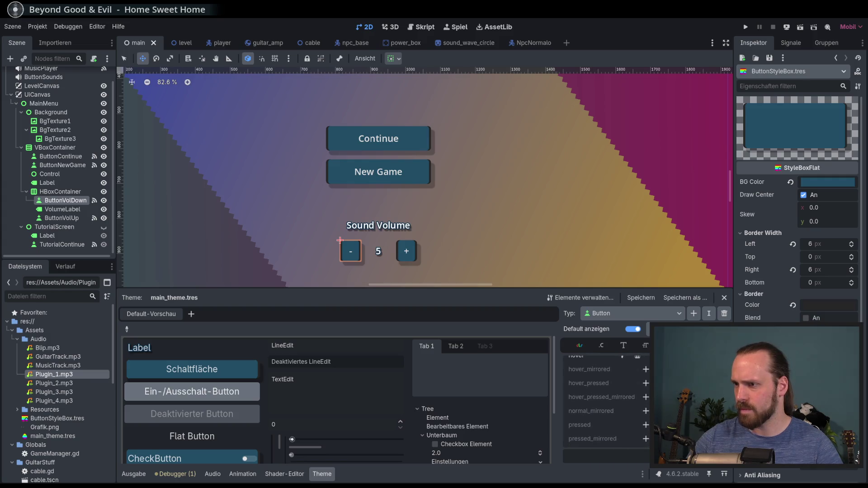
# - Add a Button pressed style, try a lighter teal BG Color, then undo it
pyautogui.click(645, 425)
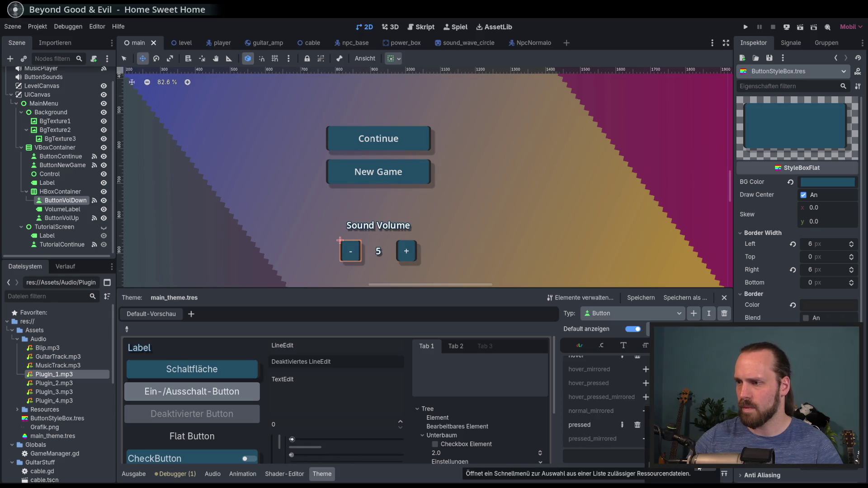
pyautogui.click(697, 470)
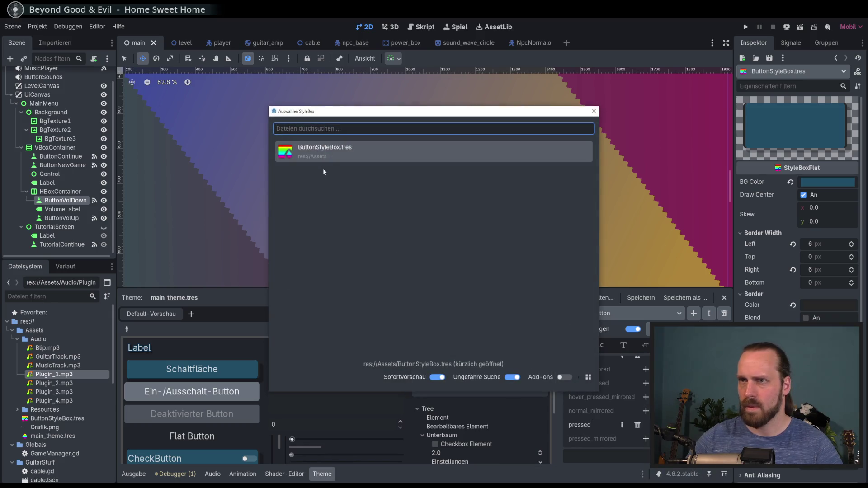
pyautogui.press('Return')
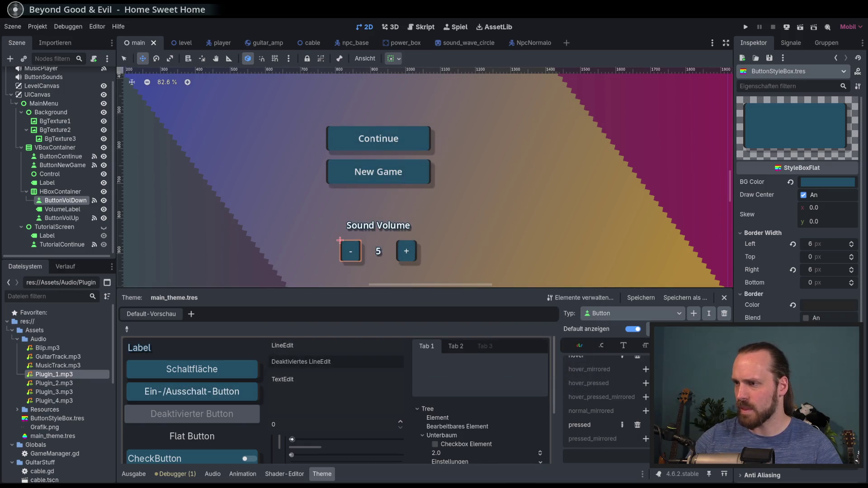
pyautogui.click(823, 183)
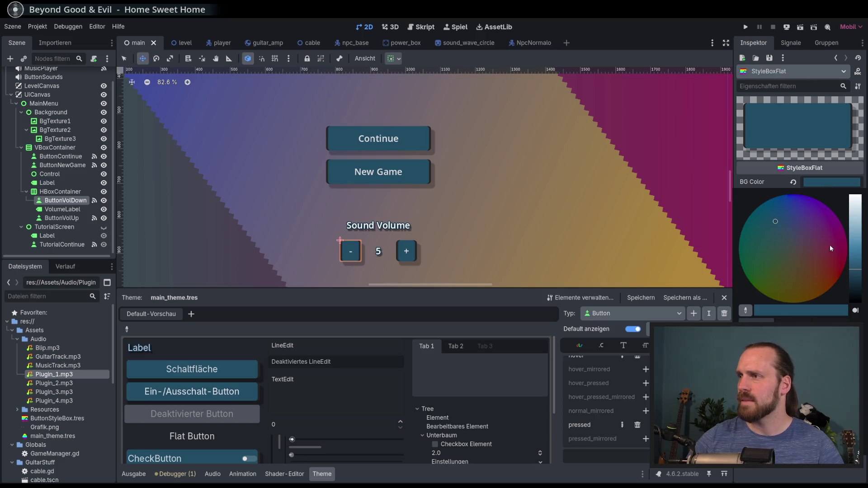
pyautogui.moveTo(856, 264); pyautogui.dragTo(855, 249)
pyautogui.click(778, 229)
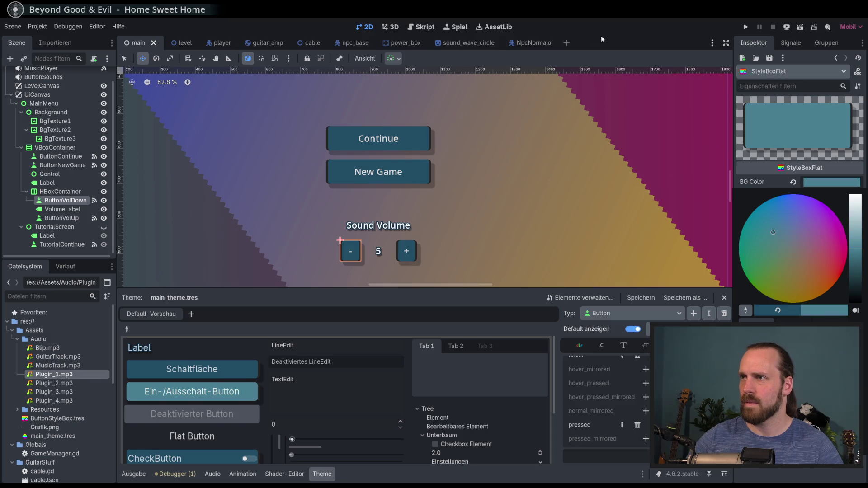
pyautogui.scroll(3, 606, 407)
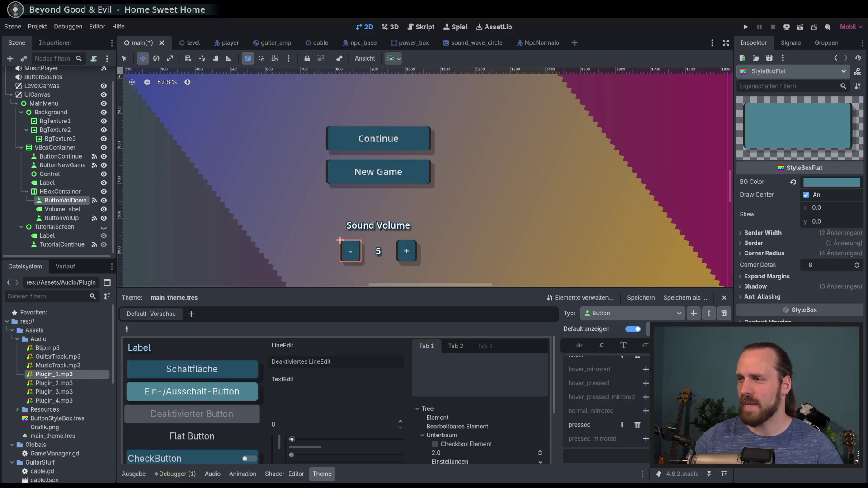
pyautogui.hotkey('ctrl', 'z')
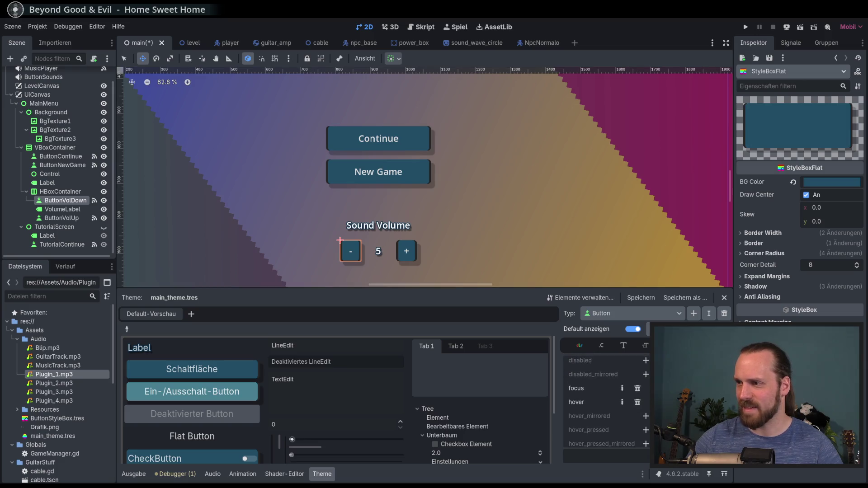
# - Try an orange-red BG Color for the focus style, then undo it
pyautogui.click(819, 182)
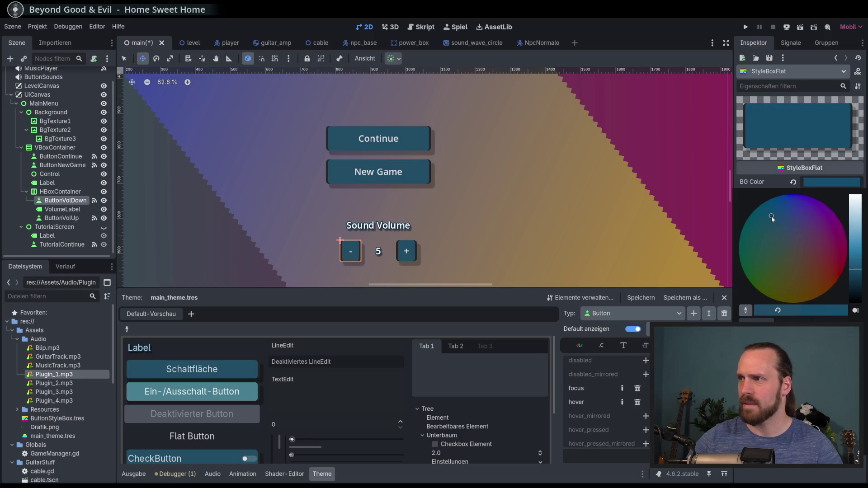
pyautogui.moveTo(856, 269); pyautogui.dragTo(855, 264)
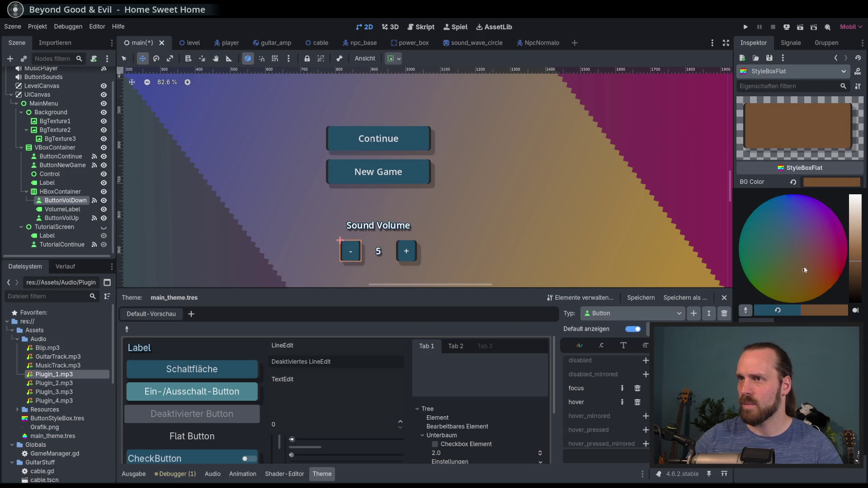
pyautogui.moveTo(847, 250); pyautogui.dragTo(850, 253)
pyautogui.click(821, 273)
pyautogui.click(728, 244)
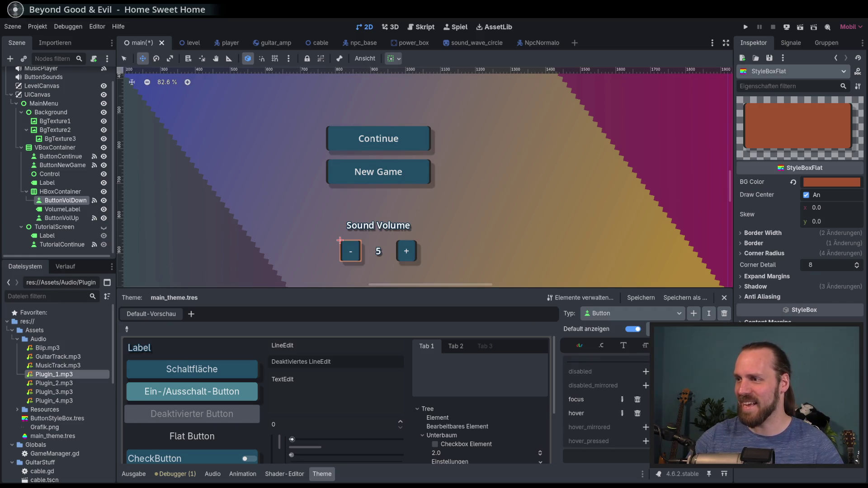
pyautogui.hotkey('ctrl', 'z')
# - Set the focus style's BG Color to a dark red and run the project with F5
pyautogui.click(824, 181)
pyautogui.click(808, 278)
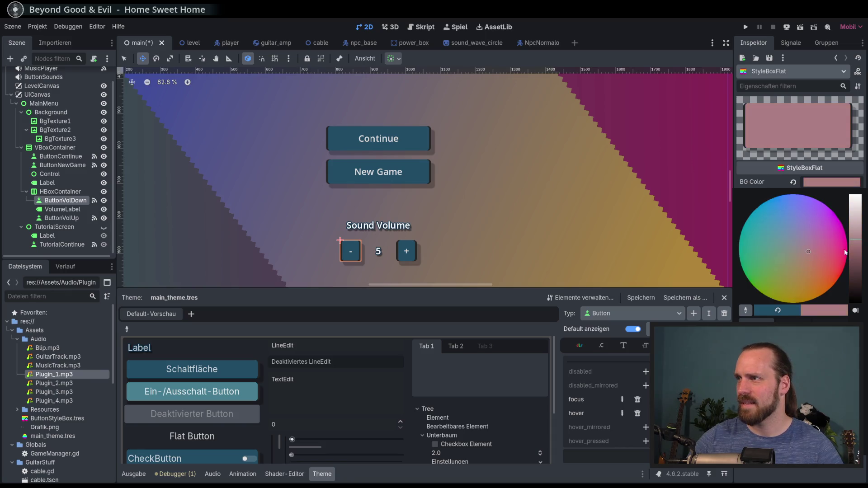
pyautogui.click(855, 265)
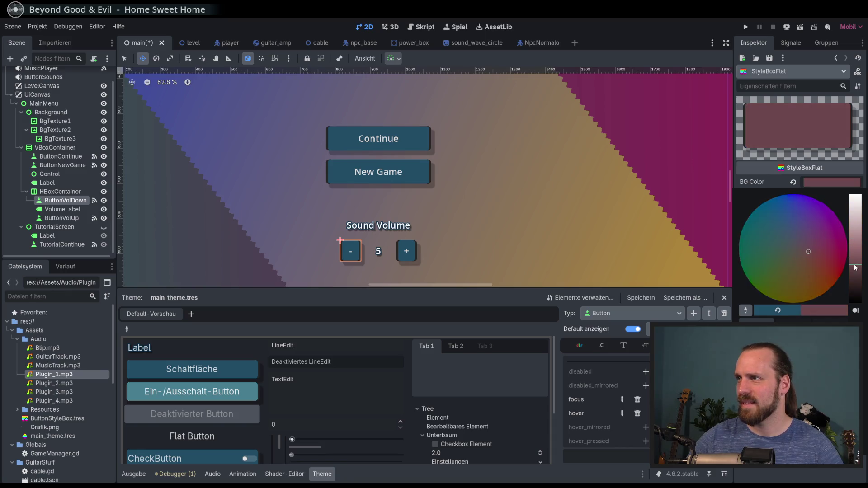
pyautogui.click(688, 108)
pyautogui.press('F5')
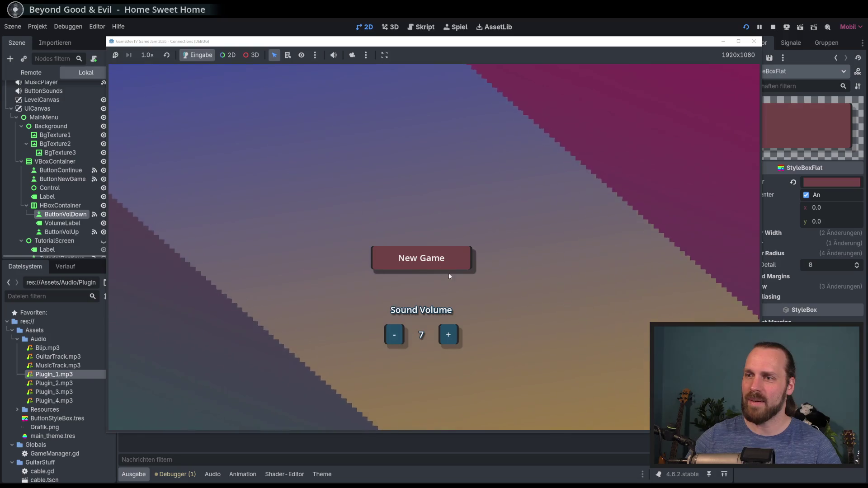
# - Start a new game, continue past the tutorial into the level, then restart at the main menu
pyautogui.click(409, 261)
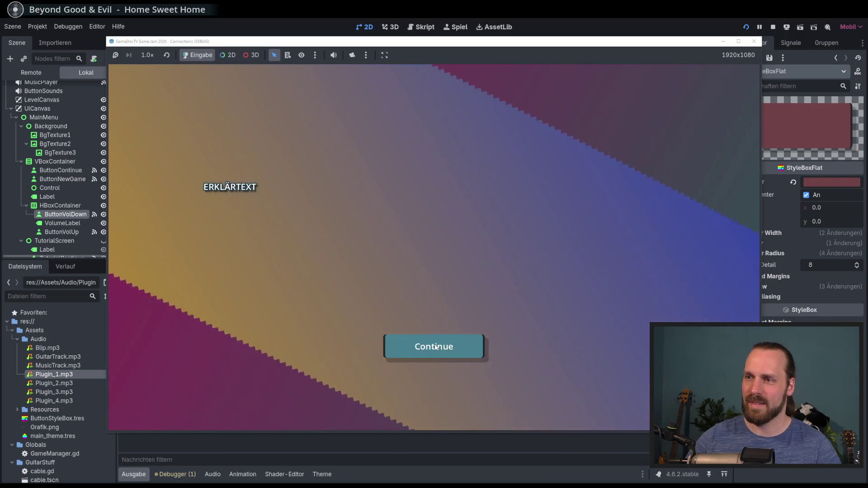
pyautogui.click(434, 346)
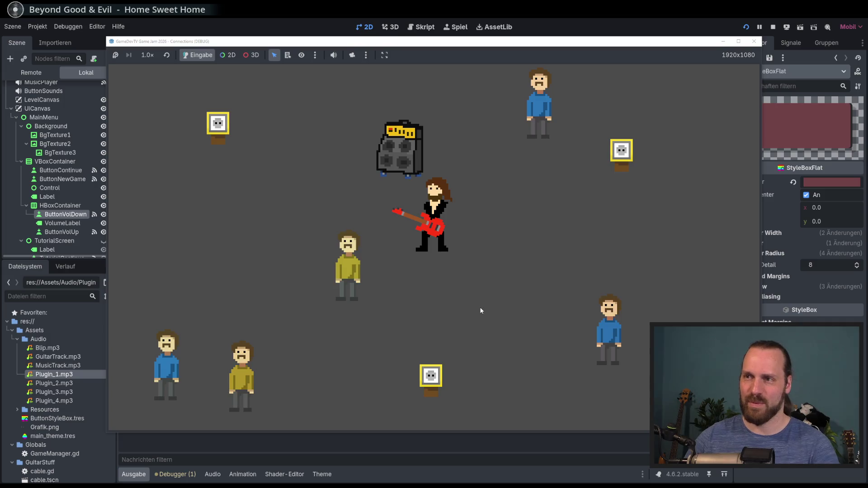
pyautogui.press('F5')
# - Move the red focus highlight through the menu, raising the volume to 9, then lowering it to 5 and 4
pyautogui.press('Up')
pyautogui.press('Down')
pyautogui.press('Right')
pyautogui.press('Return')
pyautogui.press('Return')
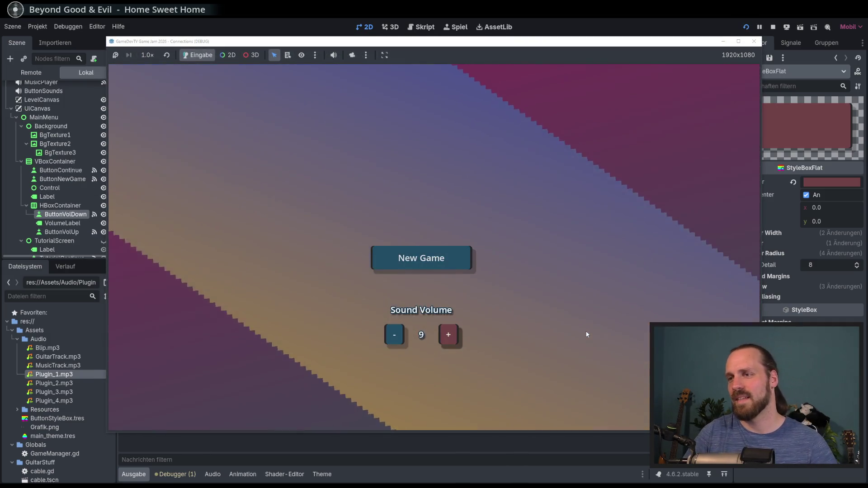
pyautogui.press('Left')
pyautogui.press('Return')
pyautogui.press('Return')
pyautogui.press('Up')
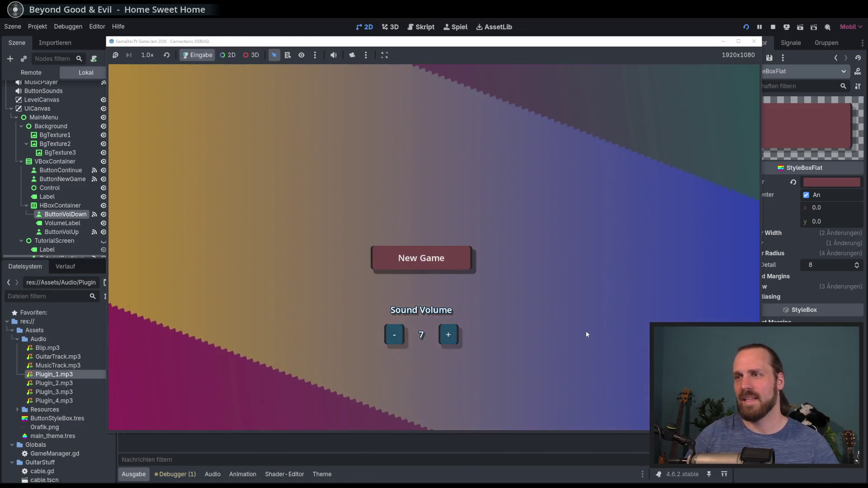
pyautogui.press('Down')
pyautogui.press('Left')
pyautogui.press('Return')
pyautogui.press('Return')
pyautogui.press('Up')
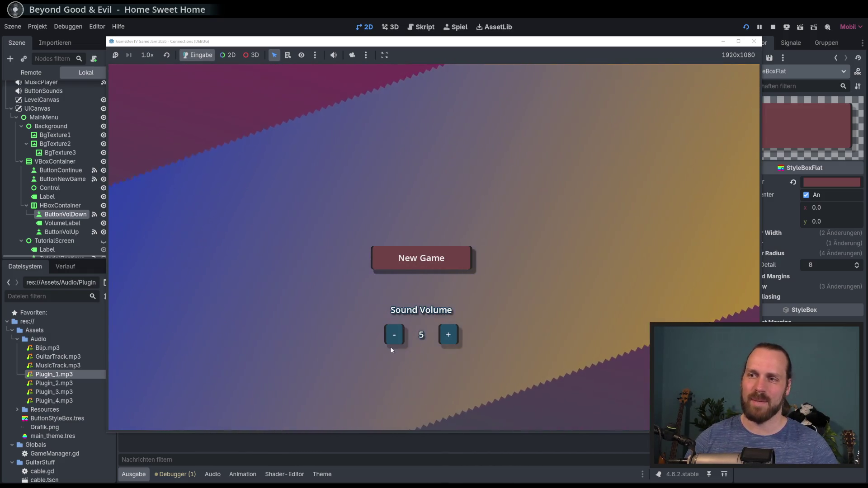
pyautogui.click(398, 336)
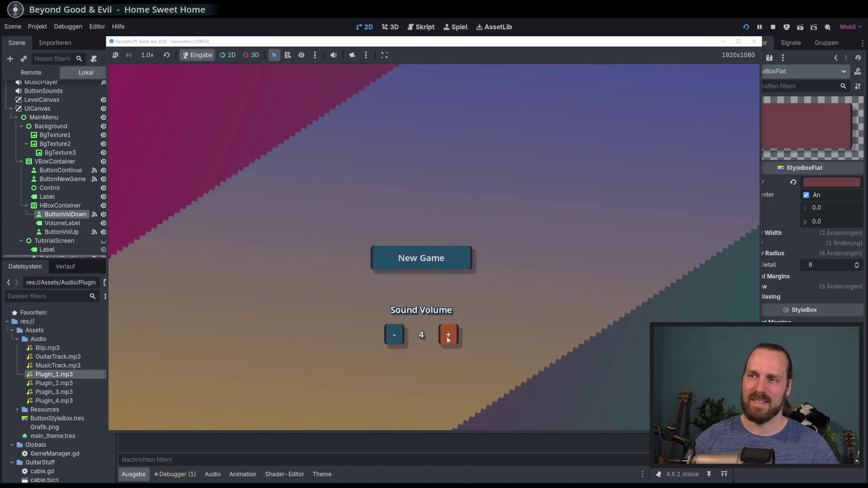
# - Start a new game to see the blue and yellow NPCs in the level, then stop the run
pyautogui.click(421, 258)
pyautogui.click(431, 346)
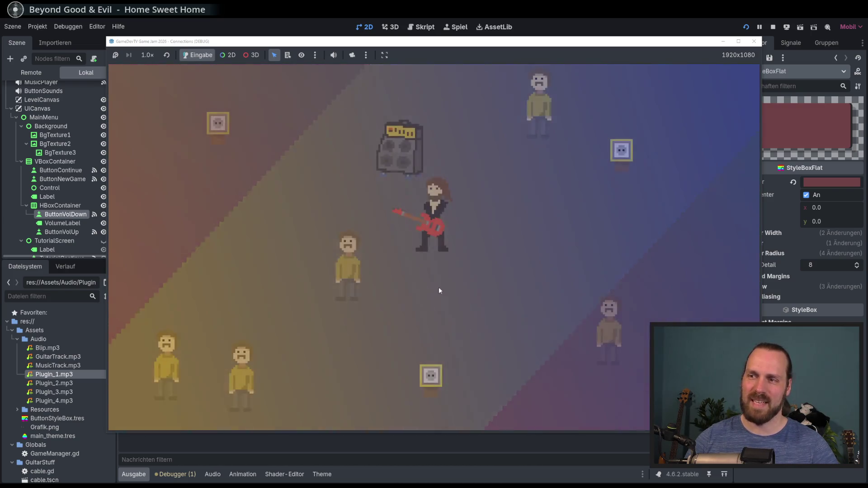
pyautogui.press('F8')
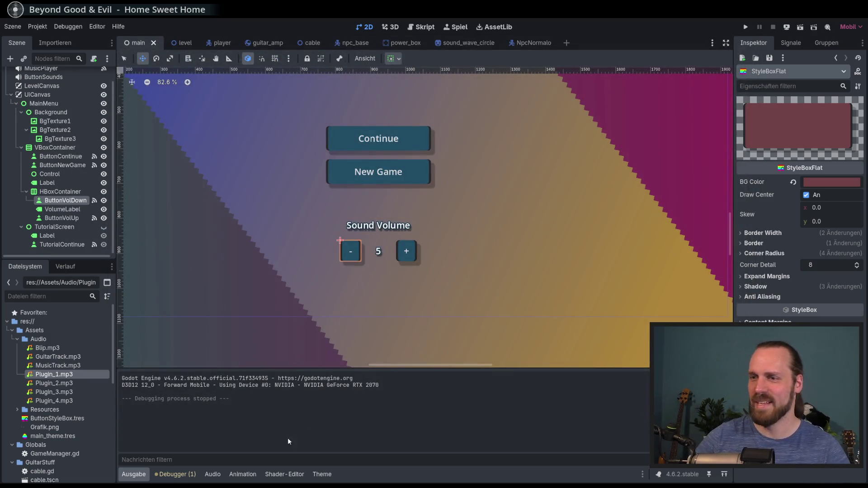
# - Inspect the main_theme.tres button style boxes' dark red background and undo back to teal
pyautogui.click(322, 474)
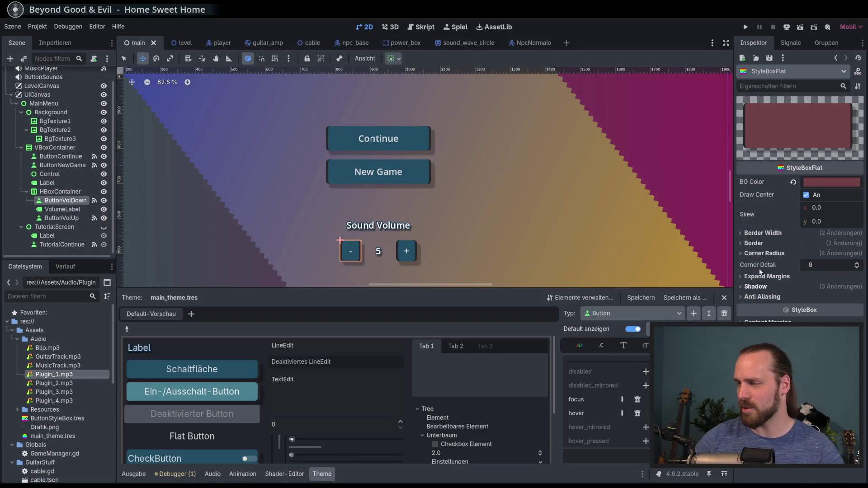
pyautogui.click(706, 433)
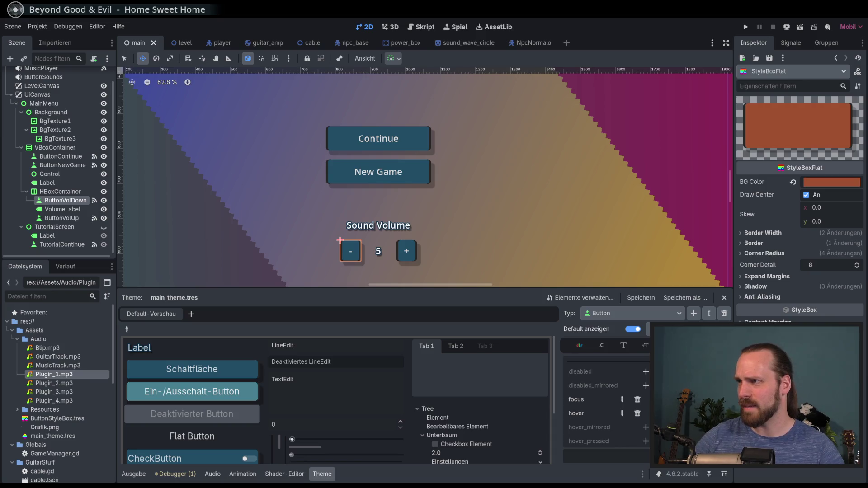
pyautogui.click(822, 183)
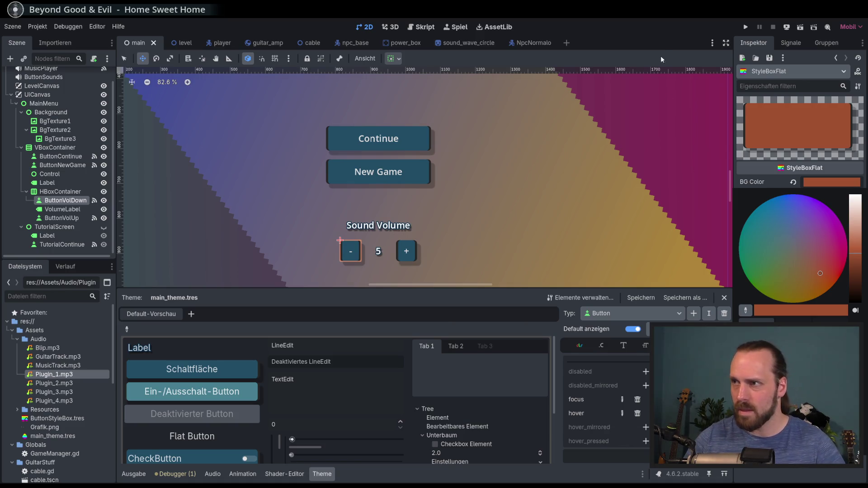
pyautogui.click(622, 399)
pyautogui.click(821, 182)
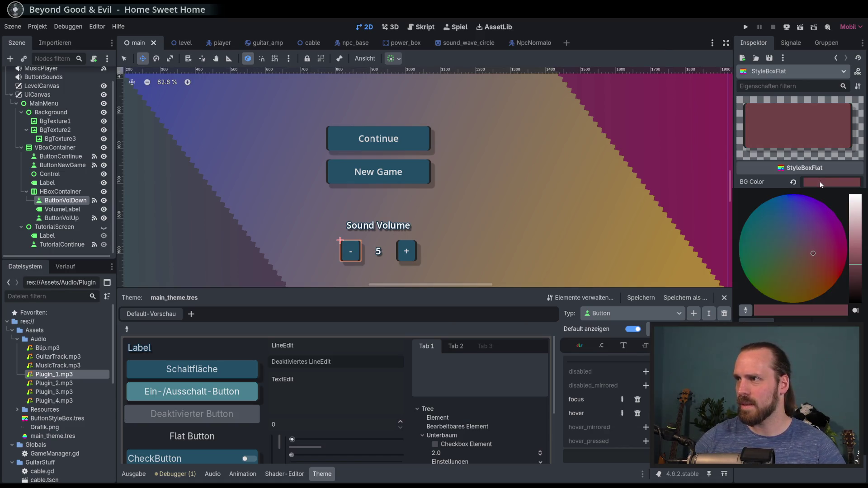
pyautogui.click(663, 57)
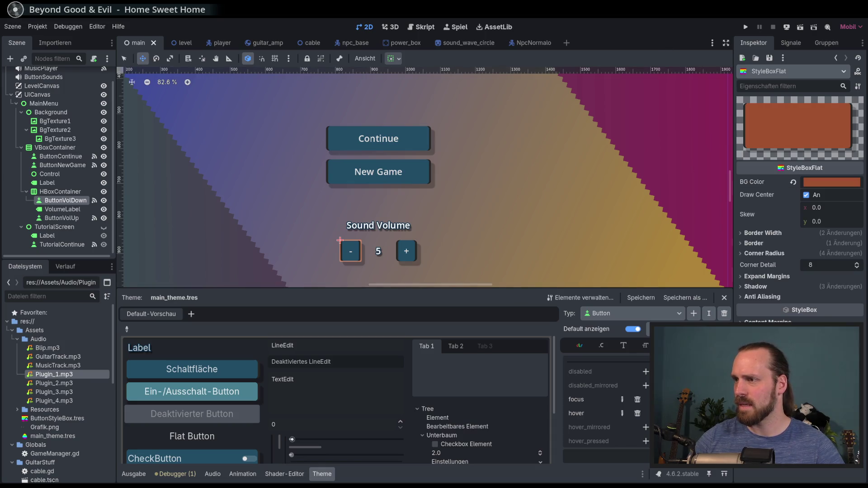
pyautogui.click(824, 181)
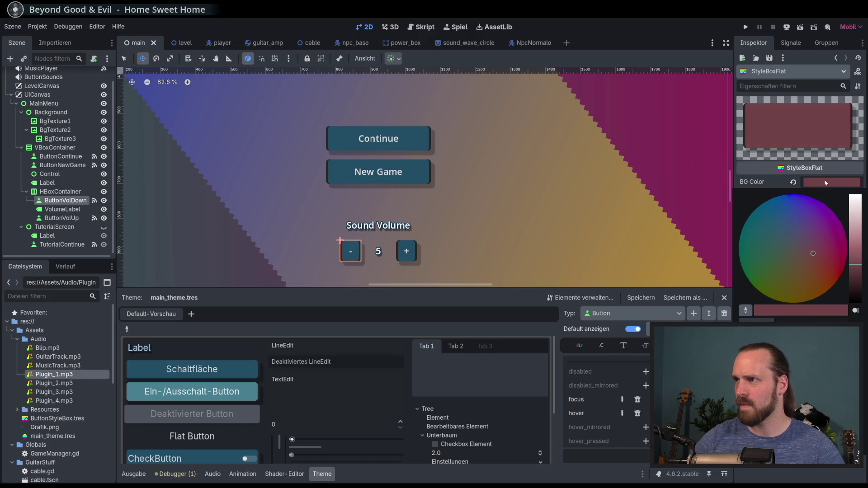
pyautogui.press('Escape')
pyautogui.scroll(-3, 606, 407)
pyautogui.hotkey('ctrl', 'z')
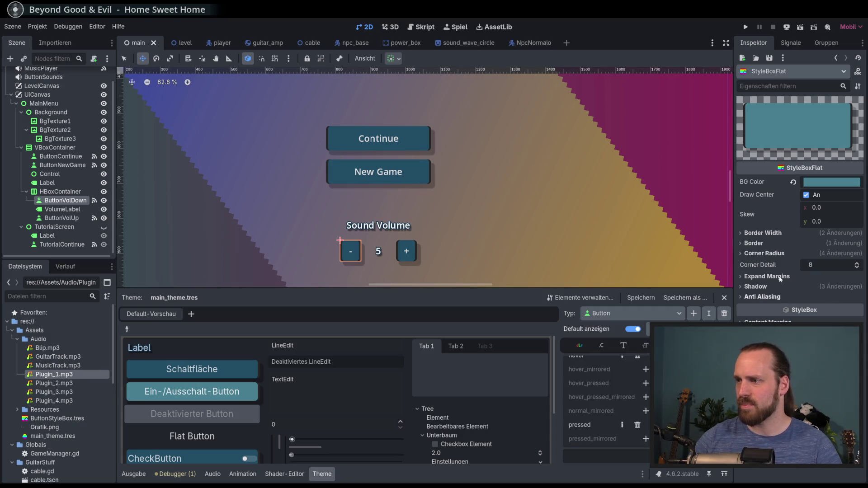
# - Restore the orange pressed-style background, make it a more saturated red-orange, and run the game
pyautogui.click(816, 189)
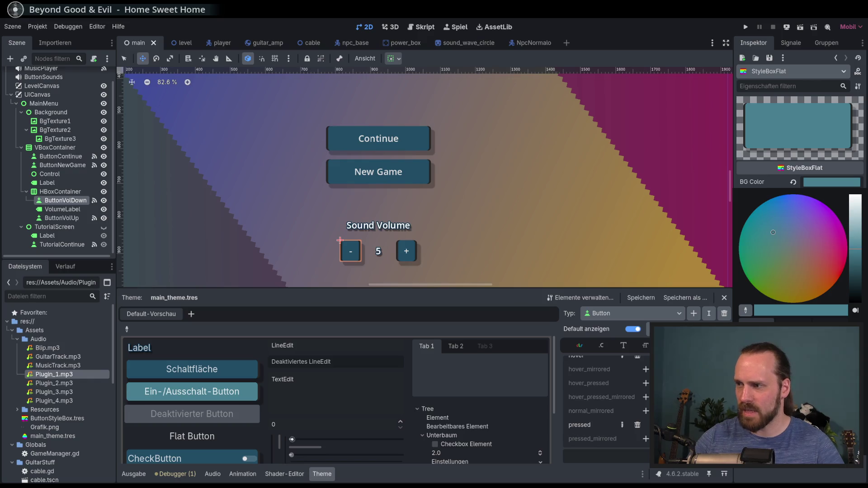
pyautogui.hotkey('ctrl', 'shift', 'z')
pyautogui.click(828, 185)
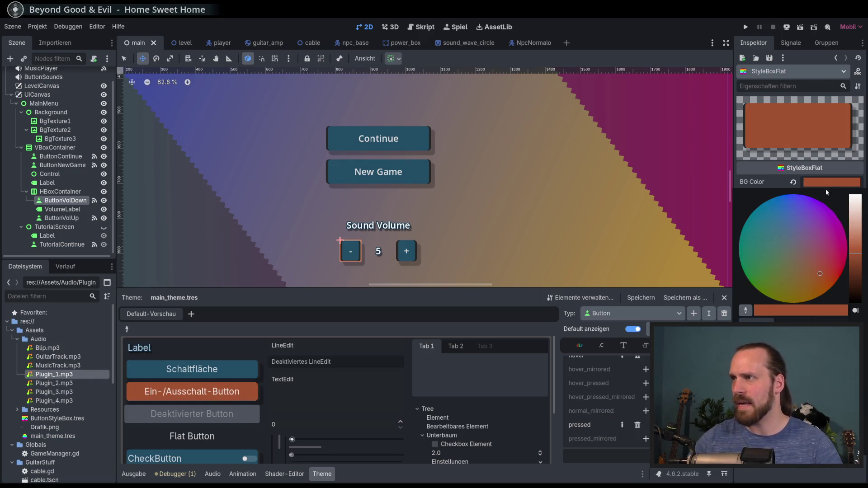
pyautogui.moveTo(819, 273); pyautogui.dragTo(829, 275)
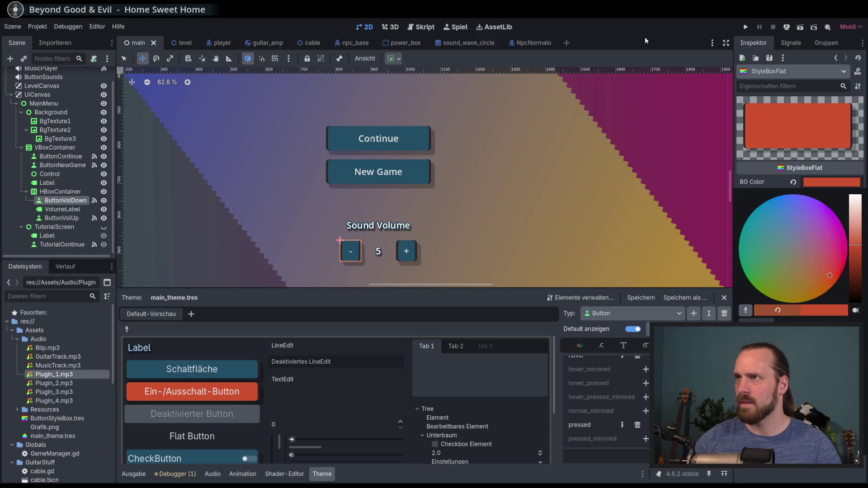
pyautogui.press('F5')
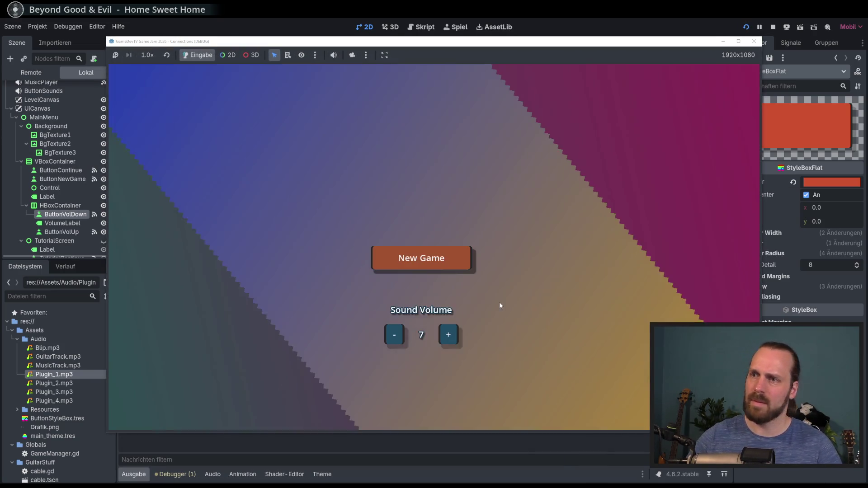
# - Enter the level, then use the keyboard menu to raise the volume to 8 and back to 7
pyautogui.click(446, 258)
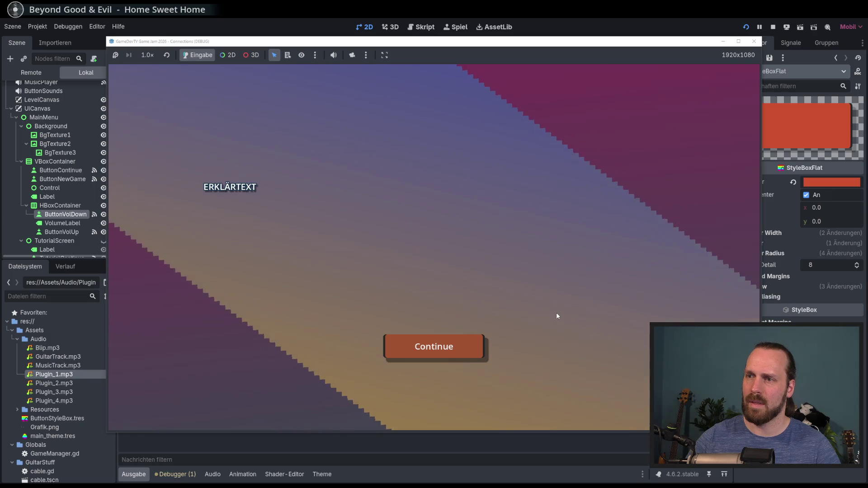
pyautogui.click(454, 345)
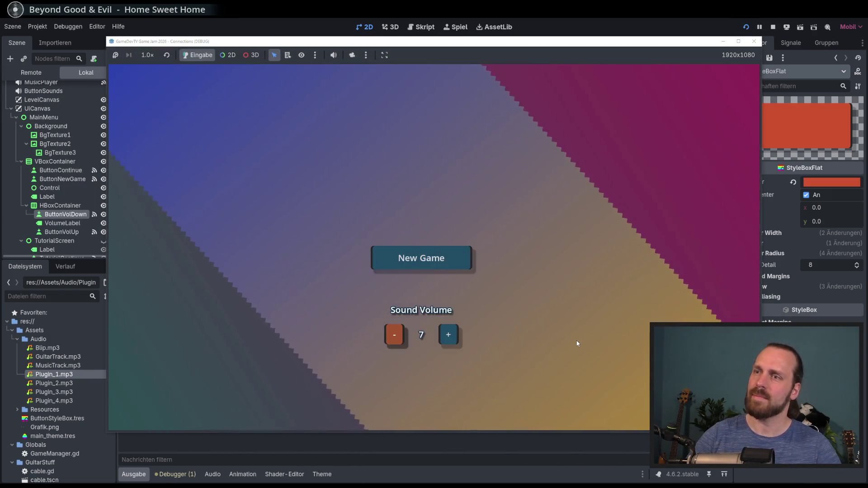
pyautogui.press('Up')
pyautogui.press('Down')
pyautogui.press('Right')
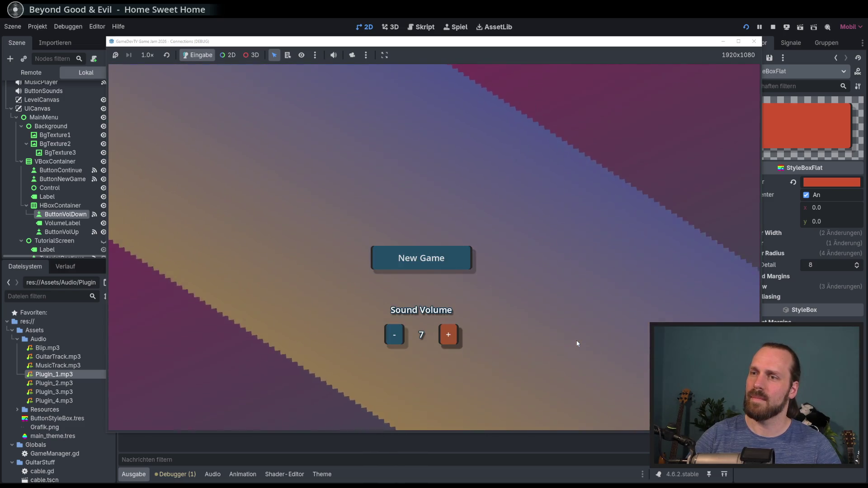
pyautogui.press('Return')
pyautogui.press('Left')
pyautogui.press('Up')
pyautogui.press('Down')
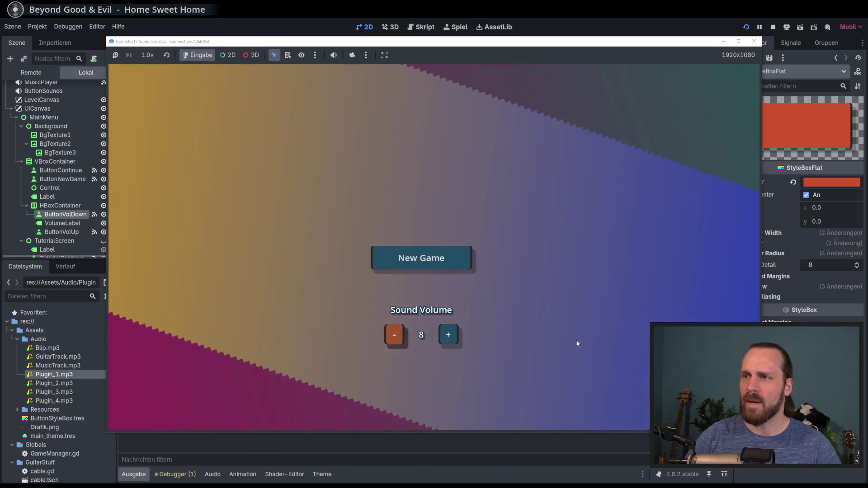
pyautogui.press('Up')
pyautogui.press('Down')
pyautogui.press('Return')
pyautogui.press('Up')
pyautogui.press('Down')
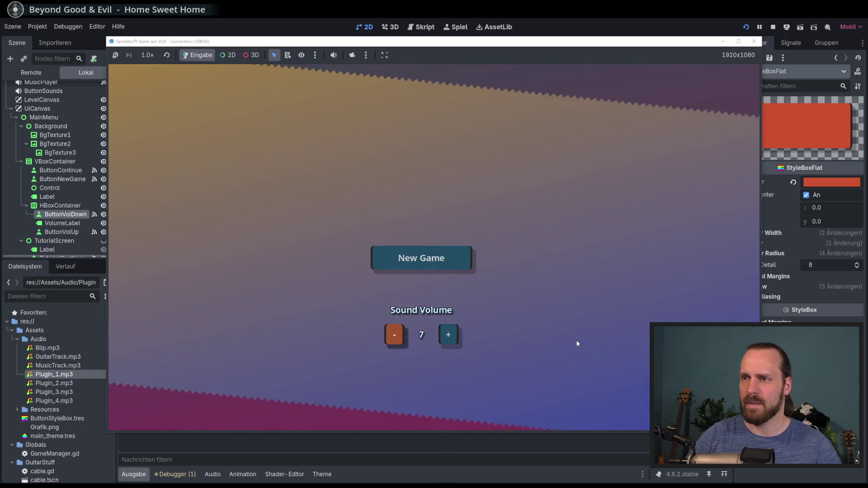
# - Raise the volume to 9, then focus New Game and enter the level past the tutorial
pyautogui.press('Right')
pyautogui.press('Left')
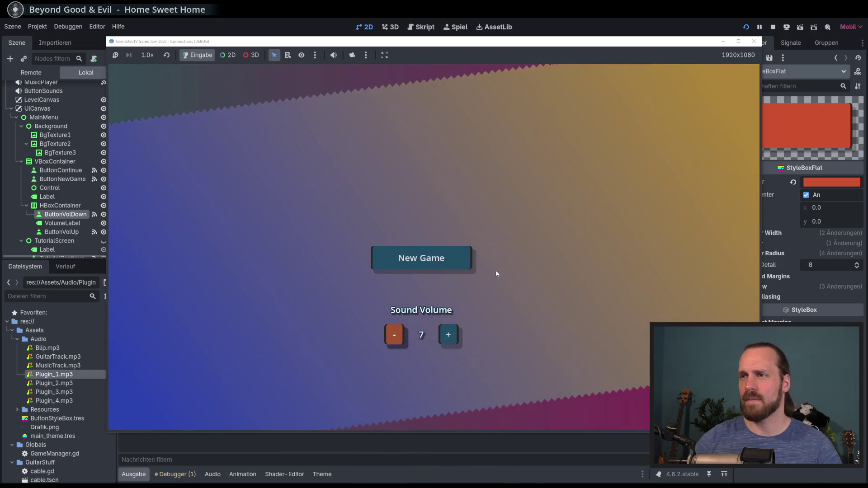
pyautogui.press('Up')
pyautogui.press('Down')
pyautogui.press('Up')
pyautogui.press('Down')
pyautogui.press('Right')
pyautogui.press('Return')
pyautogui.press('Return')
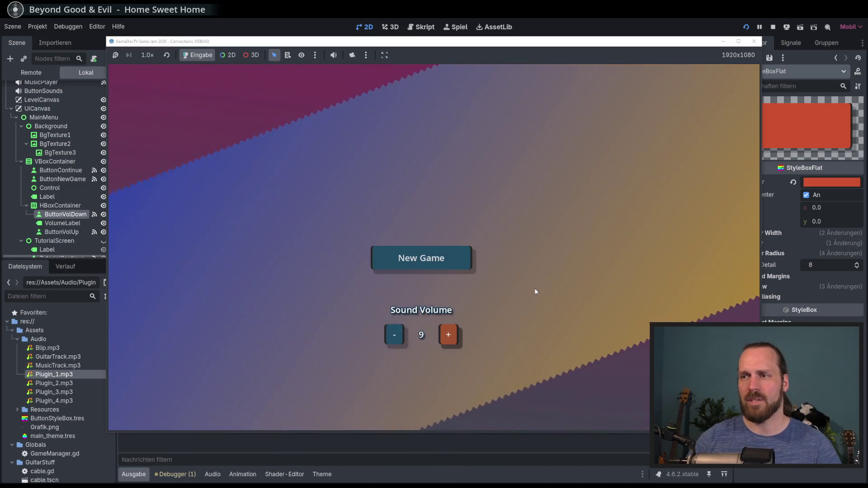
pyautogui.press('Left')
pyautogui.press('Up')
pyautogui.press('Return')
pyautogui.press('Return')
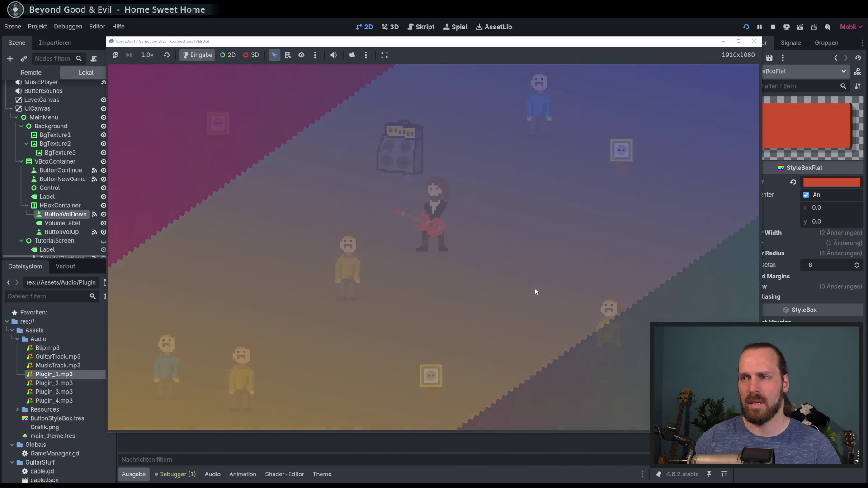
# - Bring up the menu during play, start a new game through the tutorial, and toggle the menu
pyautogui.press('Escape')
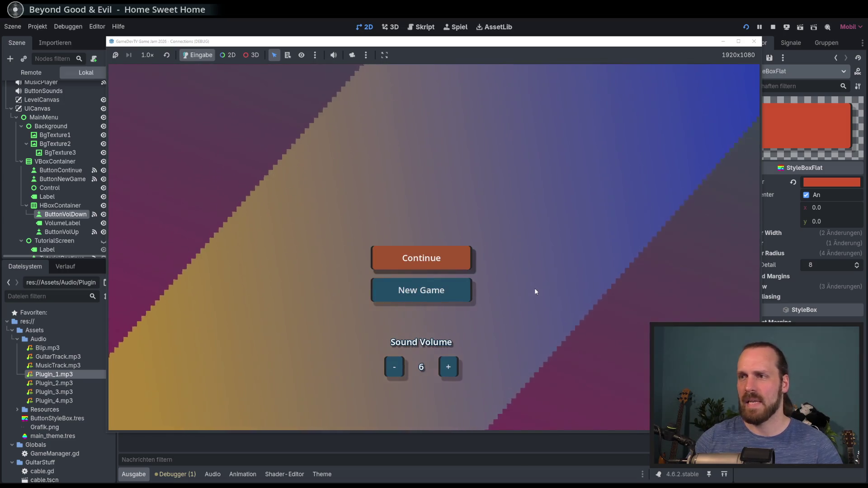
pyautogui.press('Down')
pyautogui.press('Down')
pyautogui.press('Right')
pyautogui.press('Left')
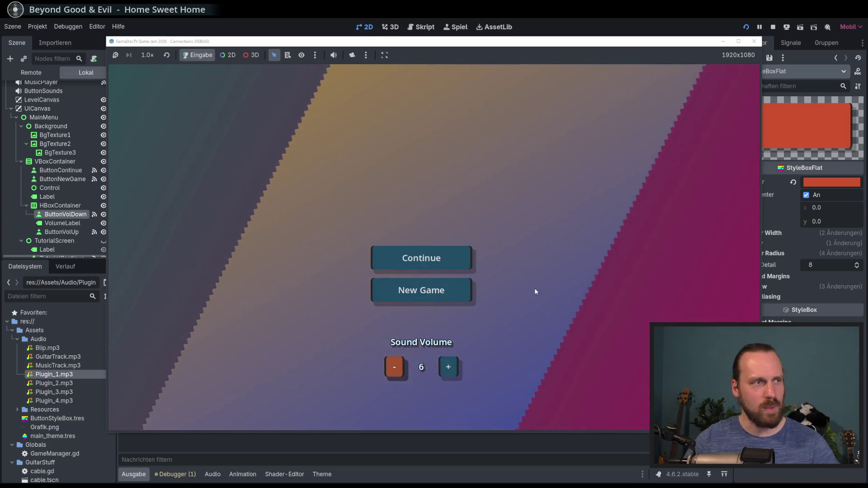
pyautogui.press('Up')
pyautogui.press('Up')
pyautogui.press('Down')
pyautogui.press('Return')
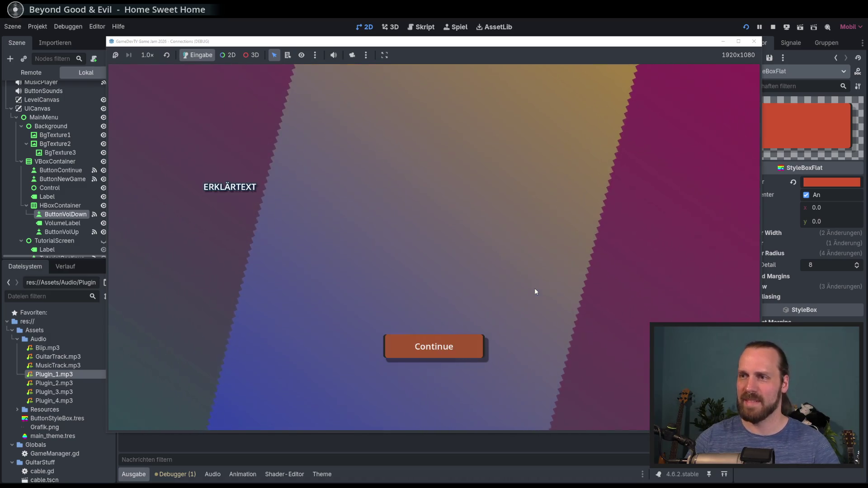
pyautogui.press('Return')
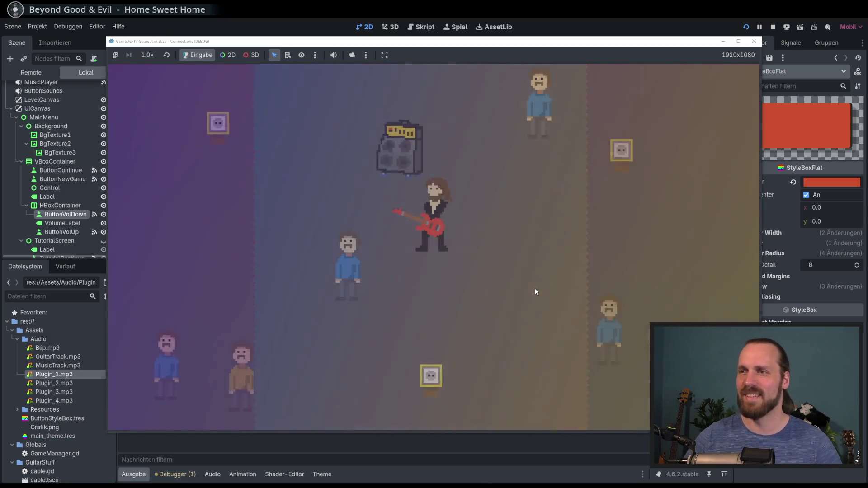
pyautogui.press('Escape')
pyautogui.press('Return')
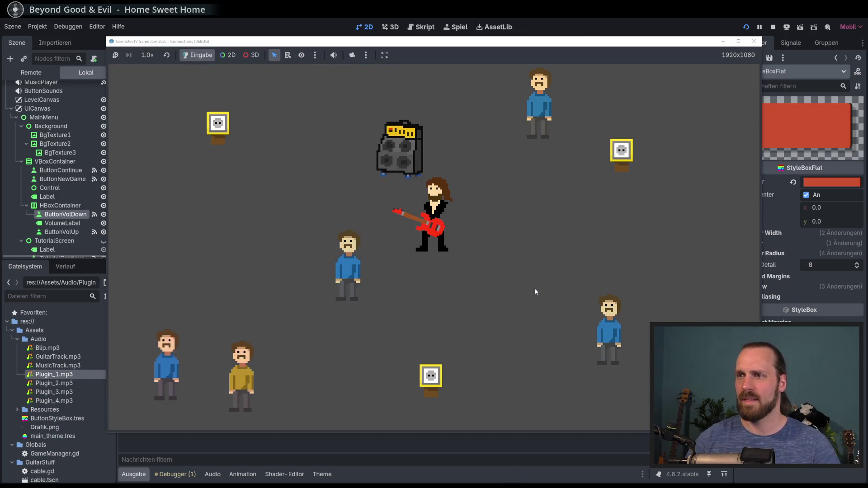
# - Restart the game from the Escape menu several times, skipping the tutorial, then stop the run
pyautogui.press('Escape')
pyautogui.press('Down')
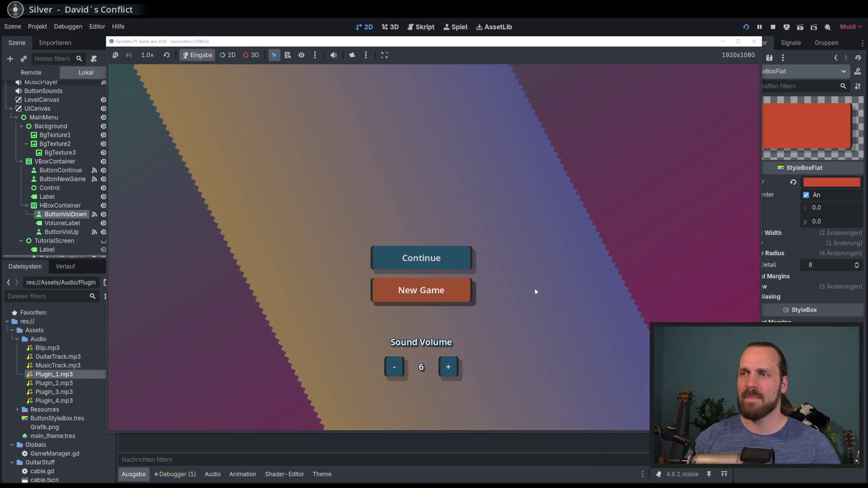
pyautogui.press('Return')
pyautogui.press('Return')
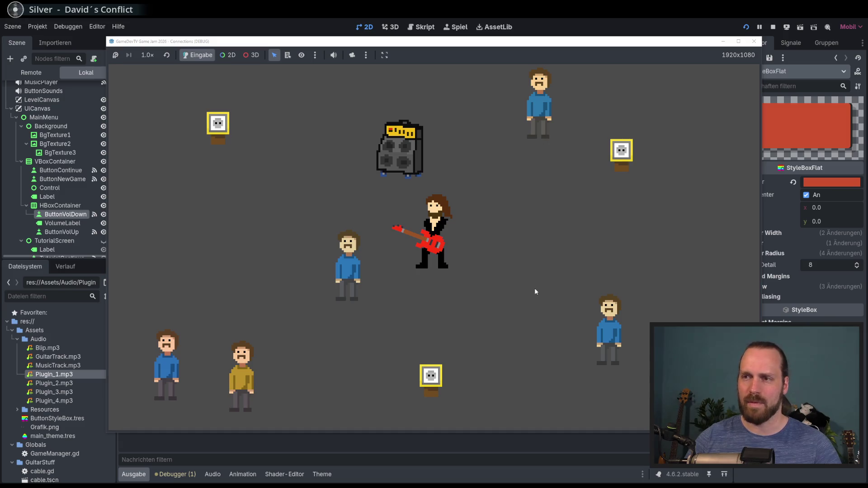
pyautogui.press('Escape')
pyautogui.press('Down')
pyautogui.press('Return')
pyautogui.press('Return')
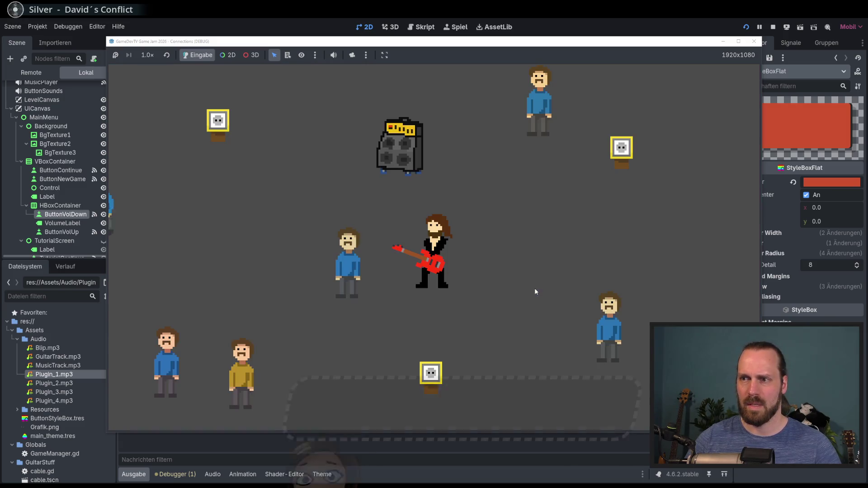
pyautogui.press('Escape')
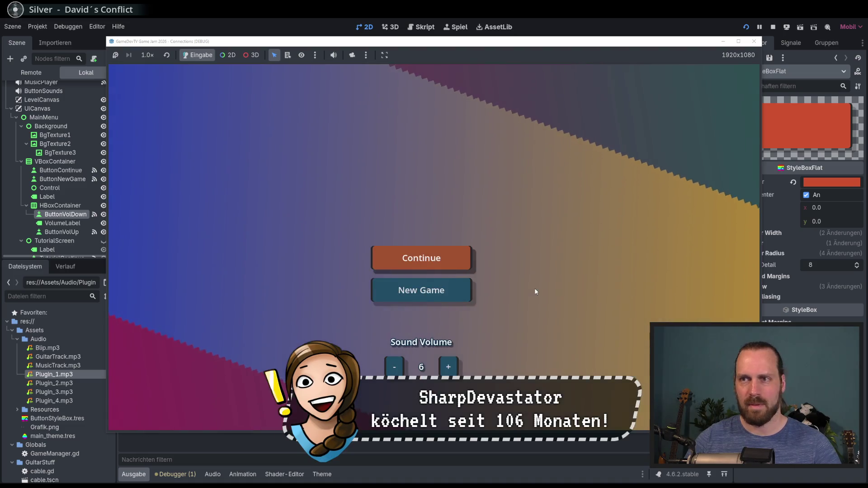
pyautogui.press('Down')
pyautogui.press('Return')
pyautogui.press('Return')
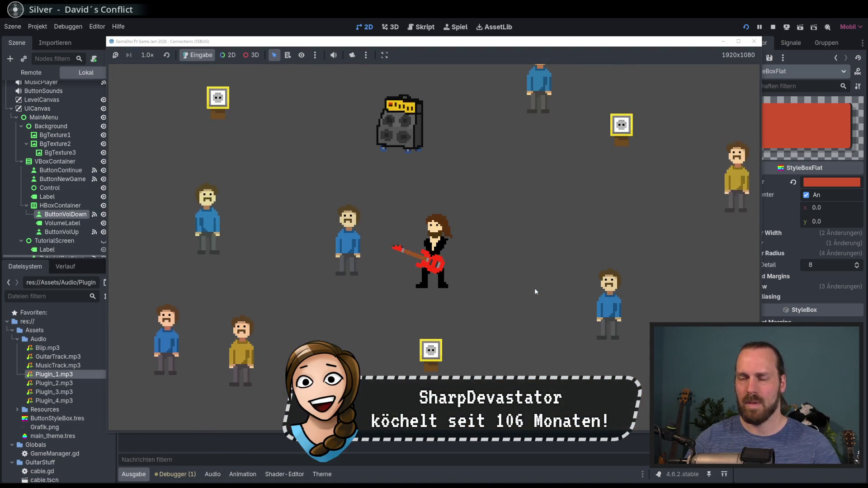
pyautogui.press('F8')
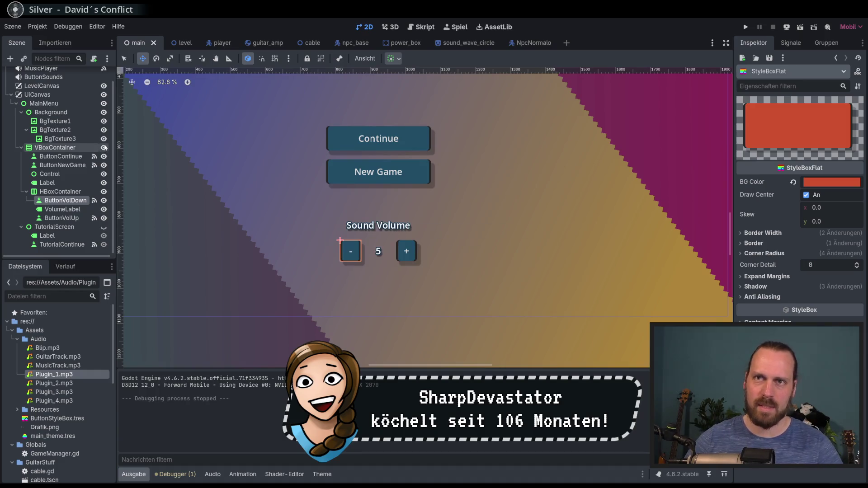
# - Open main.gd and scroll through _ready, _input, start_new_game and restart_game
pyautogui.scroll(1, 105, 148)
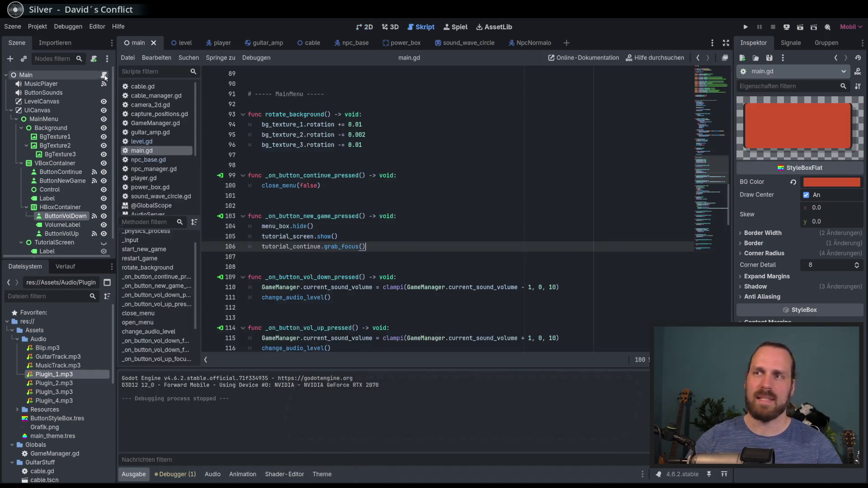
pyautogui.click(104, 75)
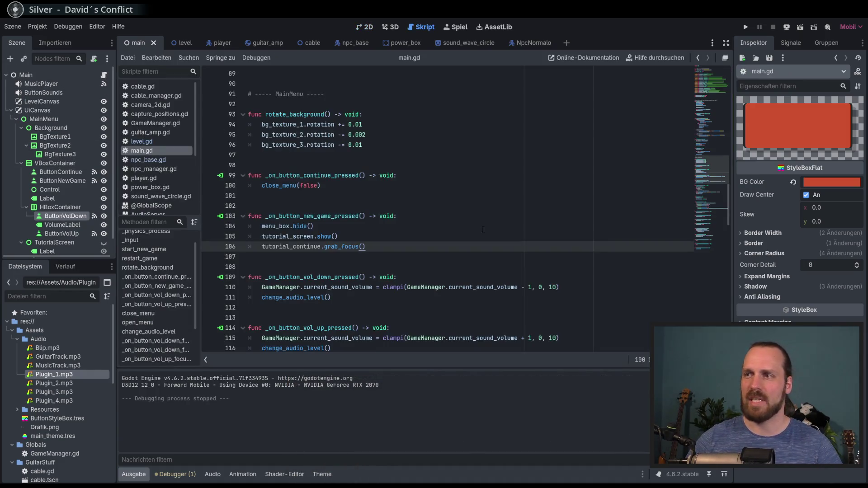
pyautogui.scroll(15, 454, 208)
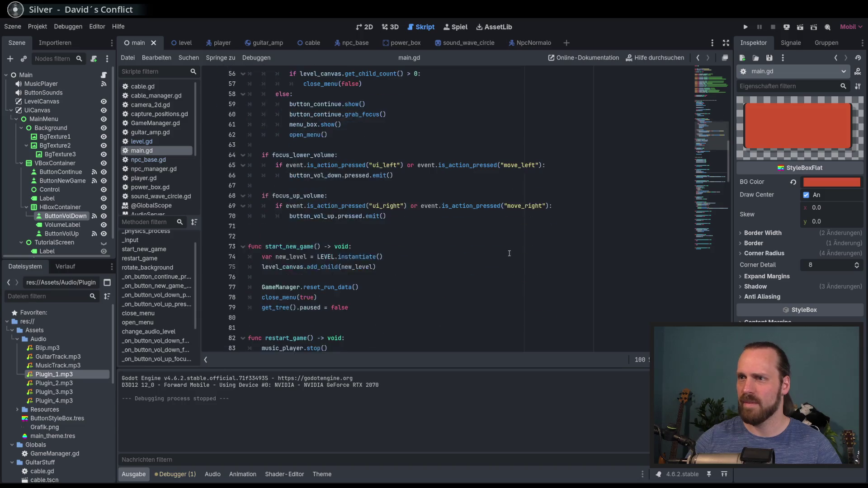
pyautogui.scroll(2, 505, 255)
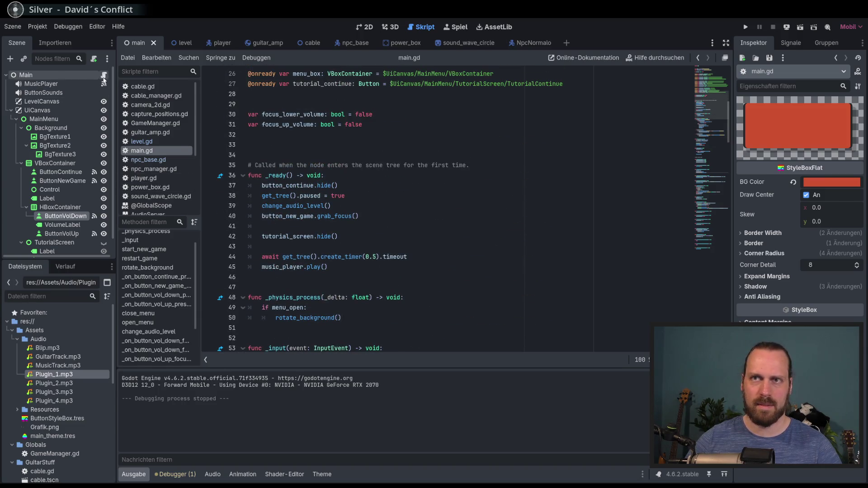
pyautogui.scroll(-10, 422, 267)
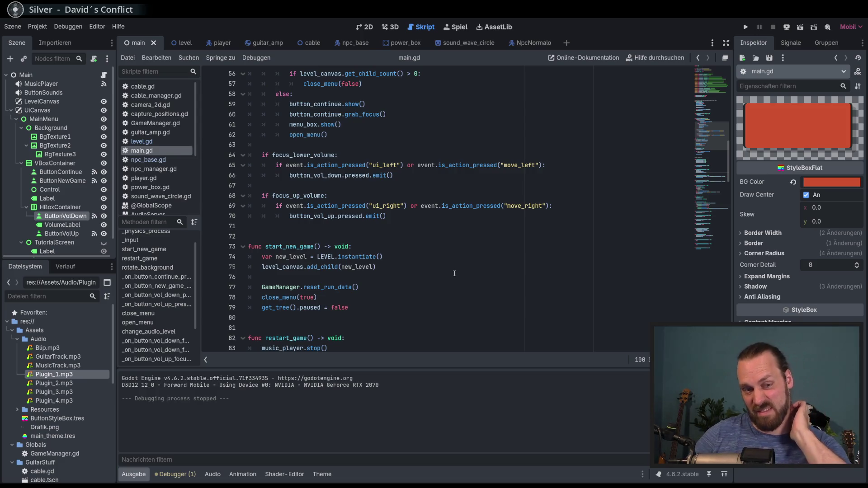
pyautogui.scroll(-3, 455, 274)
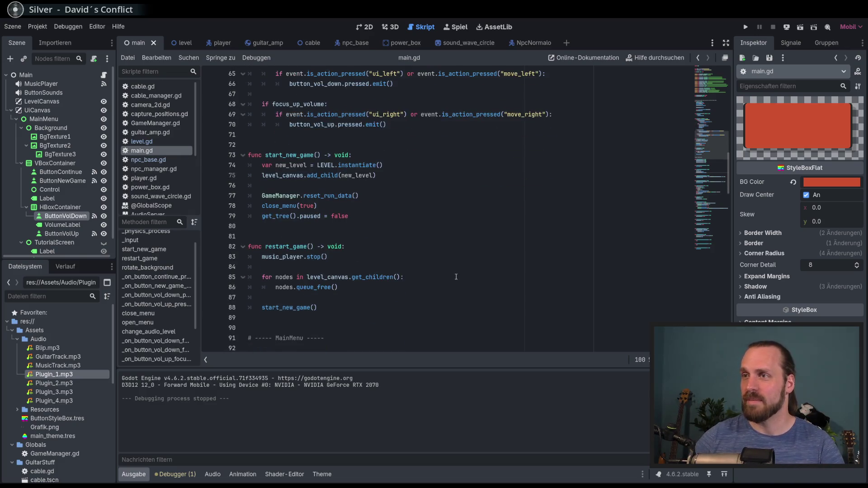
pyautogui.scroll(4, 454, 273)
pyautogui.click(572, 236)
pyautogui.click(571, 206)
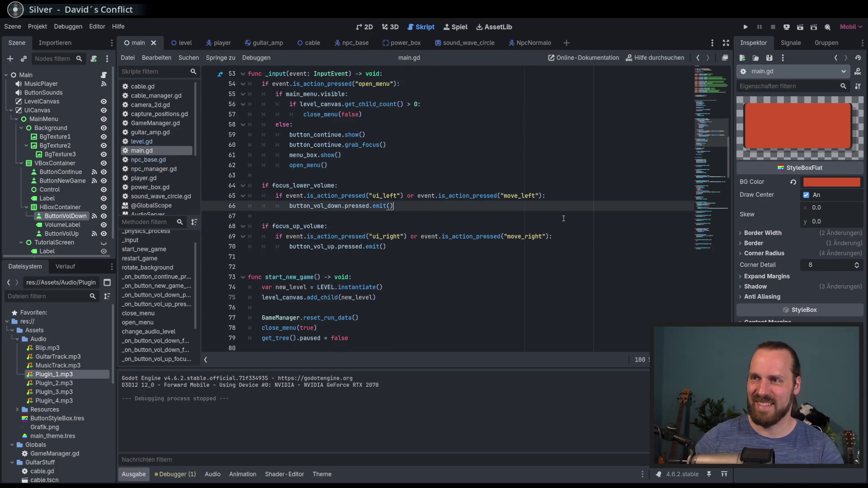
pyautogui.click(560, 227)
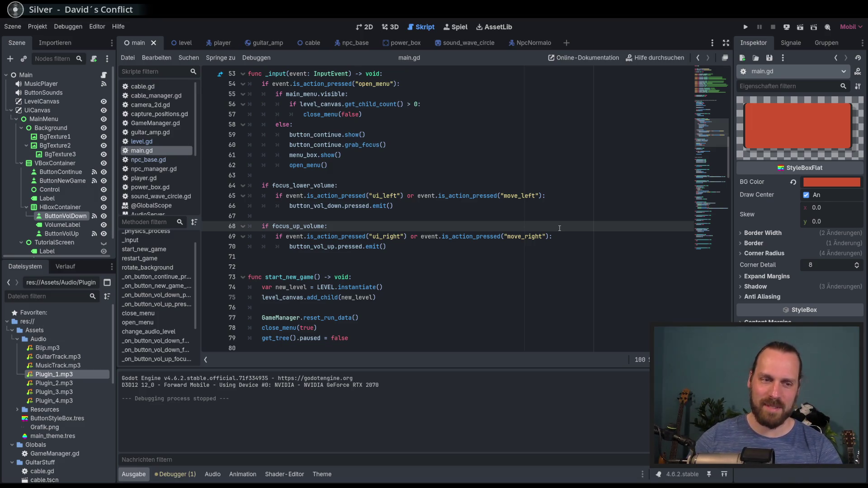
pyautogui.scroll(5, 560, 235)
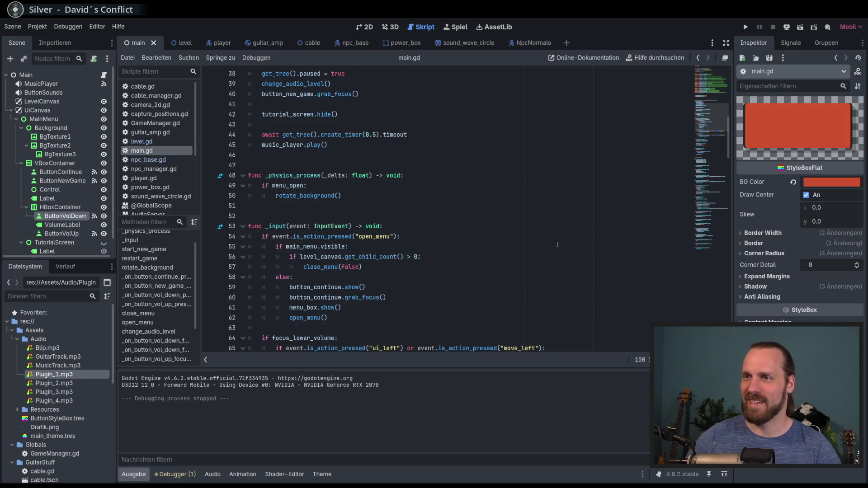
pyautogui.scroll(-4, 544, 241)
pyautogui.scroll(-12, 543, 241)
pyautogui.scroll(8, 647, 225)
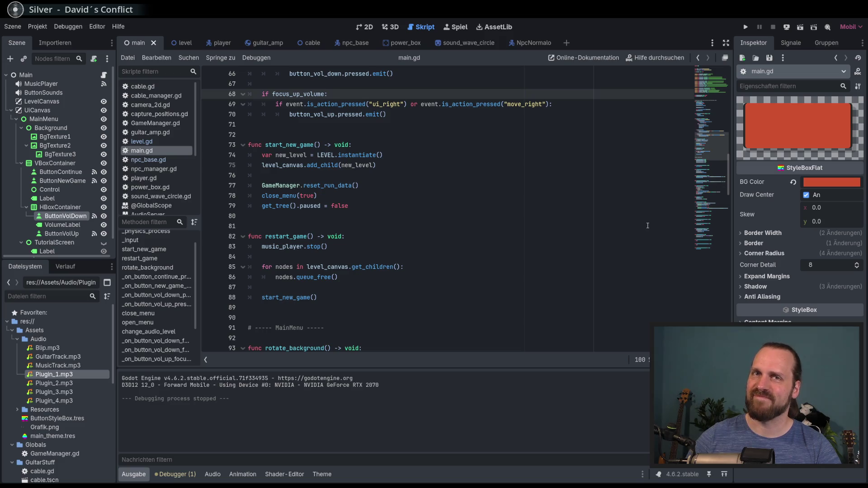
pyautogui.scroll(4, 648, 225)
pyautogui.scroll(1, 647, 225)
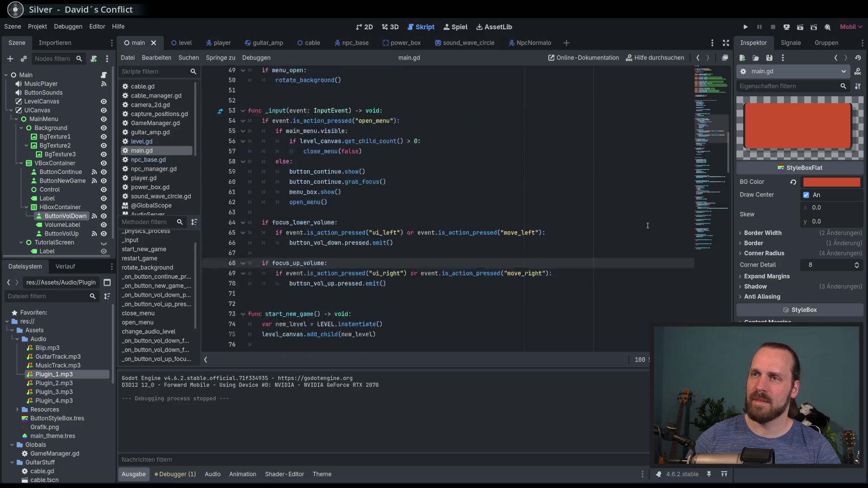
pyautogui.click(624, 222)
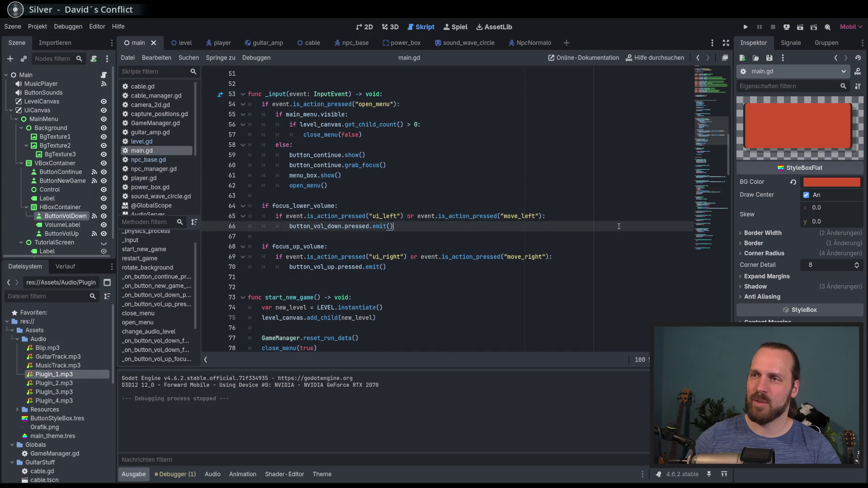
pyautogui.scroll(1, 613, 231)
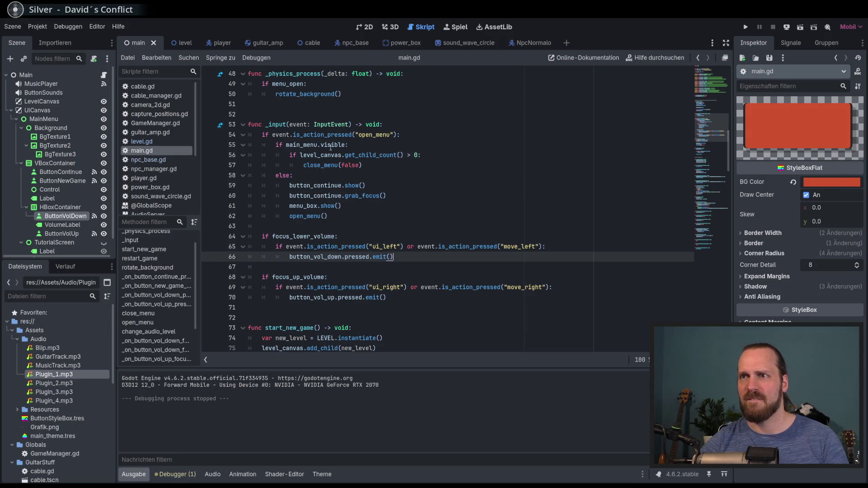
# - Review the open_menu handling on lines 55–62 of main.gd, then run the game
pyautogui.click(358, 149)
pyautogui.press('Down')
pyautogui.press('Down')
pyautogui.press('Down')
pyautogui.click(347, 148)
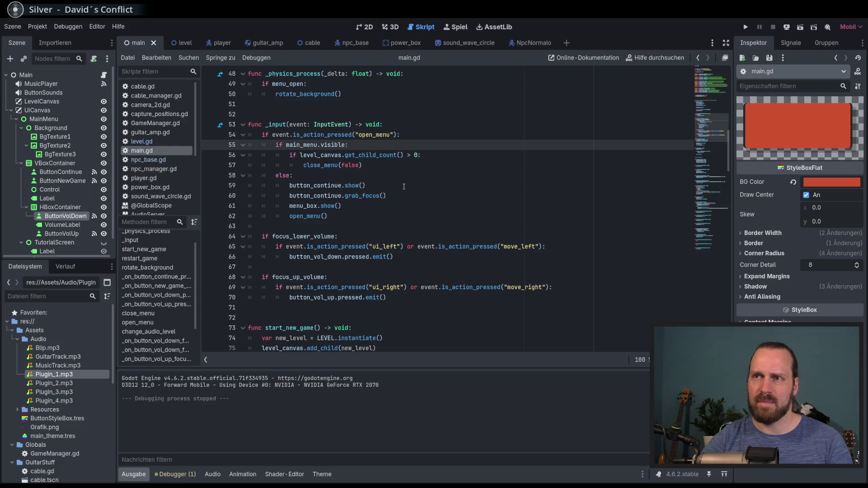
pyautogui.click(408, 205)
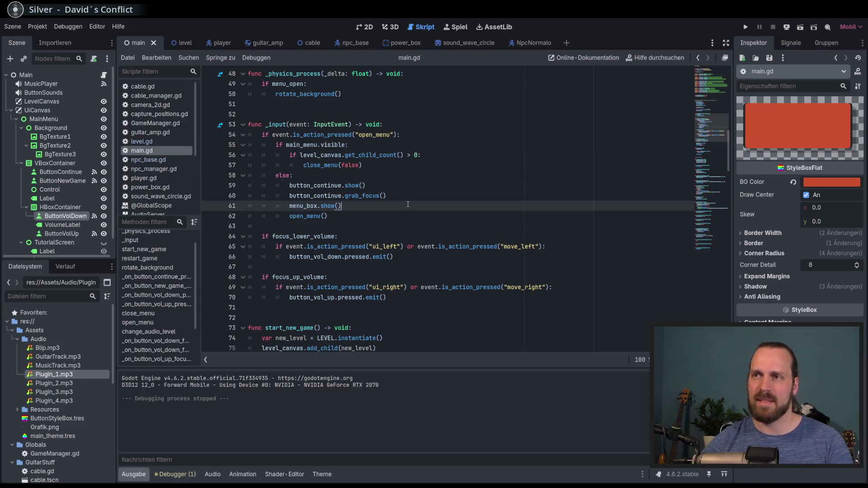
pyautogui.click(409, 216)
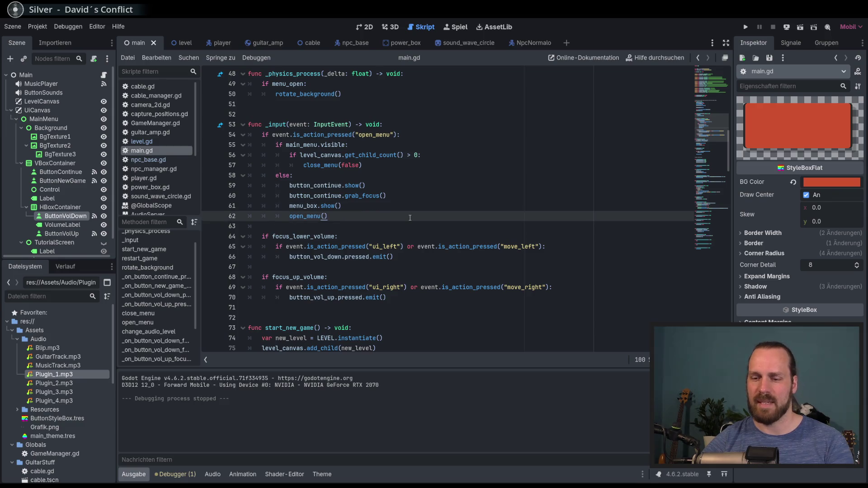
pyautogui.press('F5')
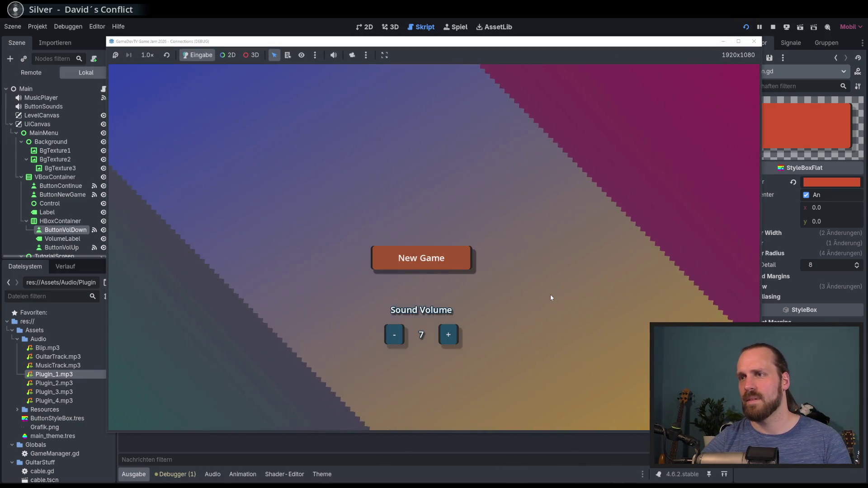
# - Start a new game, reopen the menu with Escape, restart past the tutorial into the level, then stop
pyautogui.press('Return')
pyautogui.press('Return')
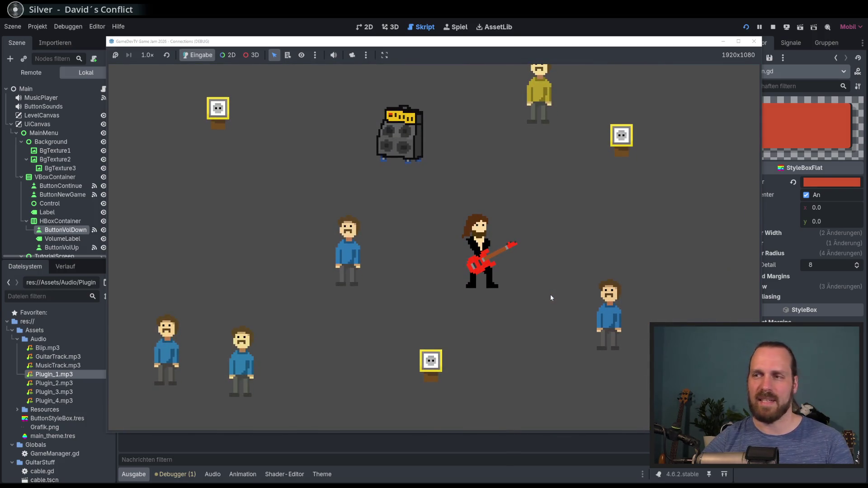
pyautogui.press('Escape')
pyautogui.press('Return')
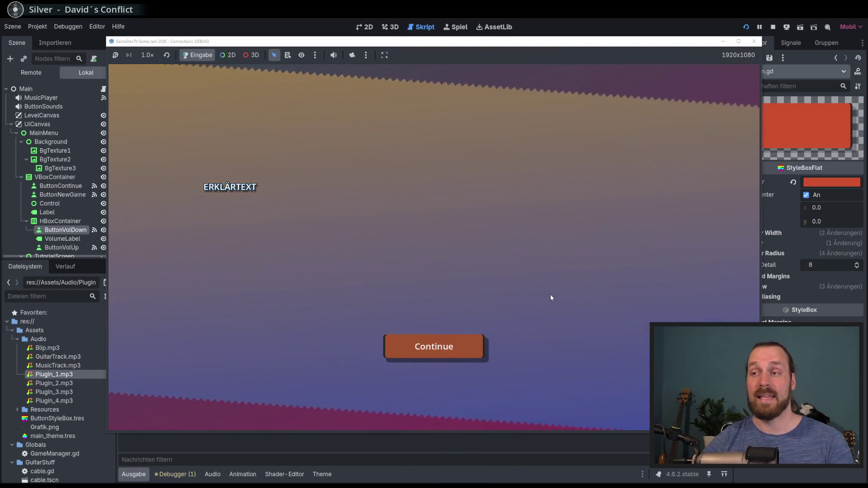
pyautogui.press('Return')
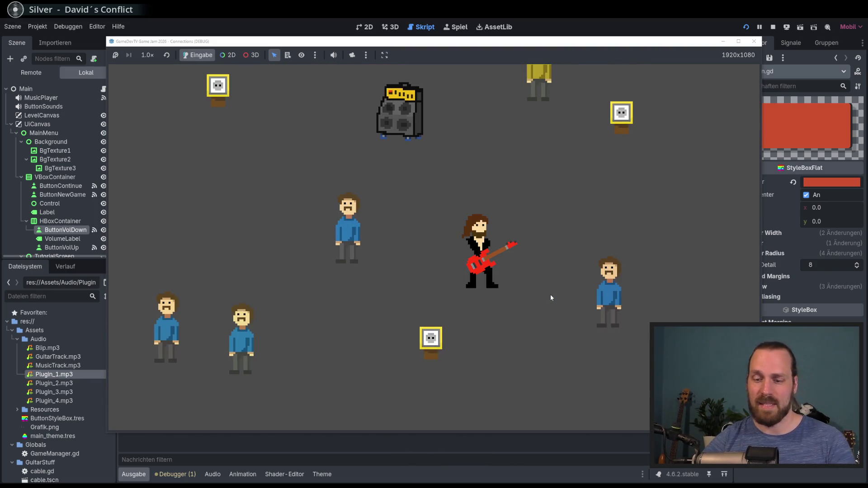
pyautogui.press('F8')
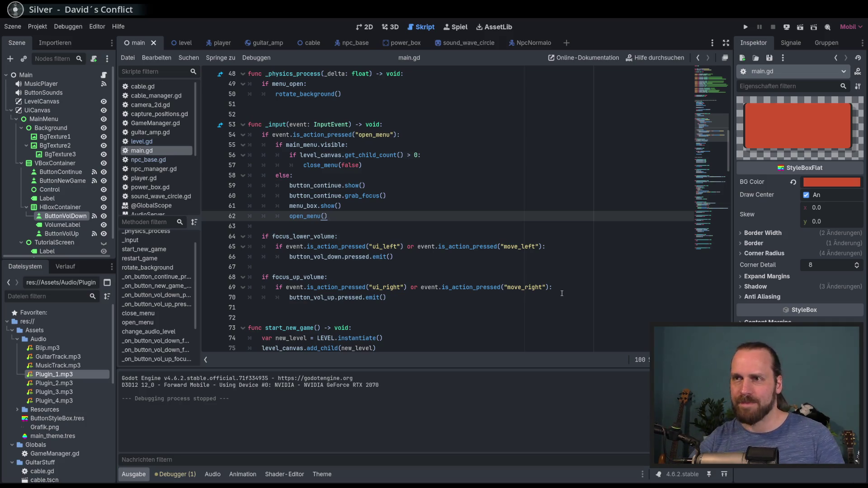
pyautogui.scroll(-4, 475, 243)
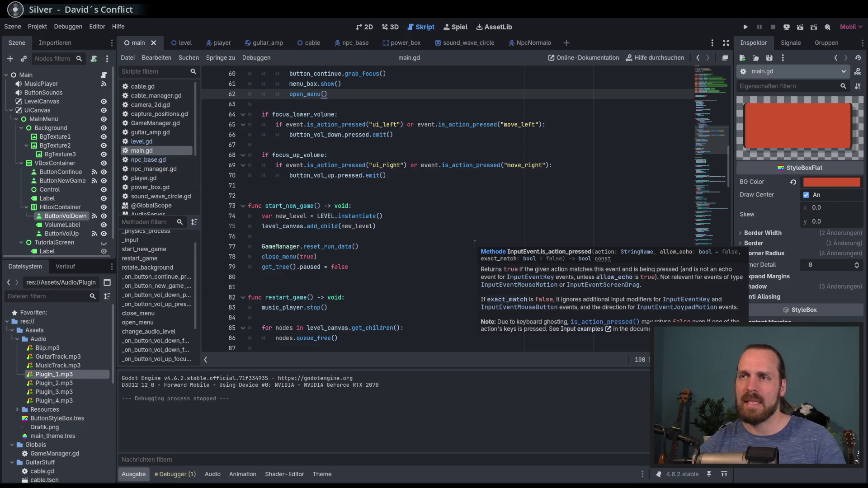
pyautogui.scroll(-4, 474, 243)
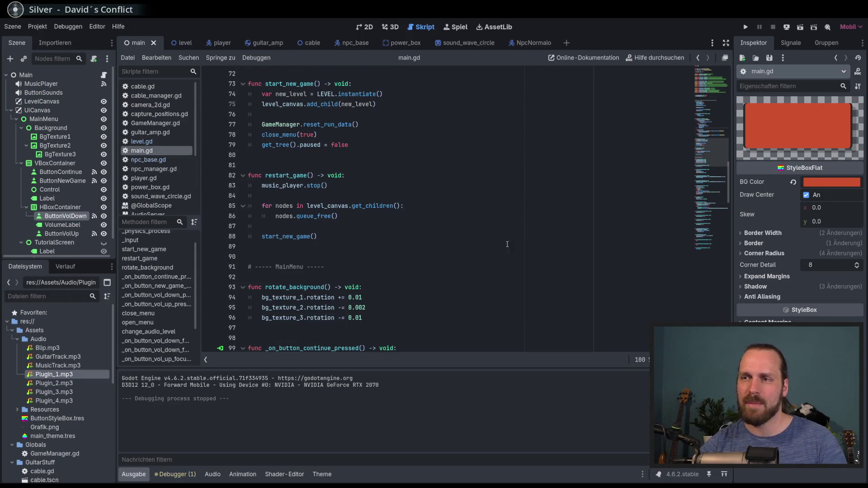
pyautogui.click(433, 305)
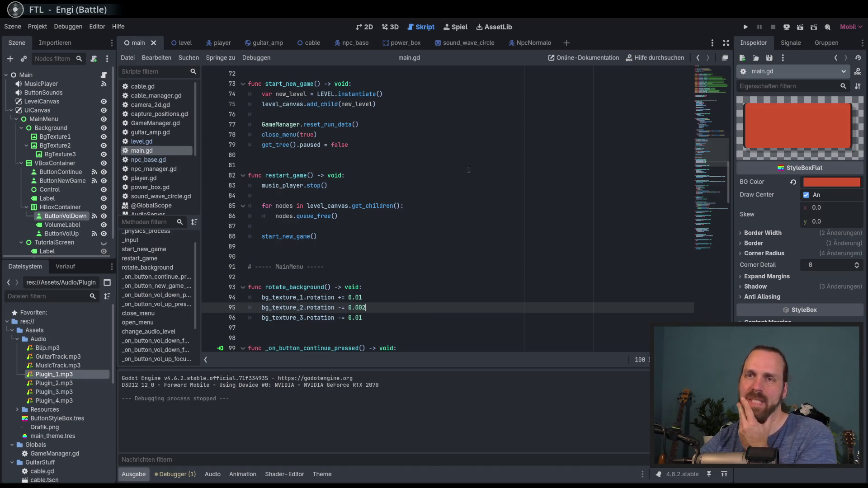
pyautogui.click(355, 42)
# - Go to the top of npc_base.gd and insert an empty line 19 below line 18
pyautogui.click(704, 84)
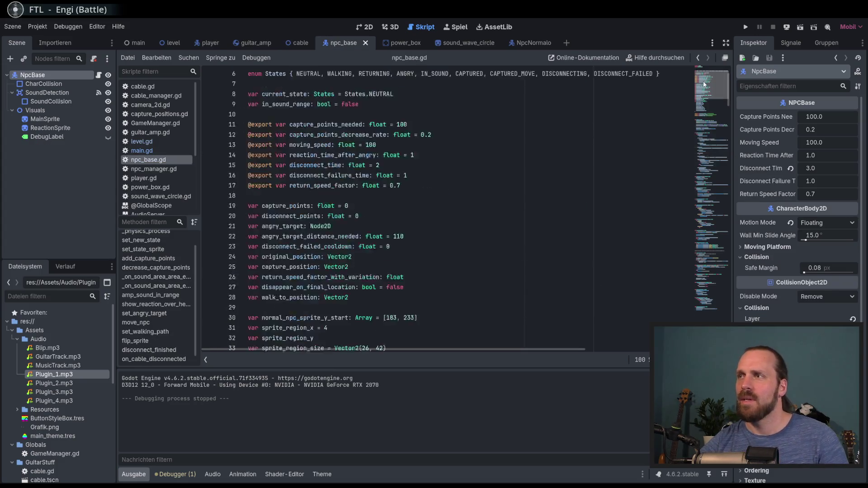
pyautogui.scroll(2, 704, 84)
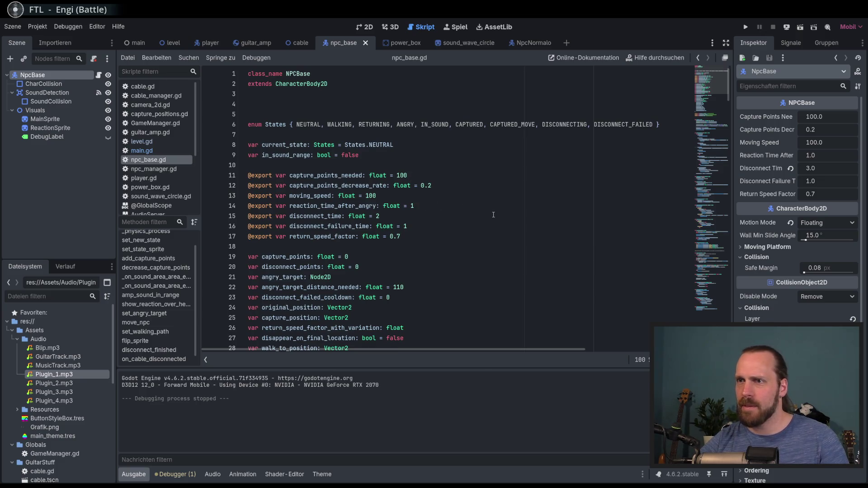
pyautogui.scroll(-5, 436, 254)
pyautogui.scroll(4, 404, 239)
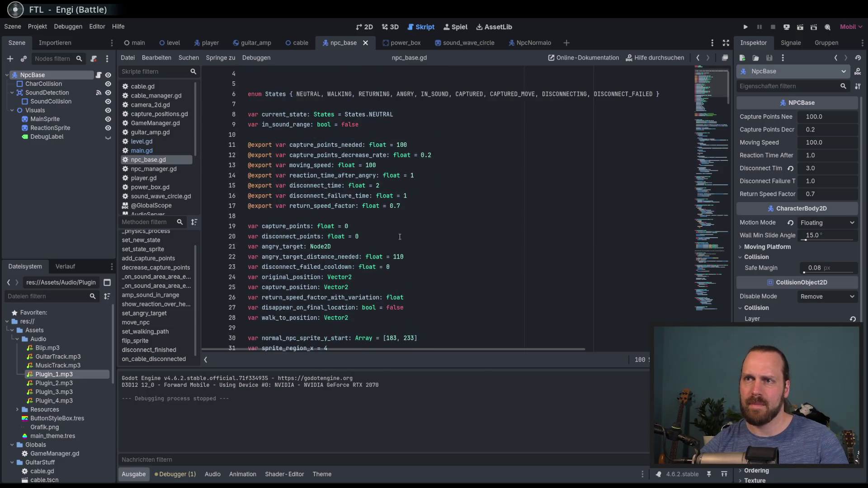
pyautogui.click(334, 216)
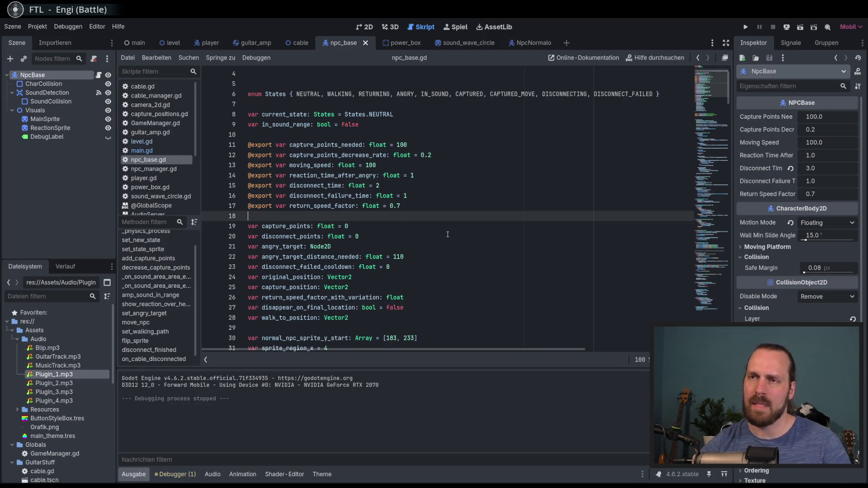
pyautogui.press('Return')
pyautogui.press('Up')
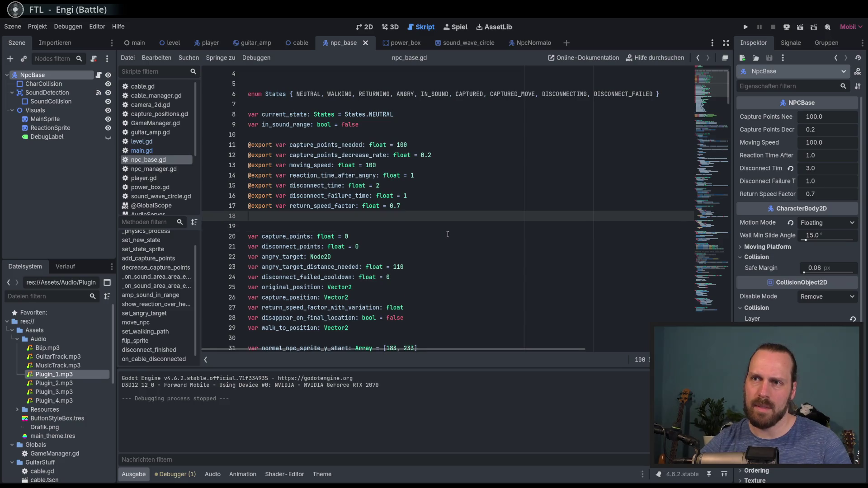
pyautogui.press('Return')
pyautogui.write('@ex')
pyautogui.press('BackSpace')
pyautogui.press('BackSpace')
pyautogui.press('BackSpace')
pyautogui.write('@e')
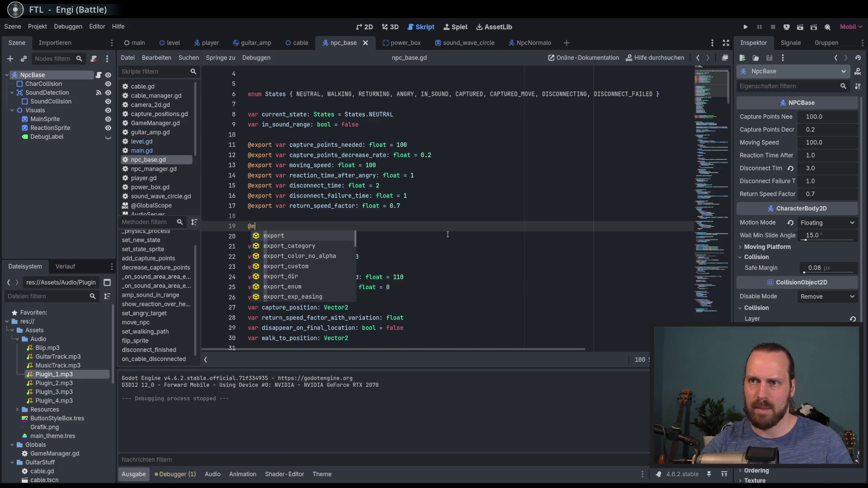
pyautogui.press('Return')
pyautogui.write('var secut')
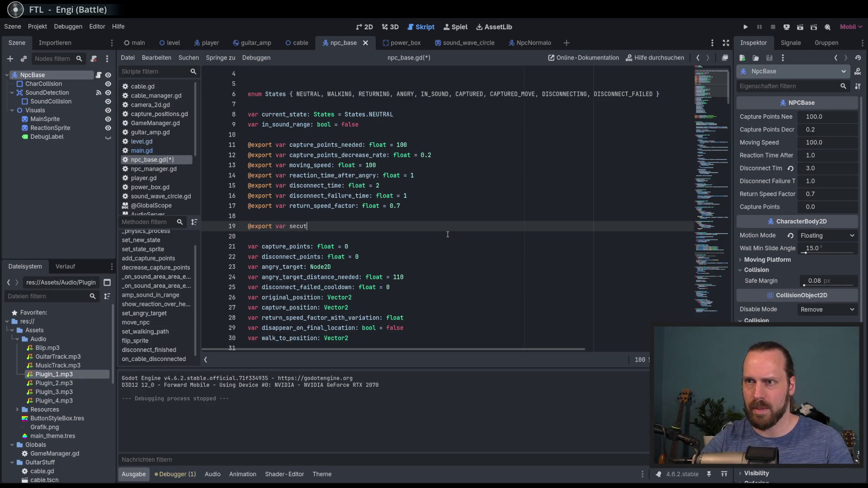
pyautogui.press('BackSpace')
pyautogui.write('rity: b')
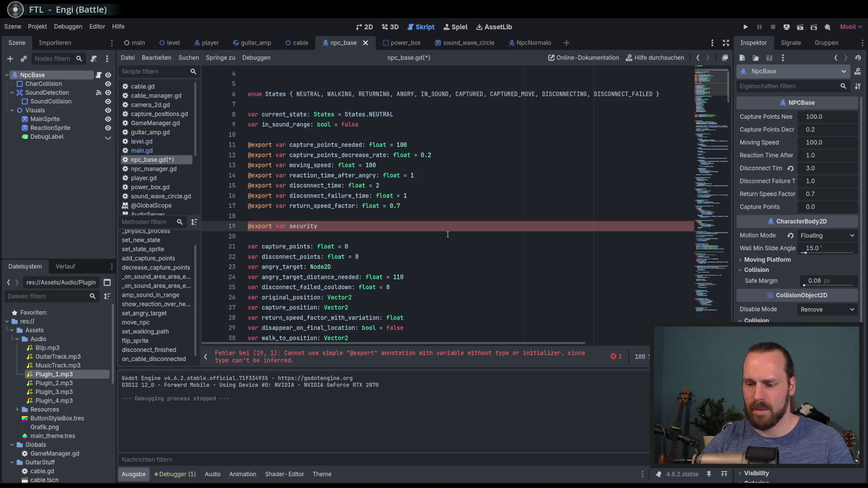
pyautogui.write('ool = false')
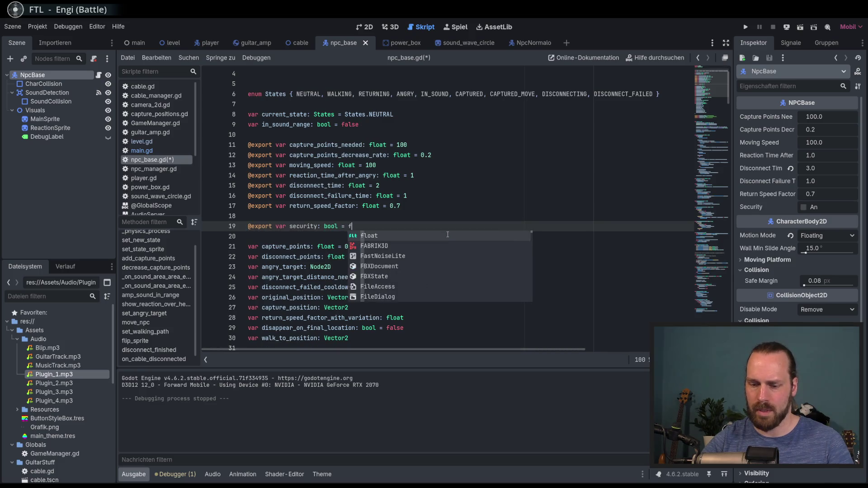
pyautogui.hotkey('ctrl', 's')
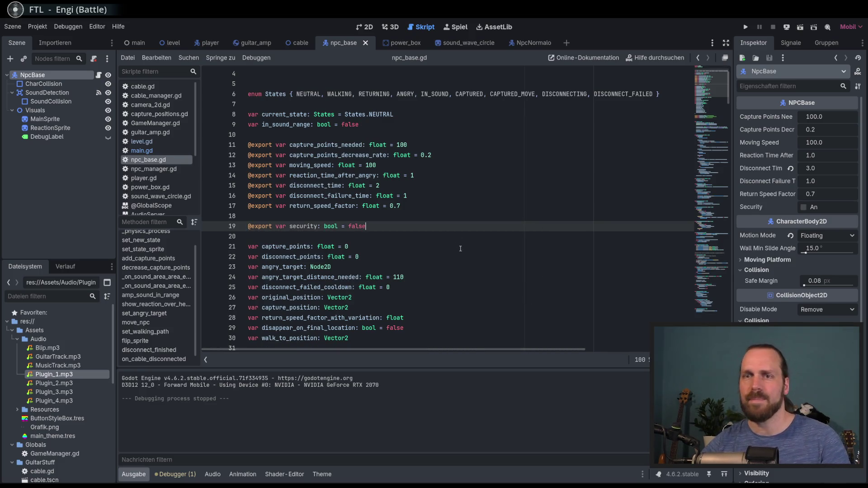
# - Scroll through the script and select npc_base in the project files
pyautogui.scroll(-10, 73, 355)
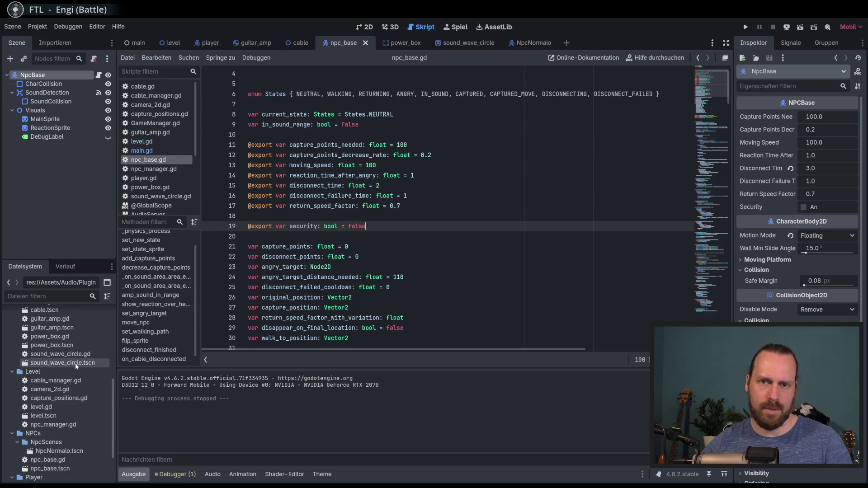
pyautogui.scroll(-1, 69, 369)
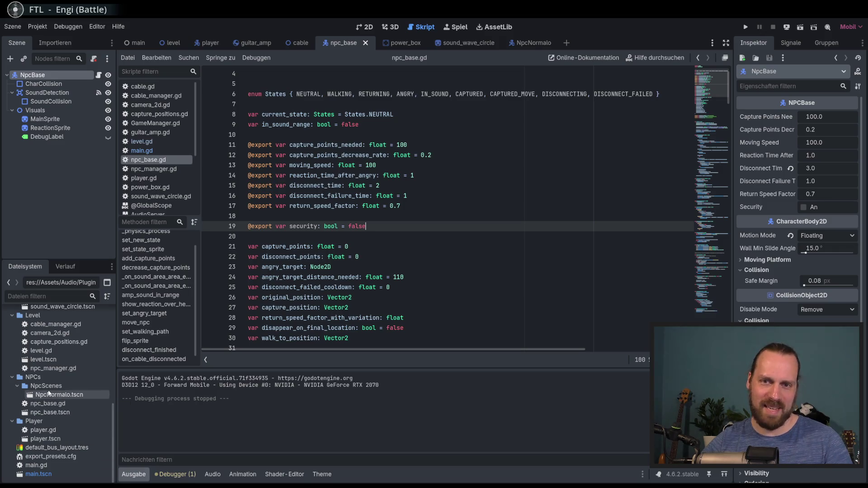
pyautogui.click(47, 402)
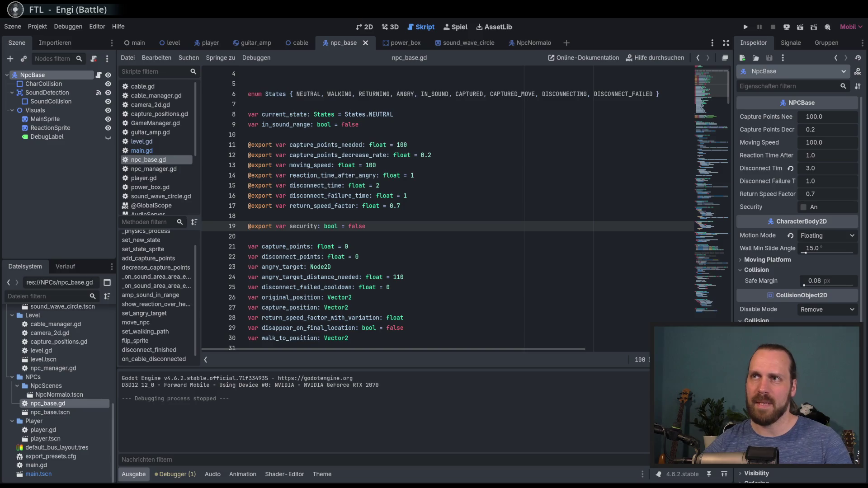
# - Open the npc_base scene showing the NPC
pyautogui.click(364, 26)
pyautogui.click(50, 412)
pyautogui.scroll(5, 308, 229)
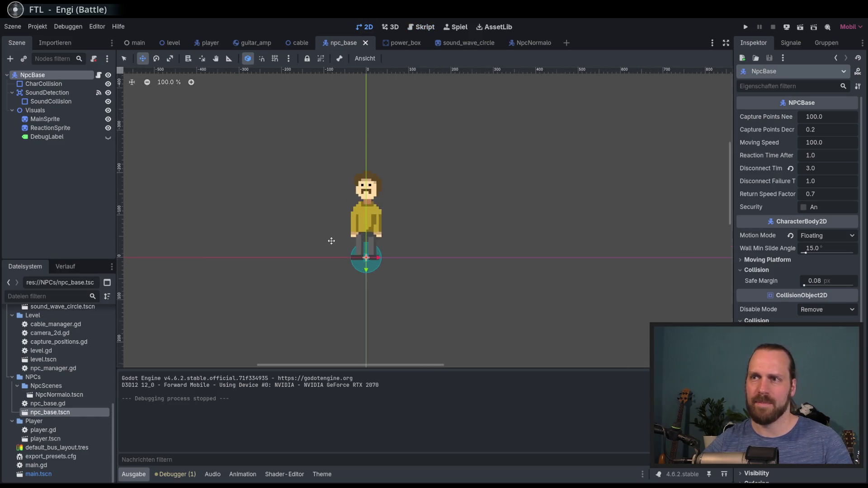
# - Create a new inherited scene based on NPCs/NpcScenes/NpcNormalo.tscn
pyautogui.click(13, 26)
pyautogui.moveTo(50, 79)
pyautogui.click(59, 48)
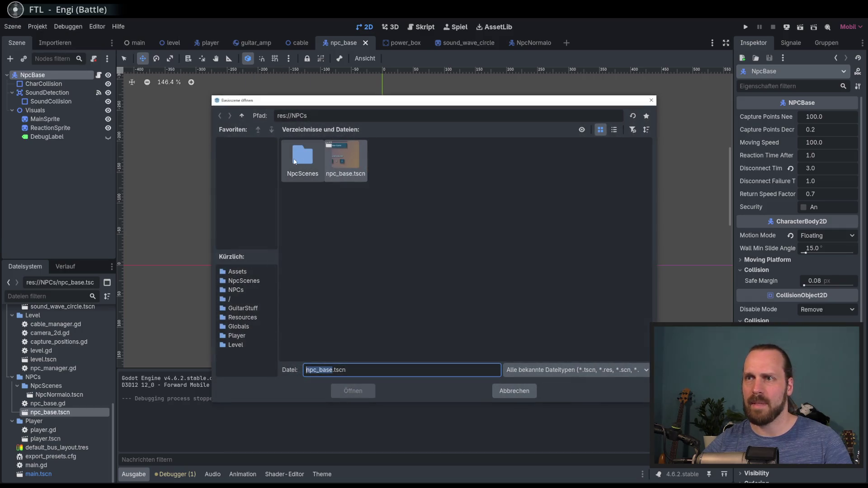
pyautogui.doubleClick(293, 161)
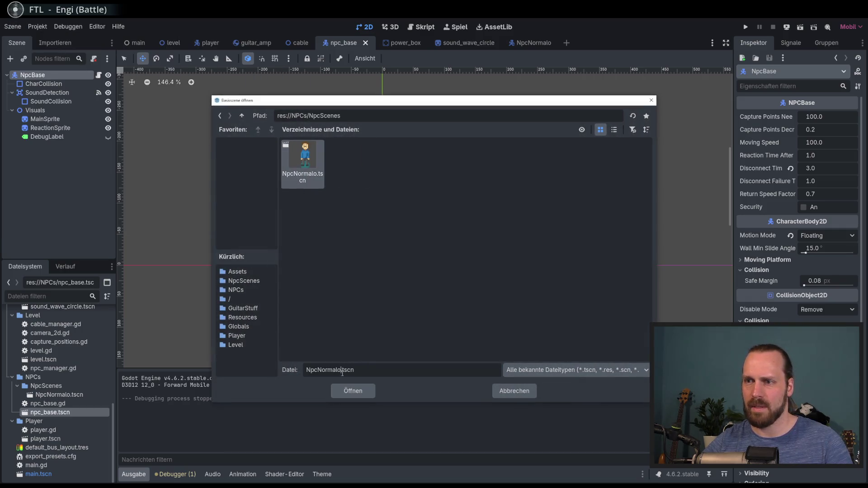
pyautogui.write('Npc')
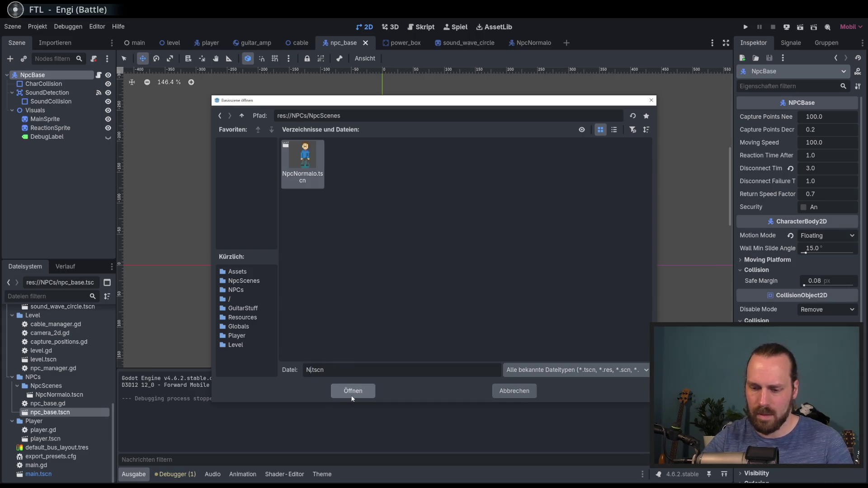
pyautogui.write('Secur')
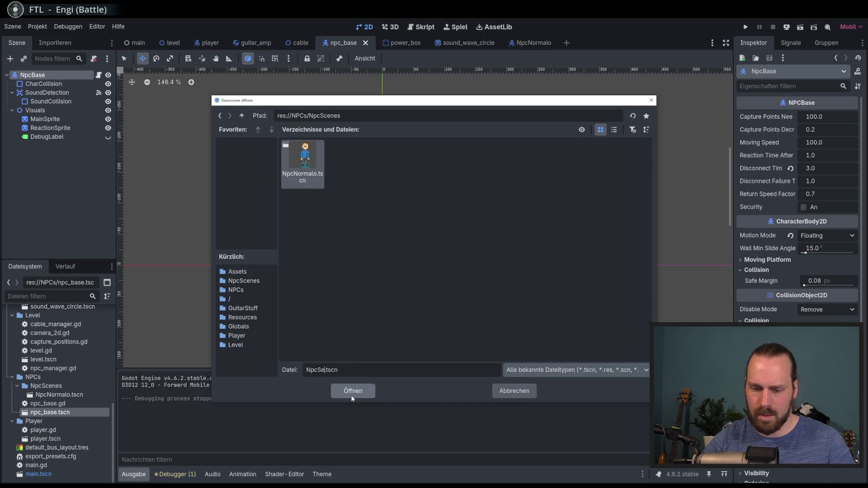
pyautogui.write('ity')
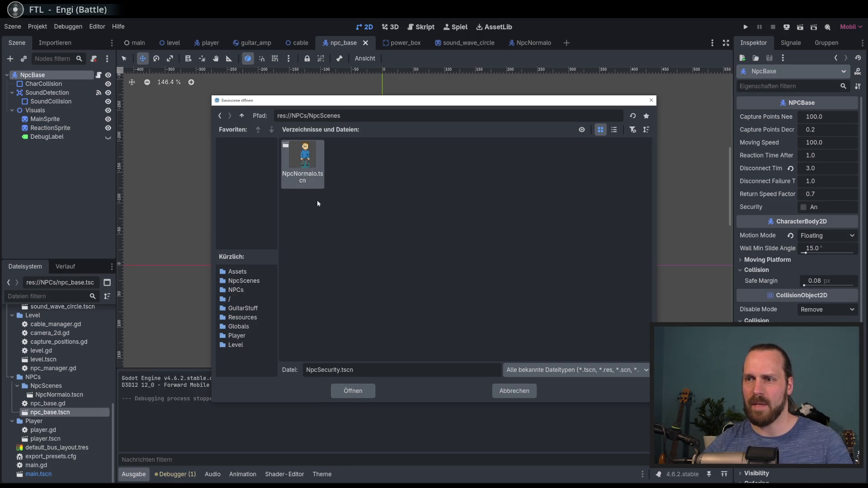
pyautogui.doubleClick(312, 160)
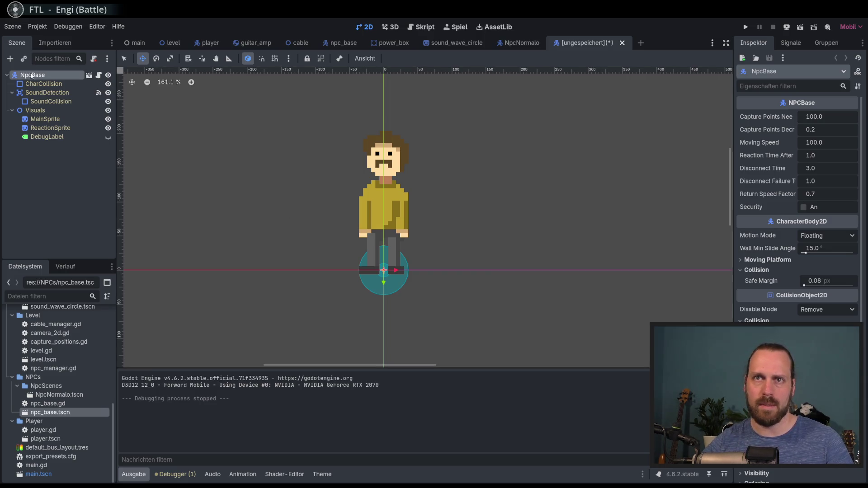
# - Rename the inherited root node NpcSecurity, tick its Security property, and save as npc_security.tscn
pyautogui.doubleClick(54, 76)
pyautogui.press('BackSpace')
pyautogui.press('BackSpace')
pyautogui.press('BackSpace')
pyautogui.write('Securtiry')
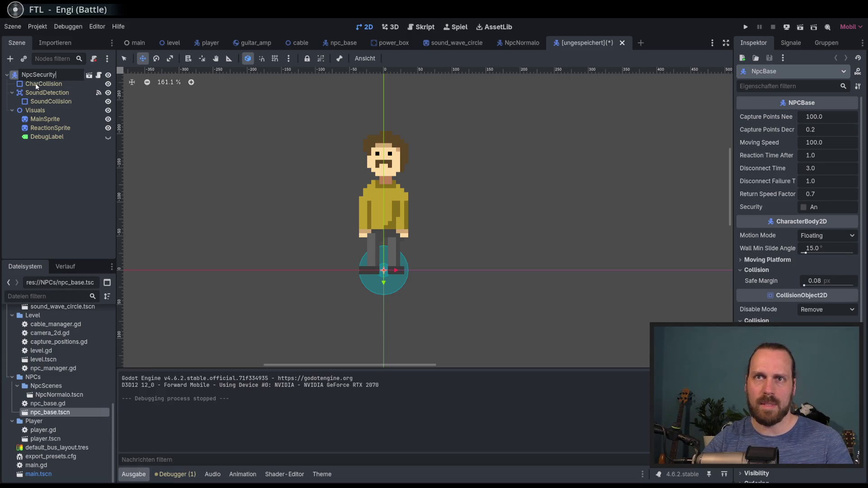
pyautogui.press('Return')
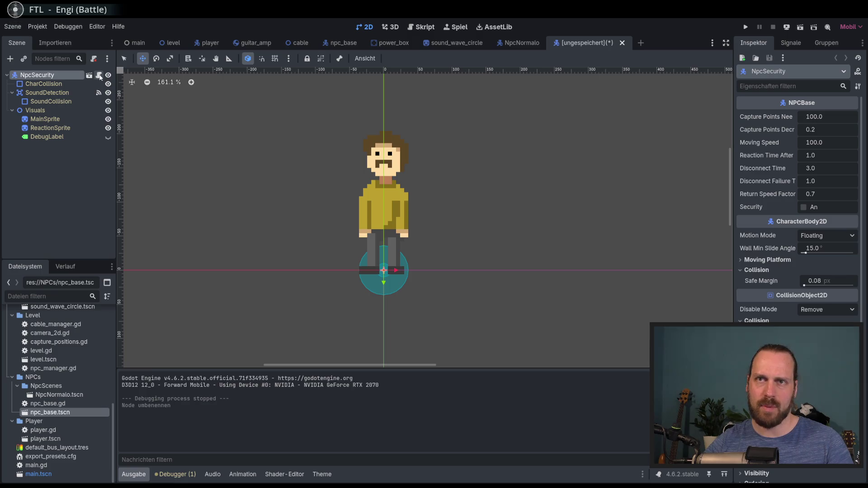
pyautogui.click(803, 208)
pyautogui.hotkey('ctrl', 's')
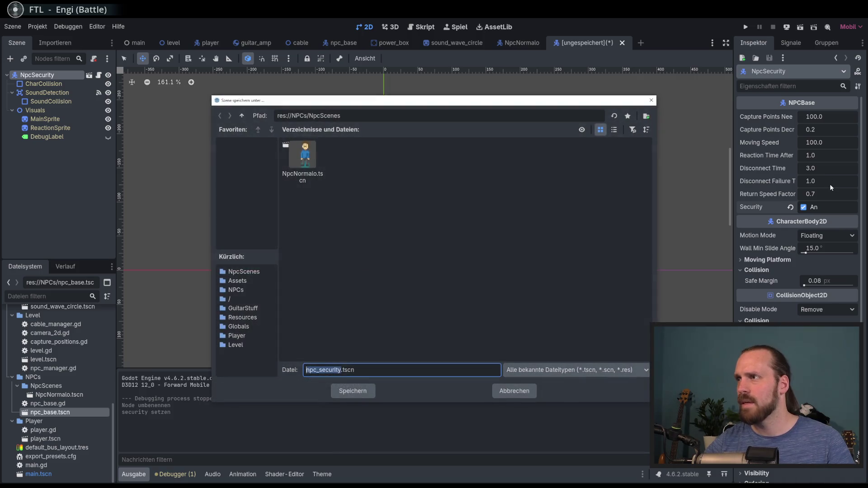
pyautogui.click(353, 392)
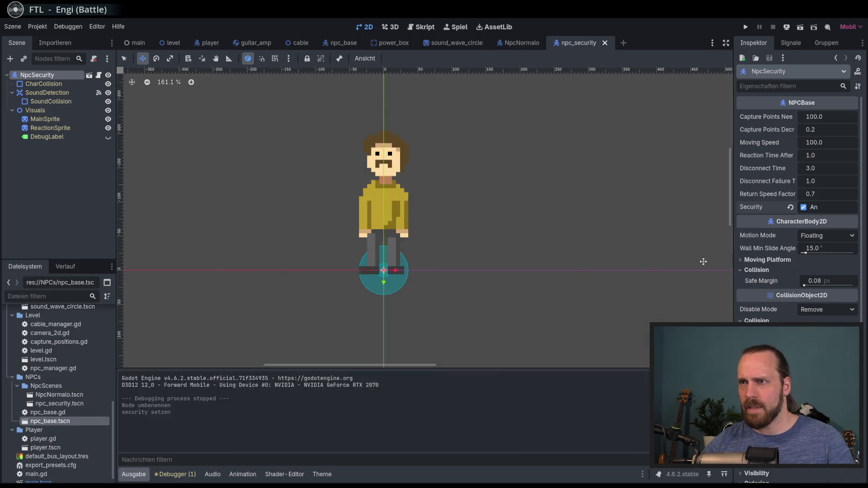
# - Set Capture Points Needed to 1000 and the capture points decrease rate to 0.5, saving the scene
pyautogui.click(823, 117)
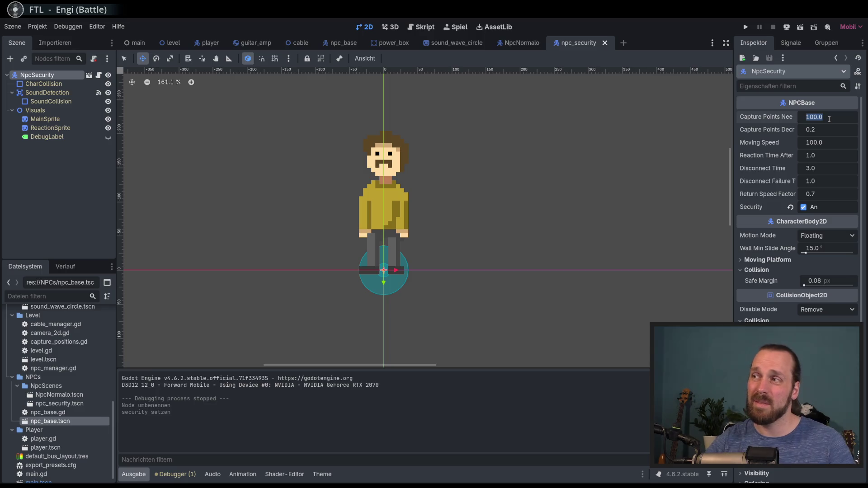
pyautogui.write('10000')
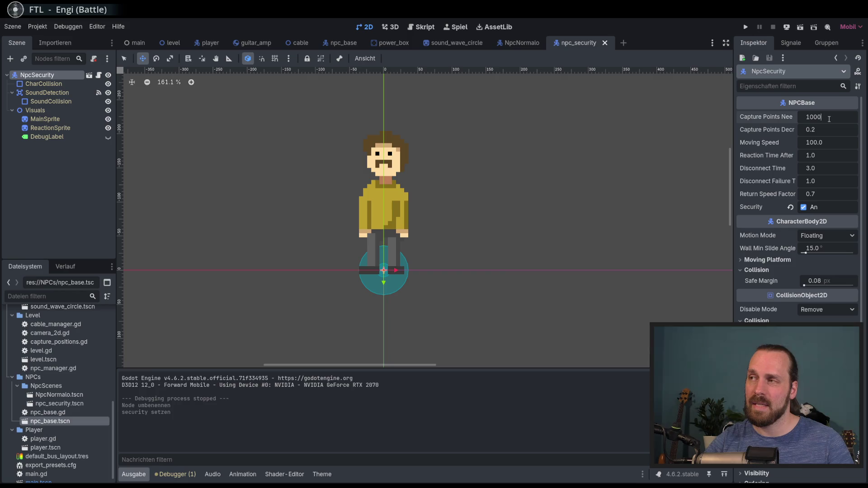
pyautogui.press('Return')
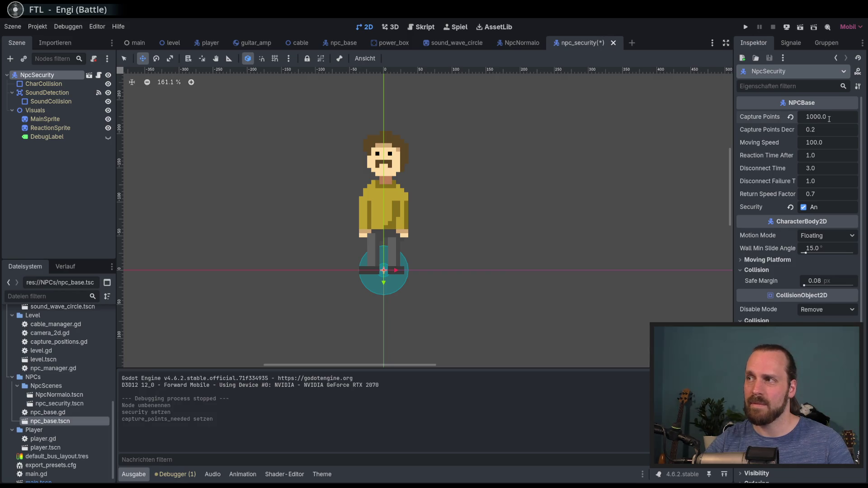
pyautogui.hotkey('ctrl', 's')
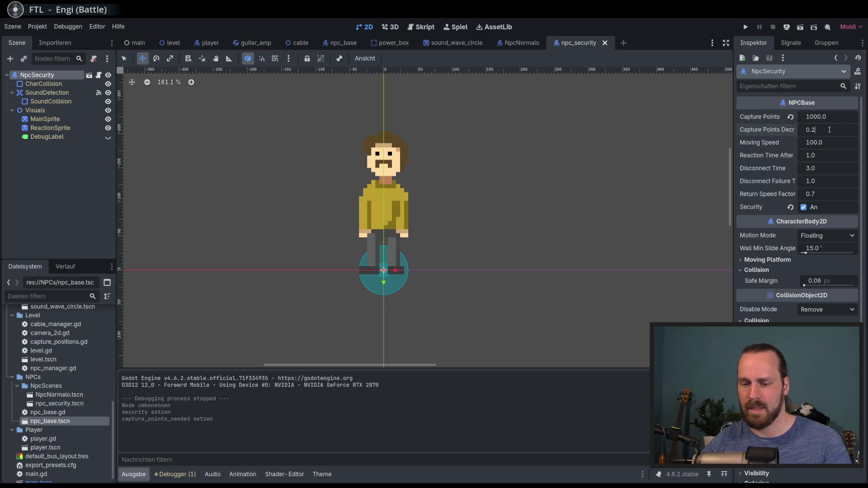
pyautogui.write('5')
pyautogui.press('Return')
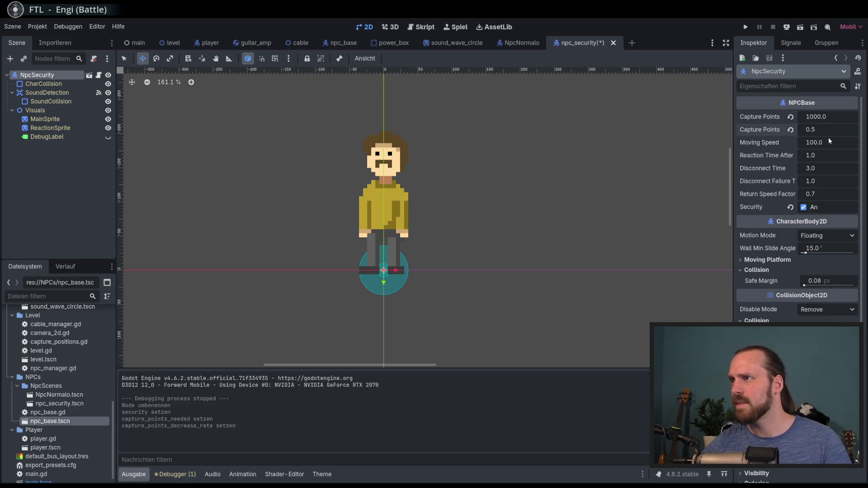
# - Set Moving Speed to 130 and Disconnect Time to 2.0, save, and open npc_base.gd
pyautogui.click(831, 142)
pyautogui.write('150')
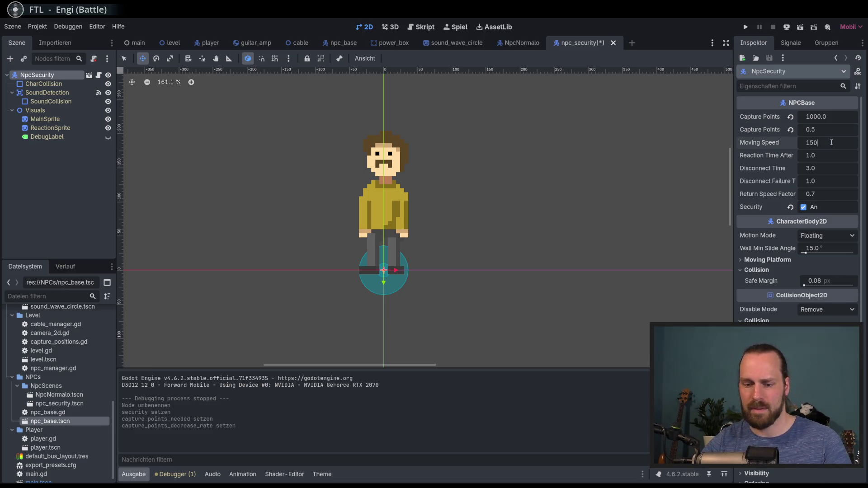
pyautogui.press('BackSpace')
pyautogui.press('BackSpace')
pyautogui.write('30')
pyautogui.press('Return')
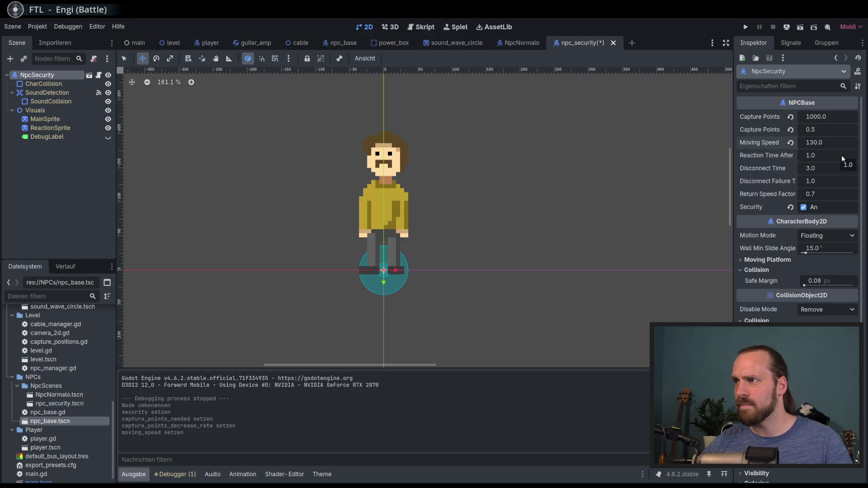
pyautogui.click(820, 169)
pyautogui.write('2')
pyautogui.press('Return')
pyautogui.hotkey('ctrl', 's')
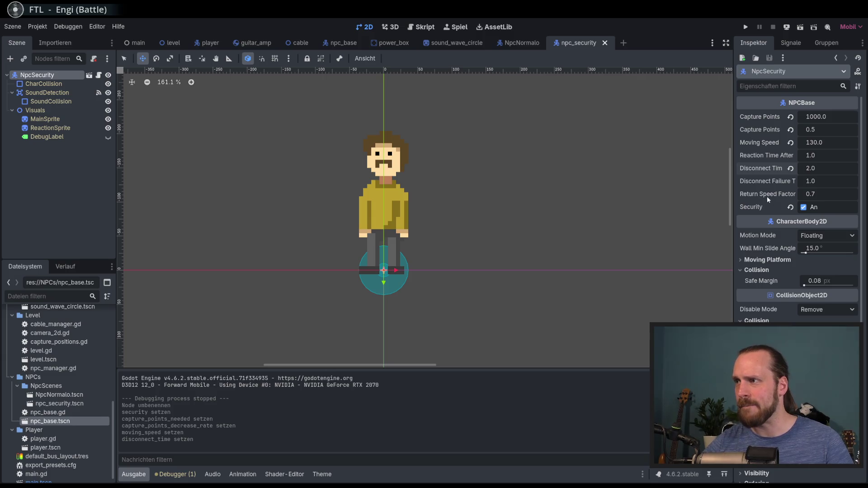
pyautogui.click(99, 75)
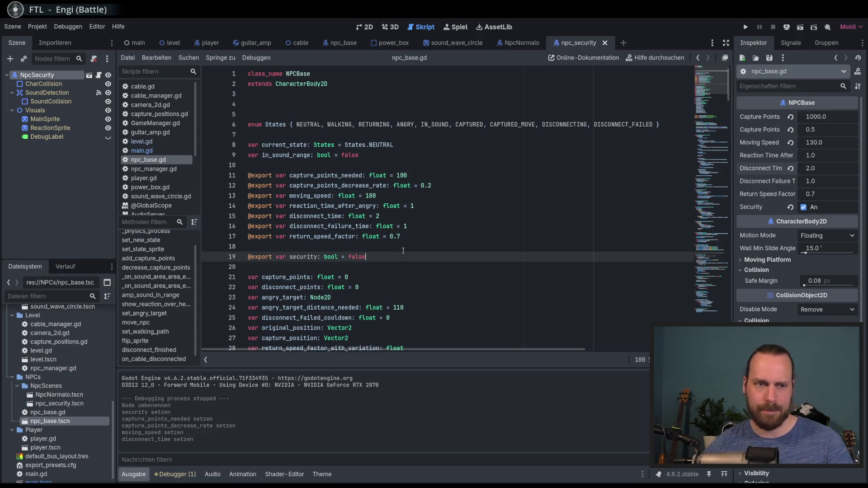
# - Add a new security sprite-start variable line below the walk_to_position line in npc_base.gd
pyautogui.click(422, 235)
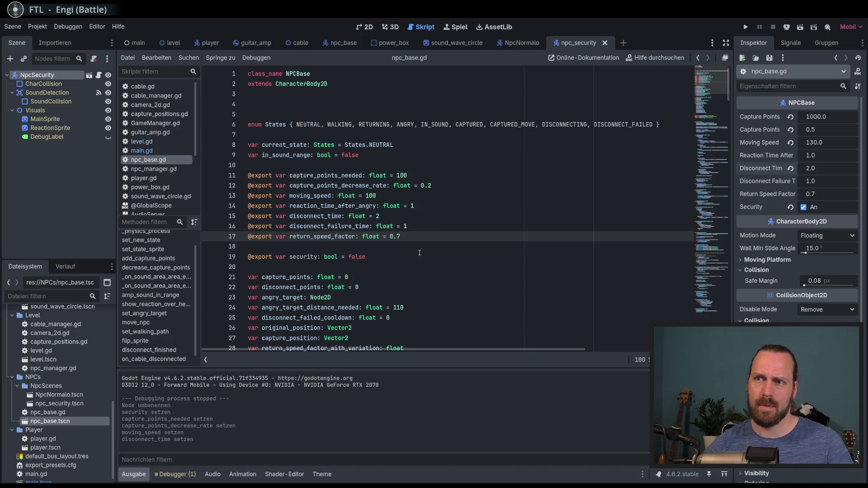
pyautogui.scroll(-5, 420, 253)
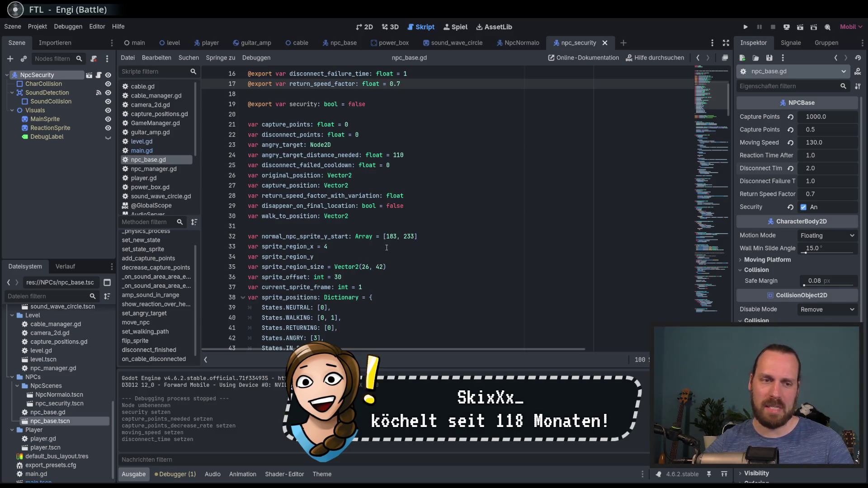
pyautogui.scroll(4, 387, 248)
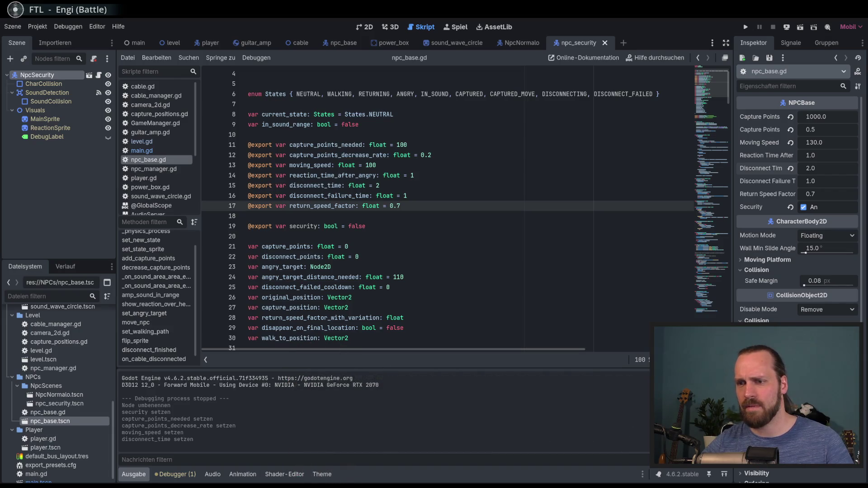
pyautogui.press('Down')
pyautogui.press('Down')
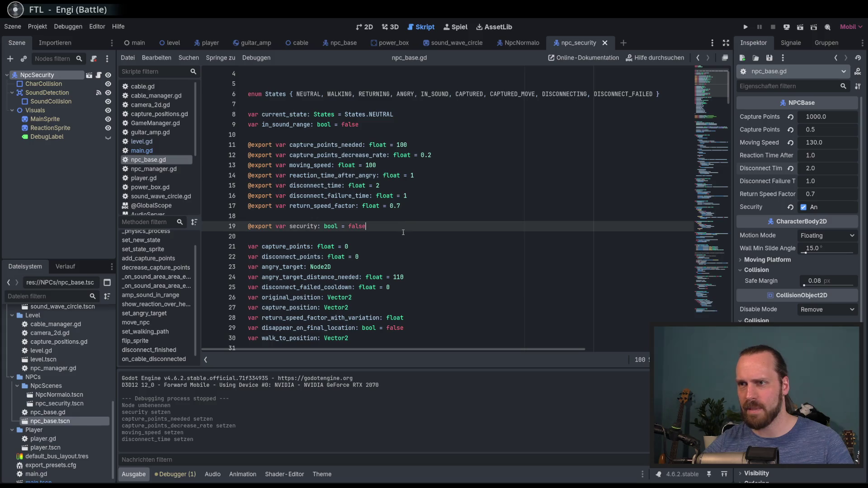
pyautogui.scroll(-2, 412, 244)
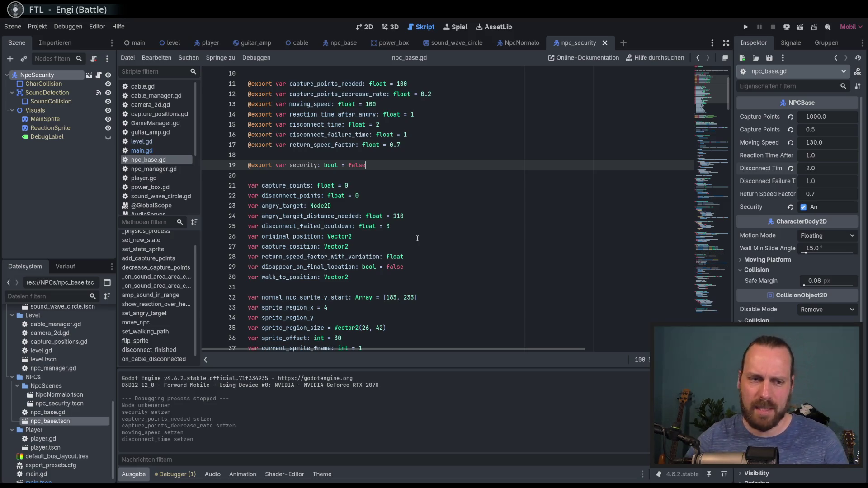
pyautogui.click(440, 247)
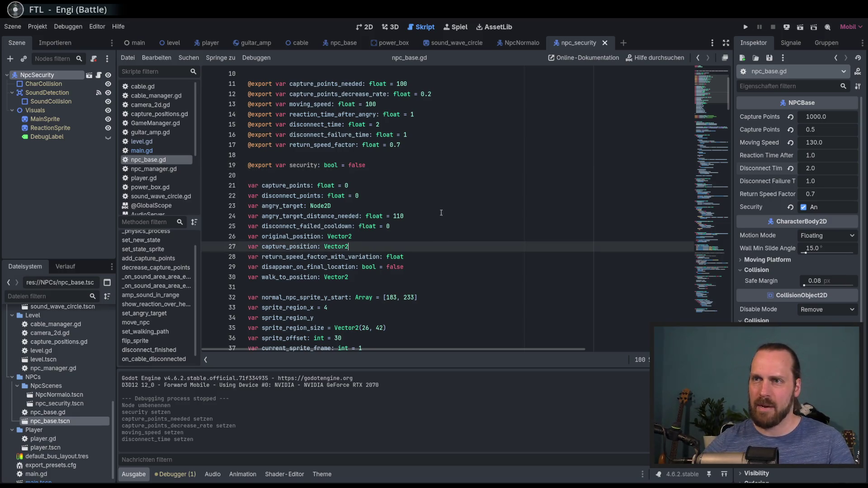
pyautogui.click(405, 169)
pyautogui.click(393, 276)
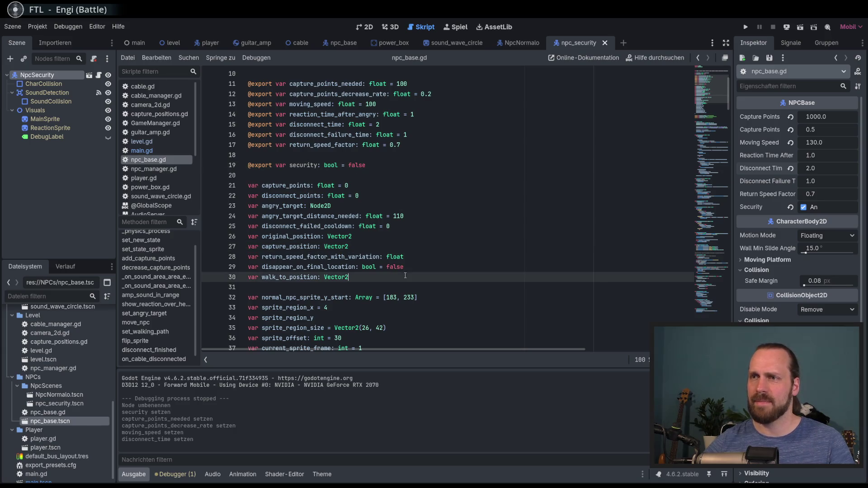
pyautogui.scroll(-2, 354, 228)
pyautogui.click(353, 229)
pyautogui.press('Return')
pyautogui.write('var secr')
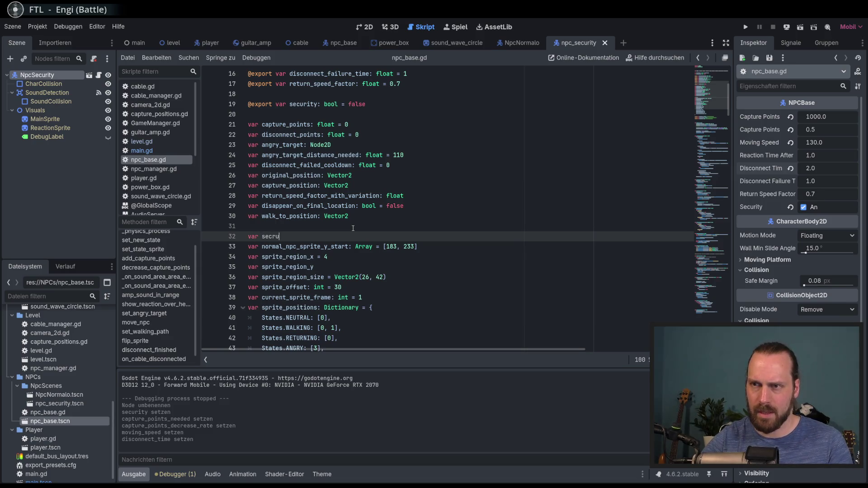
pyautogui.press('BackSpace')
pyautogui.write('urity_spe')
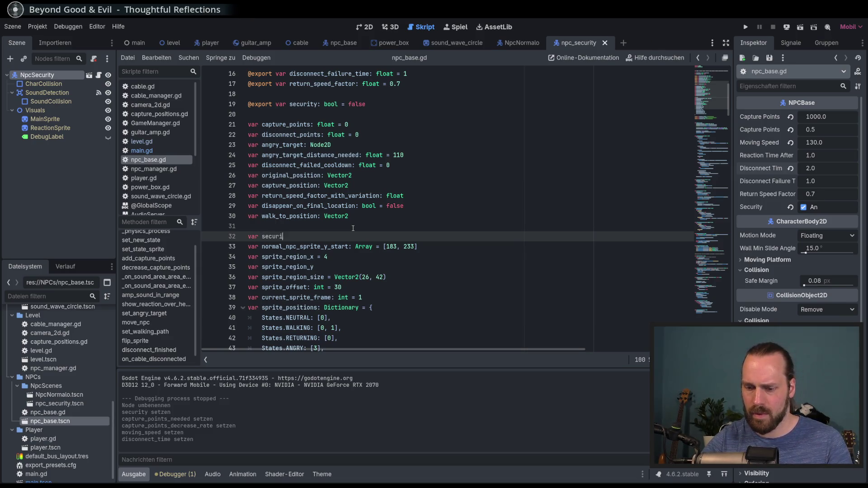
pyautogui.write('rite')
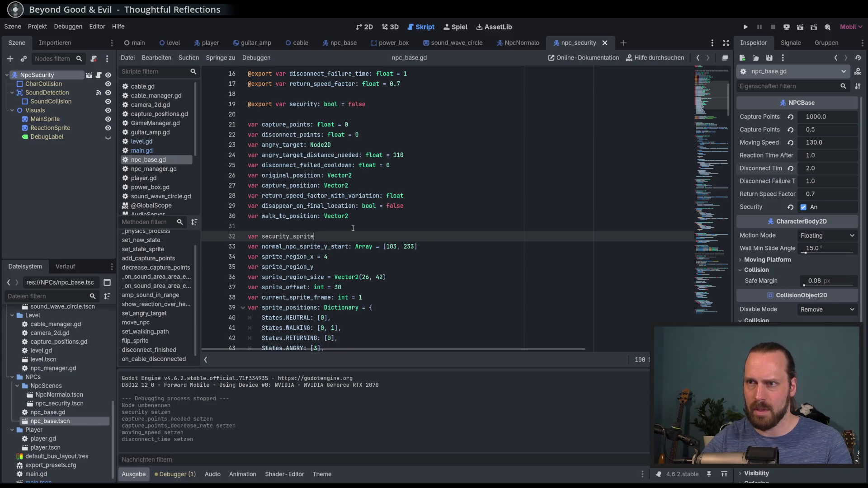
pyautogui.write('_start:')
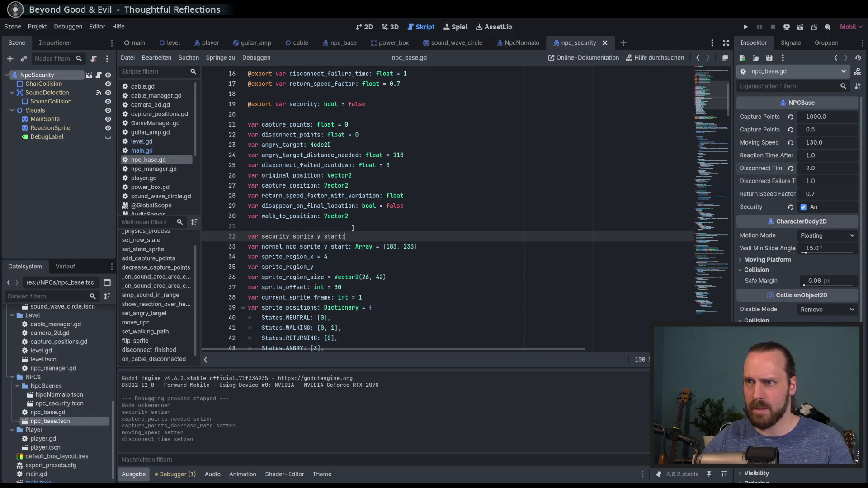
pyautogui.write(' int =')
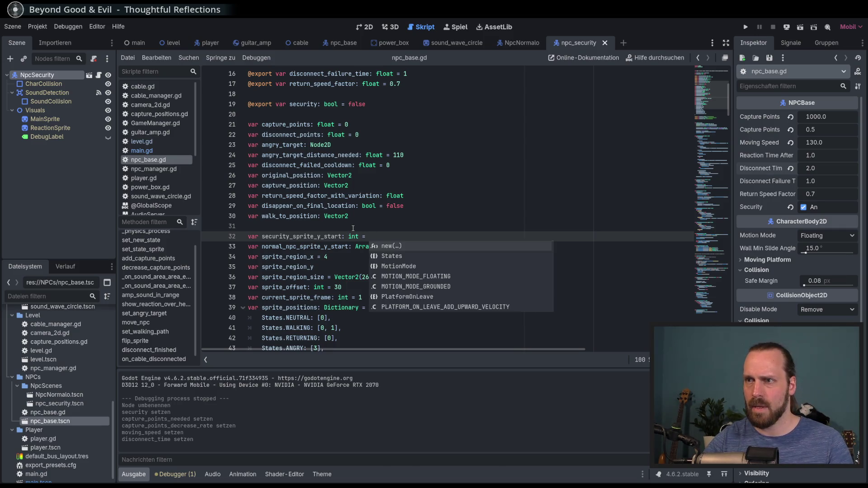
pyautogui.write('183')
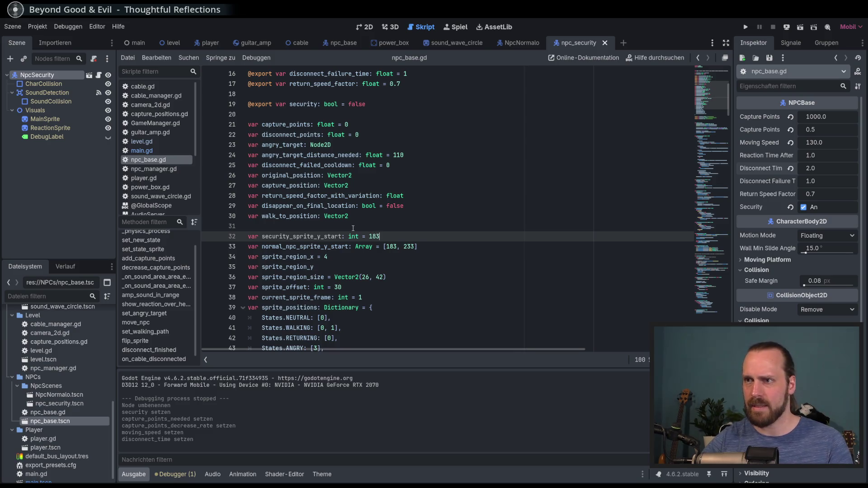
# - Change the normal NPC y-start array to [233, 273] and save the script
pyautogui.click(393, 248)
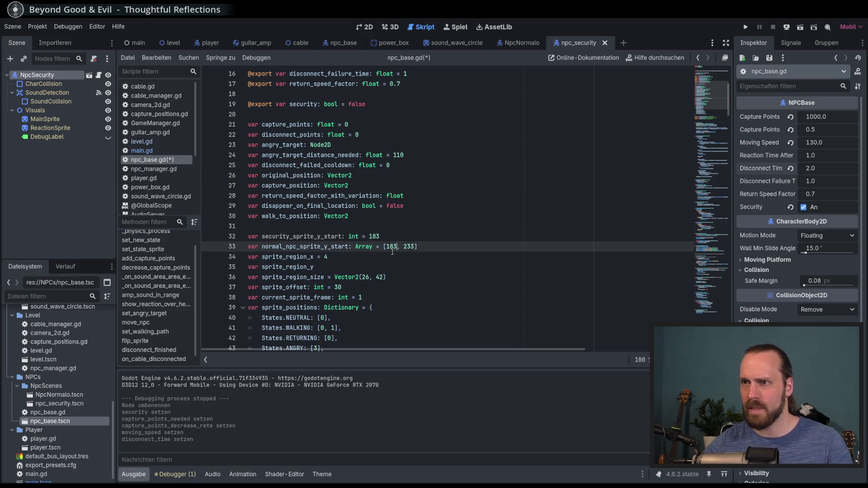
pyautogui.moveTo(405, 247); pyautogui.dragTo(386, 247)
pyautogui.press('BackSpace')
pyautogui.write('273')
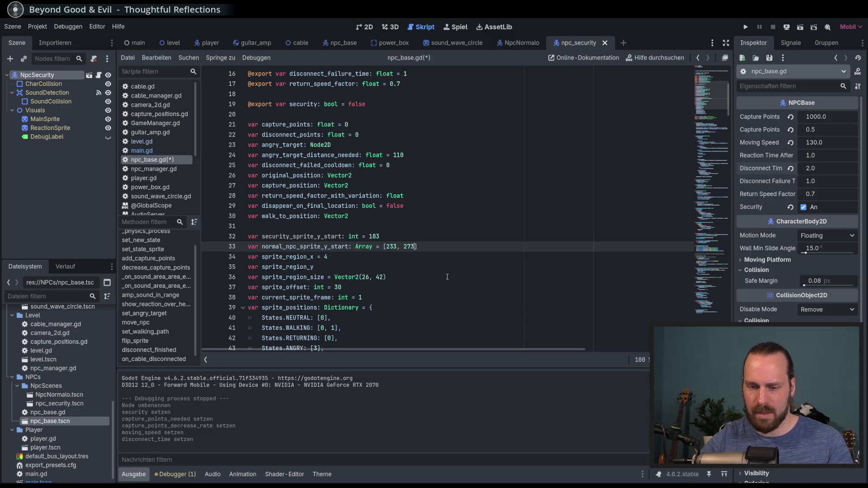
pyautogui.hotkey('ctrl', 's')
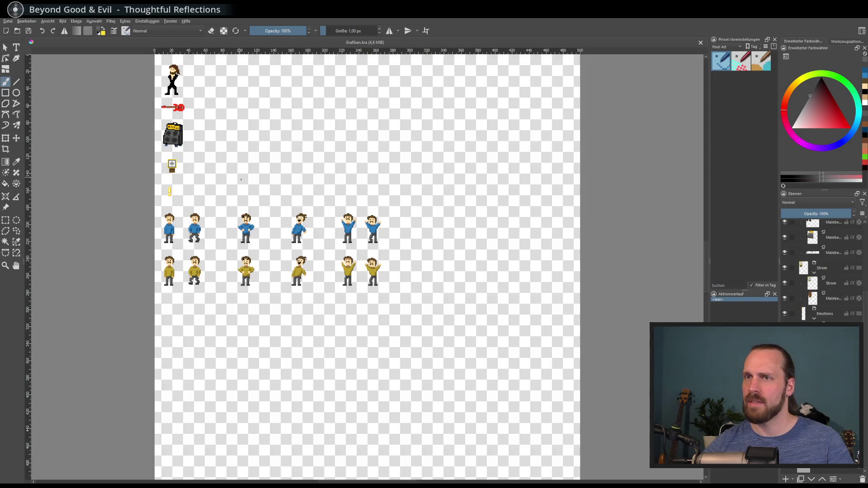
# - Shift the character sprites down with the Move tool and duplicate the sprite layer
pyautogui.scroll(3, 226, 197)
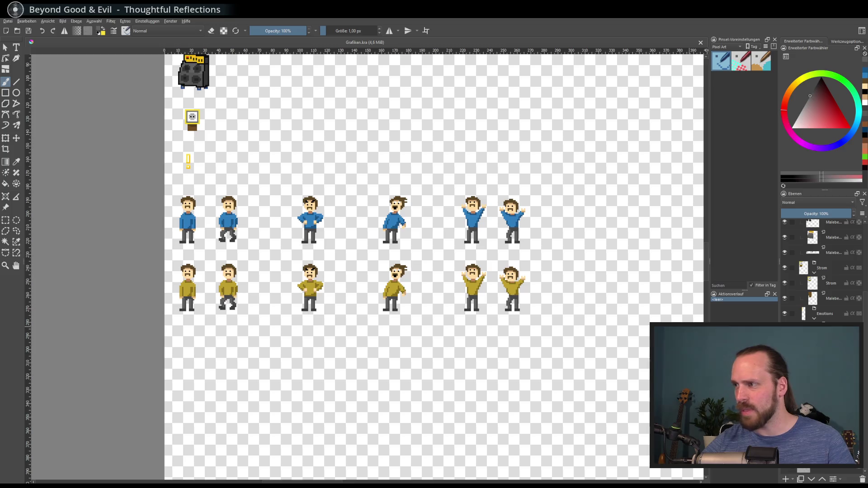
pyautogui.click(15, 141)
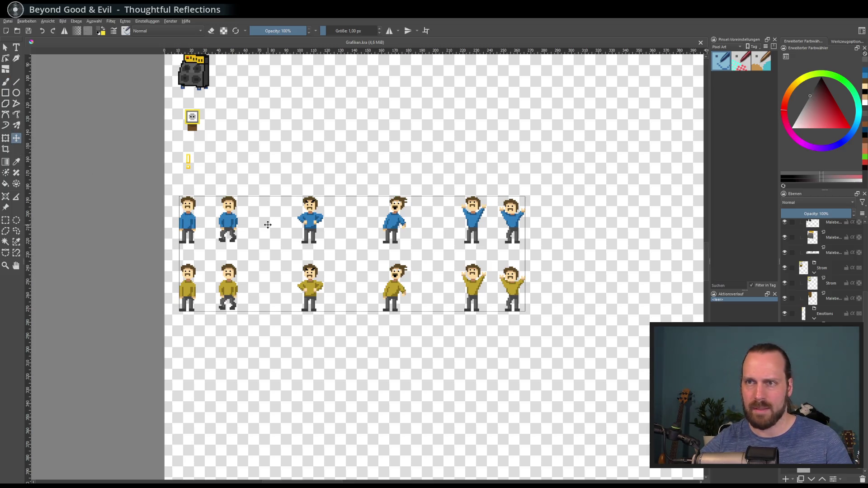
pyautogui.hotkey('shift', 'Down')
pyautogui.hotkey('shift', 'Down')
pyautogui.hotkey('shift', 'Down')
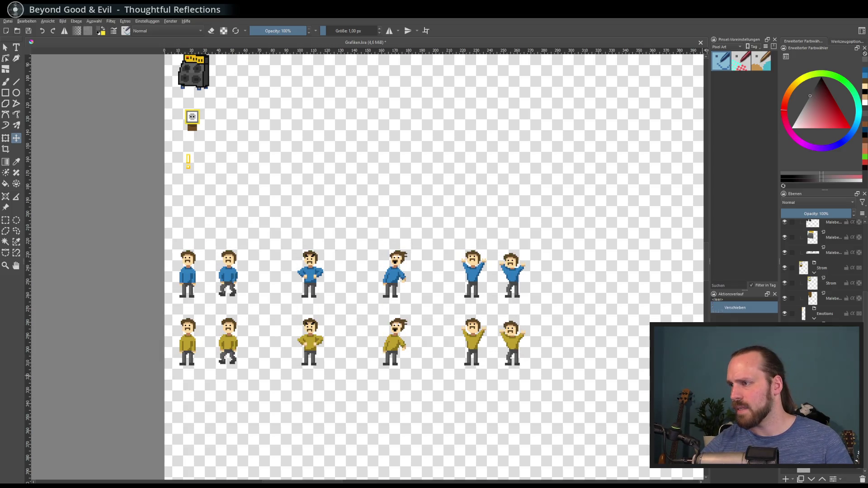
pyautogui.rightClick(823, 223)
pyautogui.moveTo(825, 312)
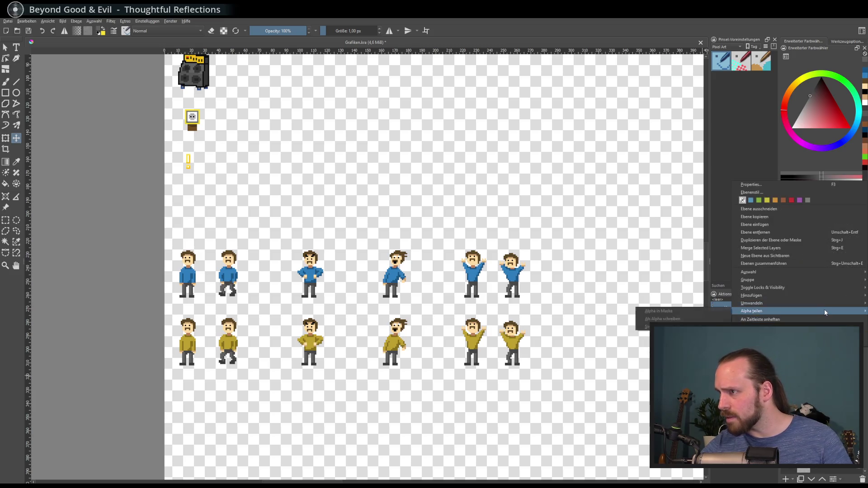
pyautogui.press('Escape')
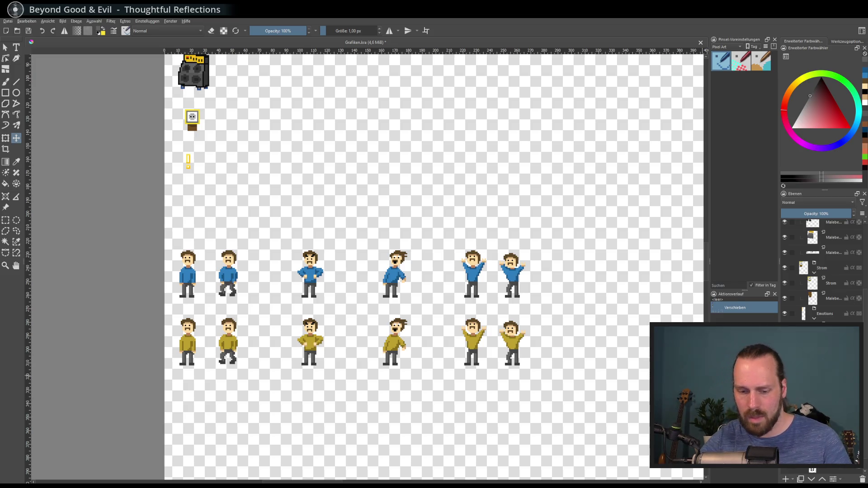
pyautogui.hotkey('ctrl', 'j')
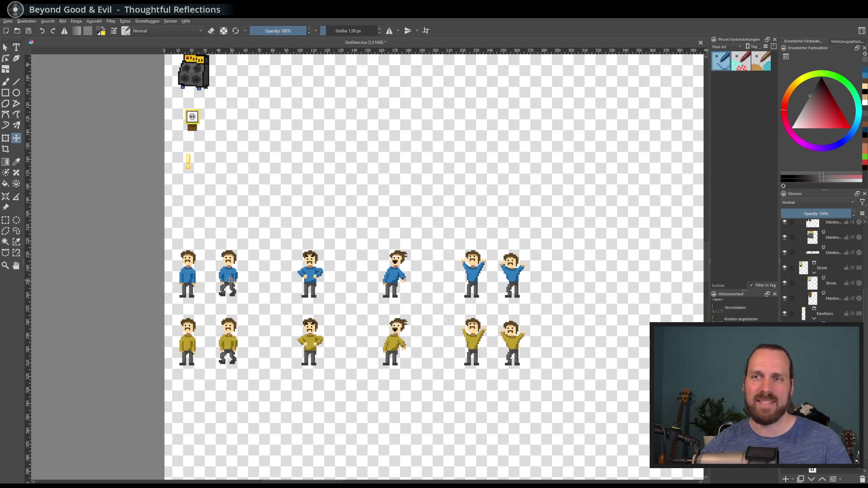
# - Try nudging the blue row up and down, then undo all moves and the duplication and return to Godot
pyautogui.click(191, 278)
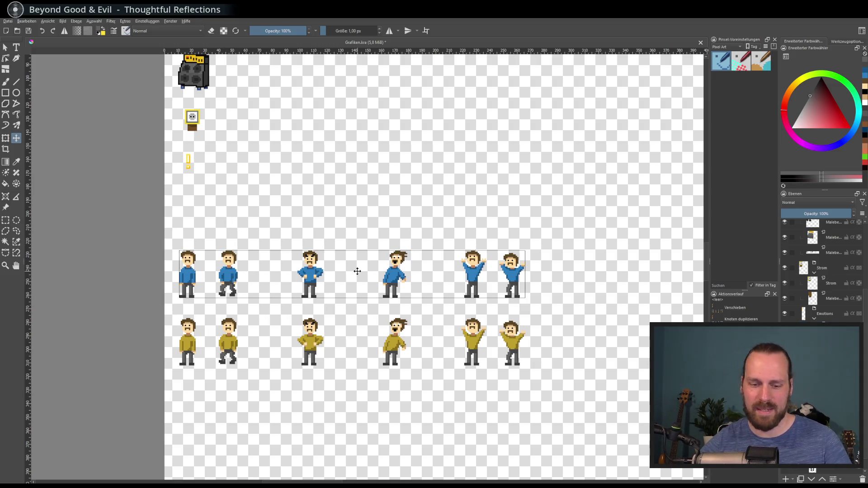
pyautogui.hotkey('shift', 'Up')
pyautogui.hotkey('shift', 'Up')
pyautogui.hotkey('shift', 'Up')
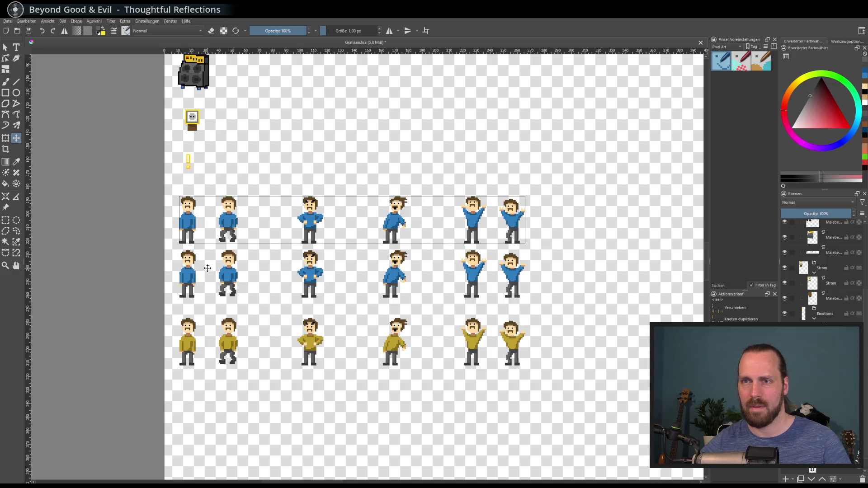
pyautogui.hotkey('shift', 'Up')
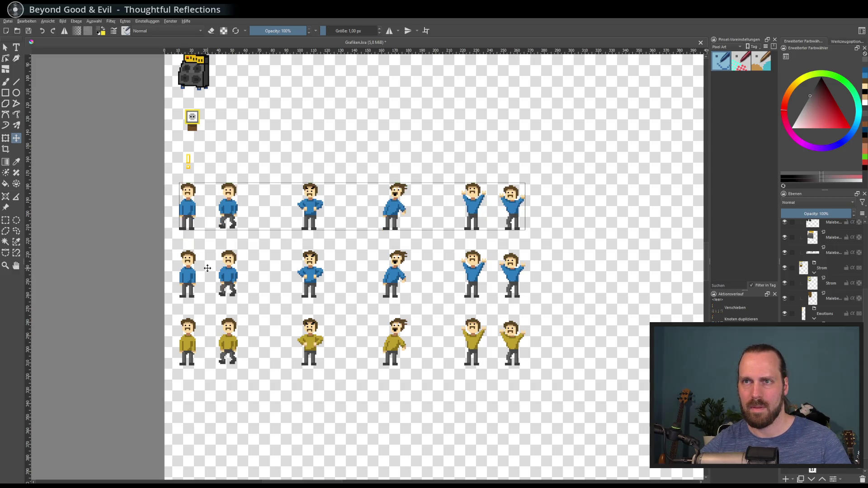
pyautogui.hotkey('shift', 'Down')
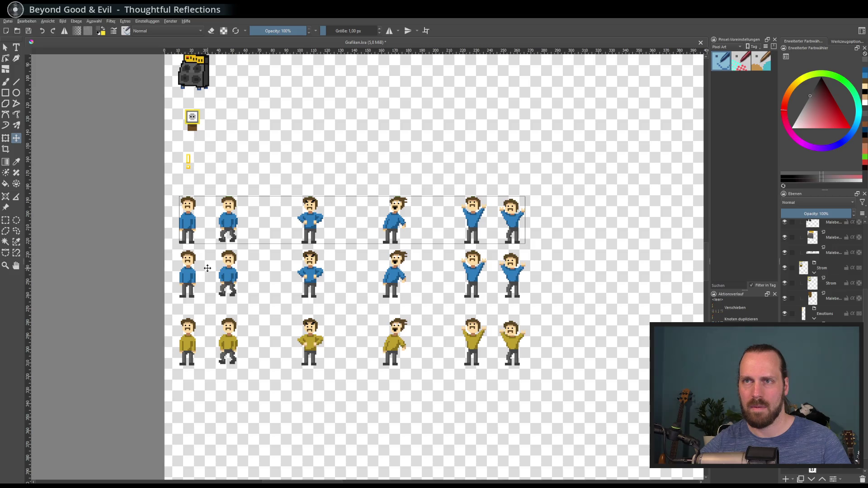
pyautogui.hotkey('shift', 'Up')
pyautogui.hotkey('shift', 'Down')
pyautogui.hotkey('shift', 'Down')
pyautogui.hotkey('shift', 'Down')
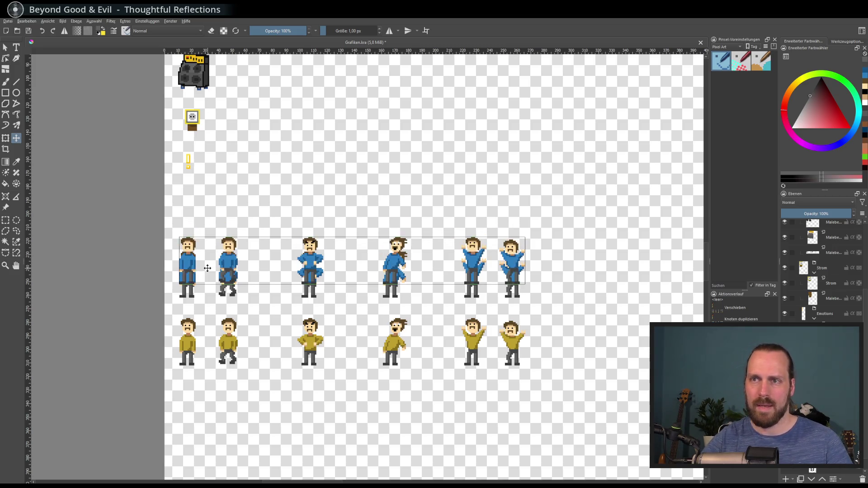
pyautogui.hotkey('ctrl', 'z')
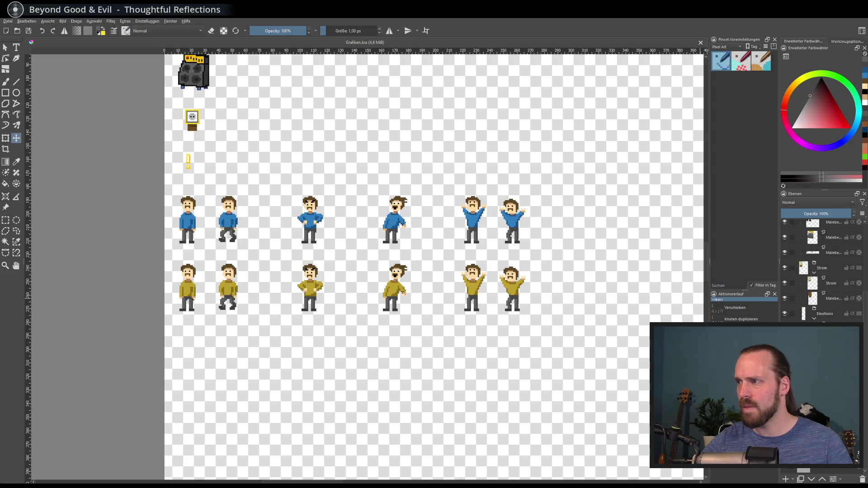
pyautogui.moveTo(288, 486)
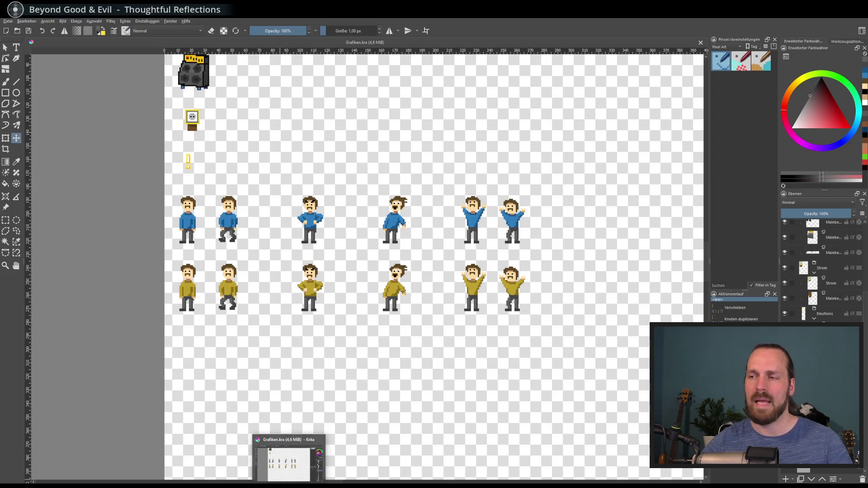
pyautogui.click(428, 486)
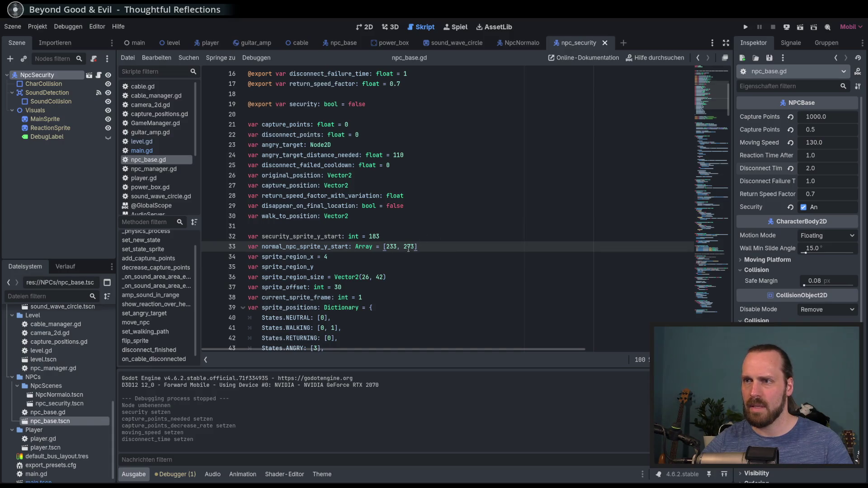
# - Make the normal NPC y-start array read [233, 283], save the script, and go back to Krita
pyautogui.press('Delete')
pyautogui.write('8')
pyautogui.press('End')
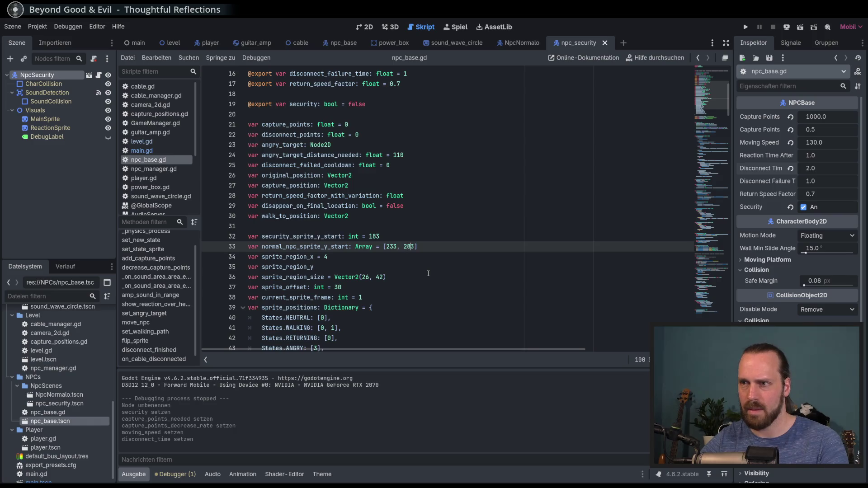
pyautogui.hotkey('ctrl', 's')
pyautogui.hotkey('alt', 'Tab')
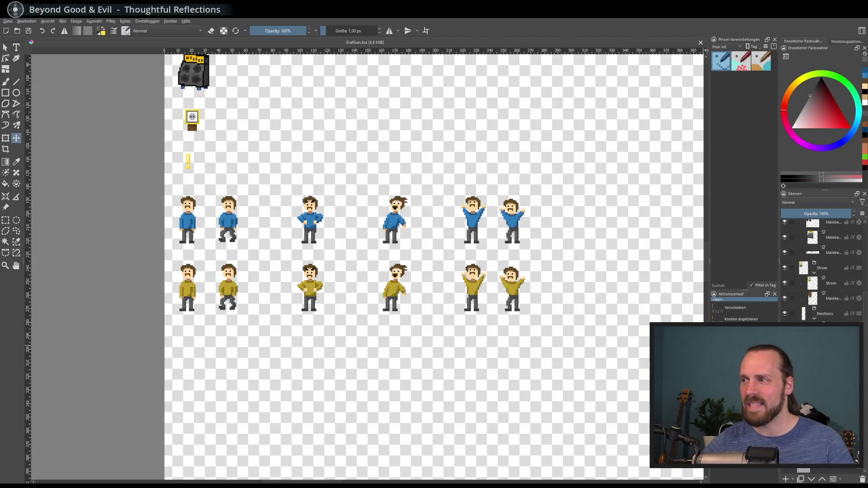
# - Duplicate the NPC sprite layer, shift the copy down one row, and select the Security group's paint layer
pyautogui.rightClick(796, 312)
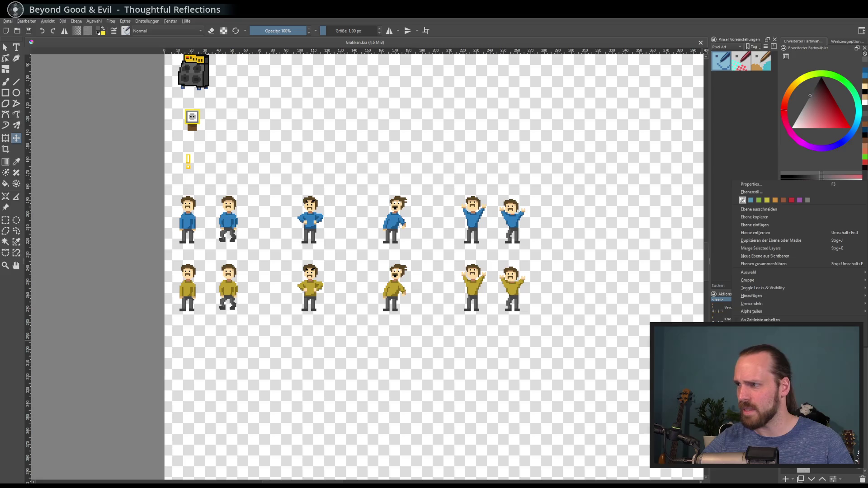
pyautogui.click(785, 244)
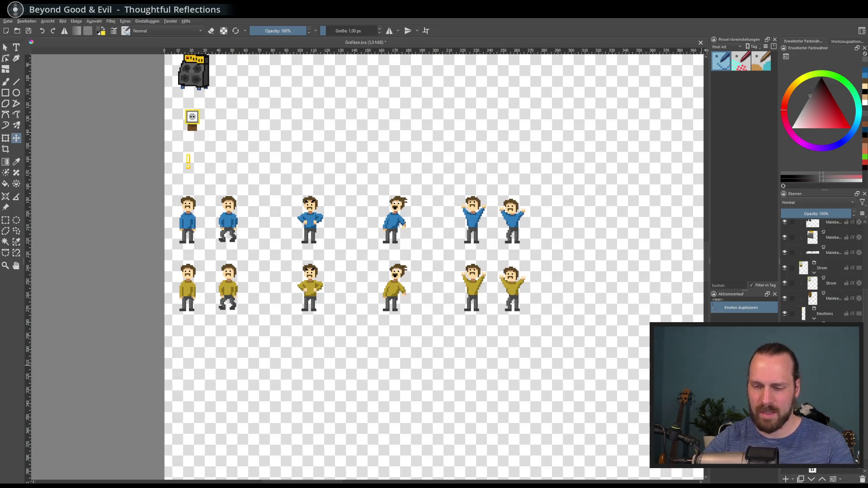
pyautogui.press('Return')
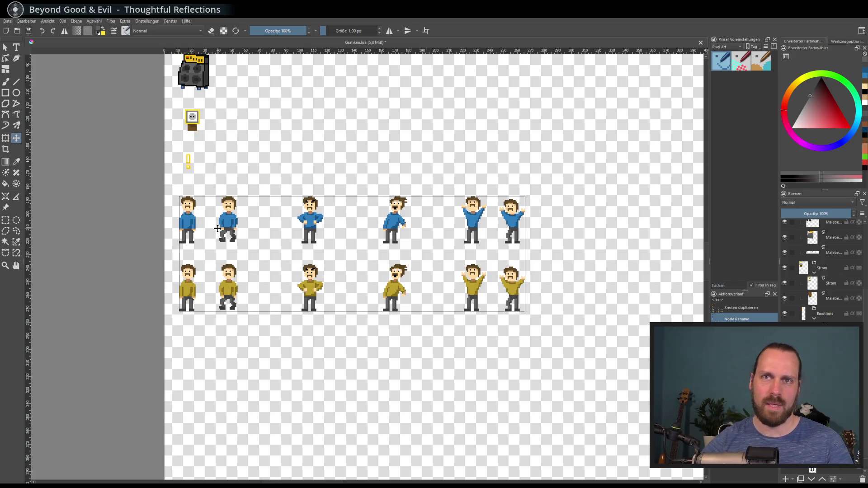
pyautogui.hotkey('shift', 'Down')
pyautogui.hotkey('shift', 'Down')
pyautogui.hotkey('shift', 'Down')
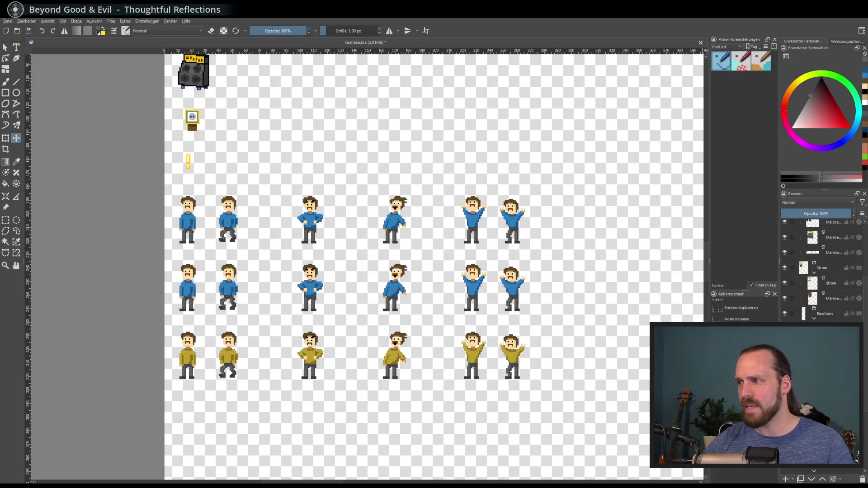
pyautogui.scroll(-2, 821, 272)
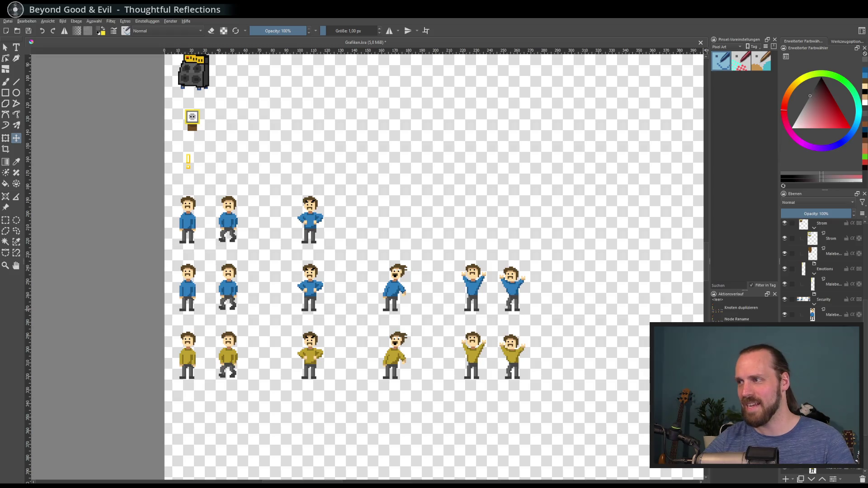
pyautogui.click(832, 315)
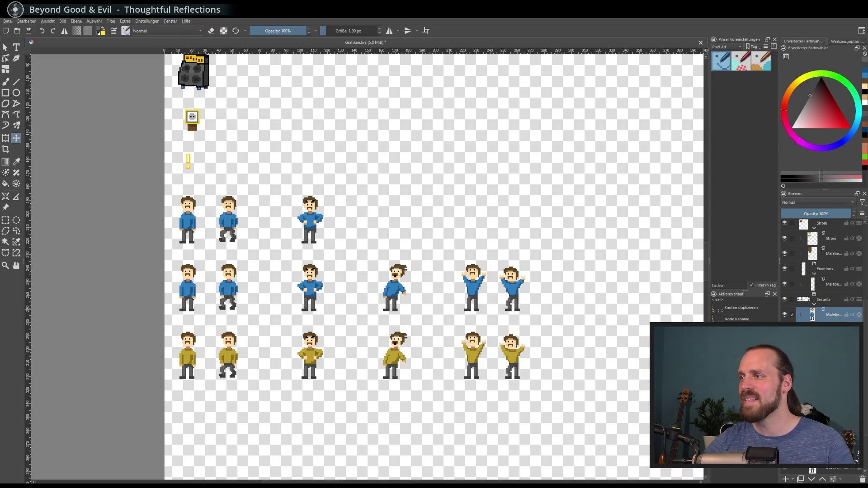
pyautogui.scroll(4, 256, 219)
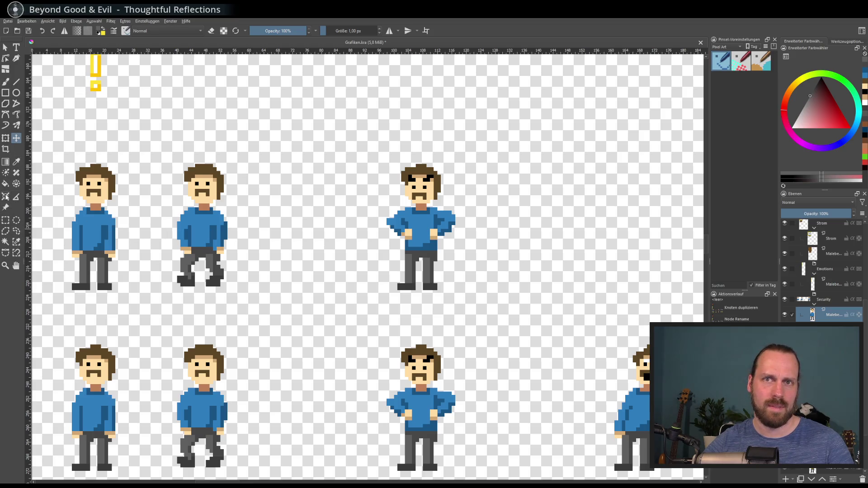
# - Darken the first figure's blue sweater with an HSV/HSL lightness adjustment
pyautogui.click(6, 241)
pyautogui.click(101, 246)
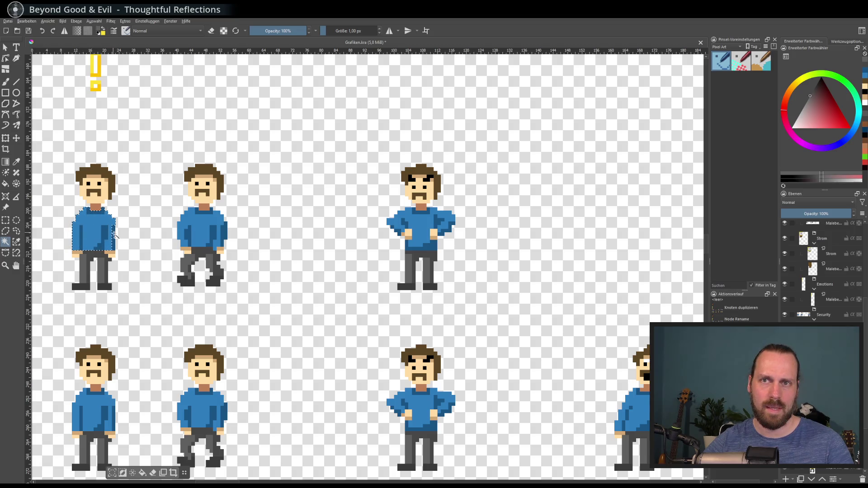
pyautogui.hotkey('ctrl', 'u')
pyautogui.moveTo(476, 274)
pyautogui.mouseDown()
pyautogui.moveTo(454, 274)
pyautogui.moveTo(456, 264)
pyautogui.mouseUp()
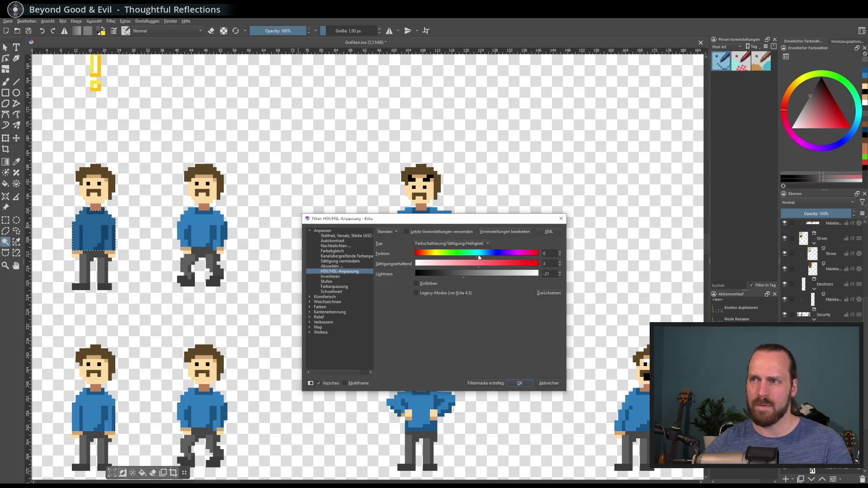
pyautogui.doubleClick(553, 264)
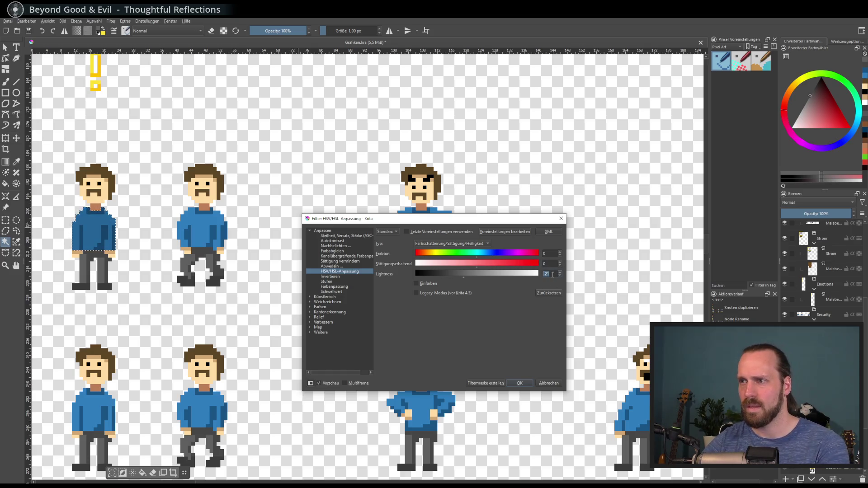
pyautogui.press('Return')
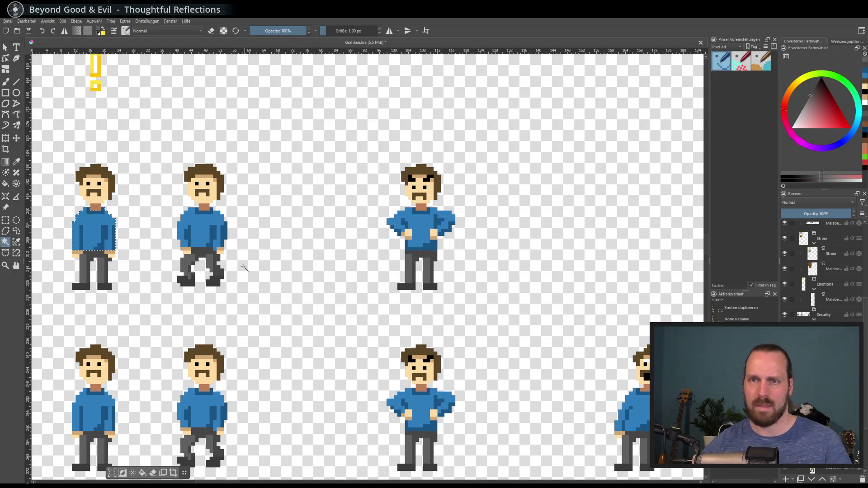
pyautogui.hotkey('ctrl', 'u')
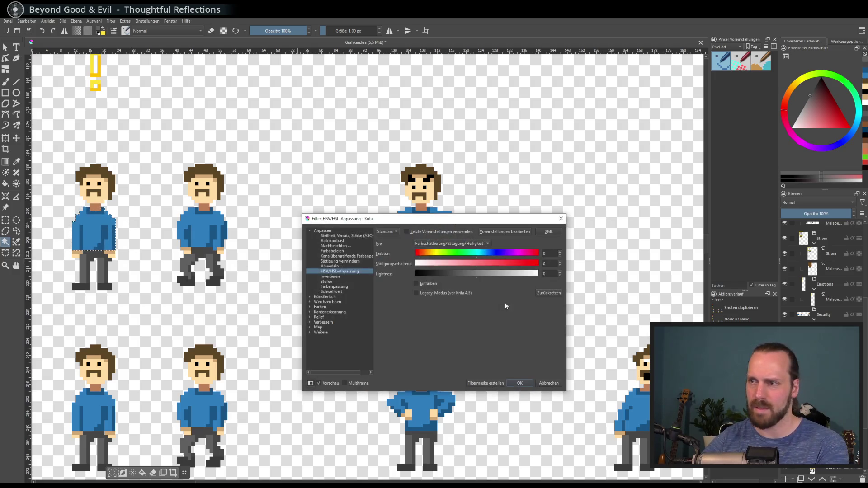
pyautogui.click(552, 275)
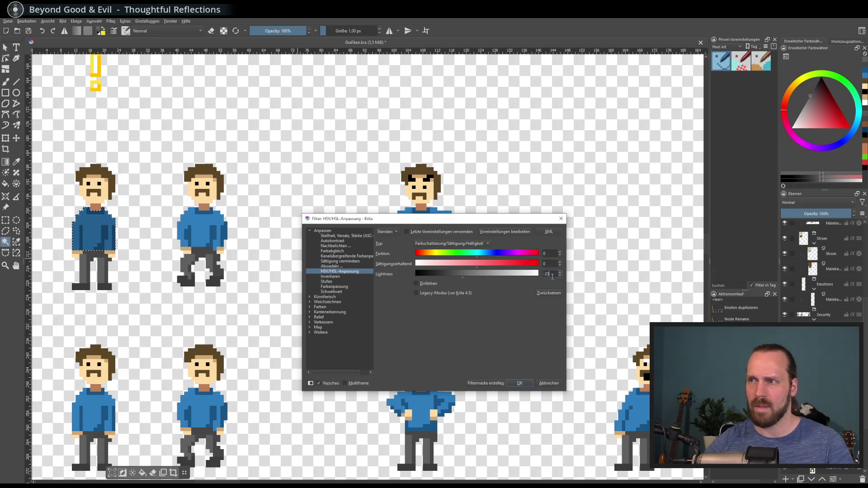
pyautogui.press('Return')
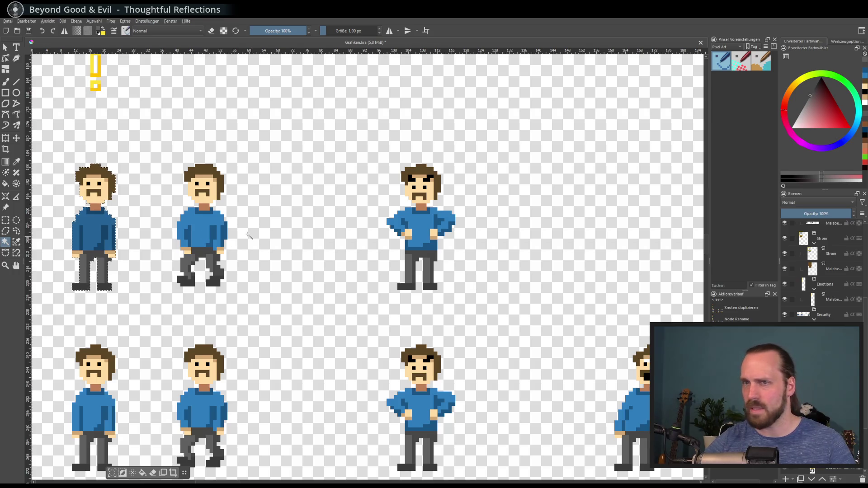
# - Apply the same darkening to the second character's shirt
pyautogui.click(198, 232)
pyautogui.keyDown('shift'); pyautogui.click(212, 226); pyautogui.keyUp('shift')
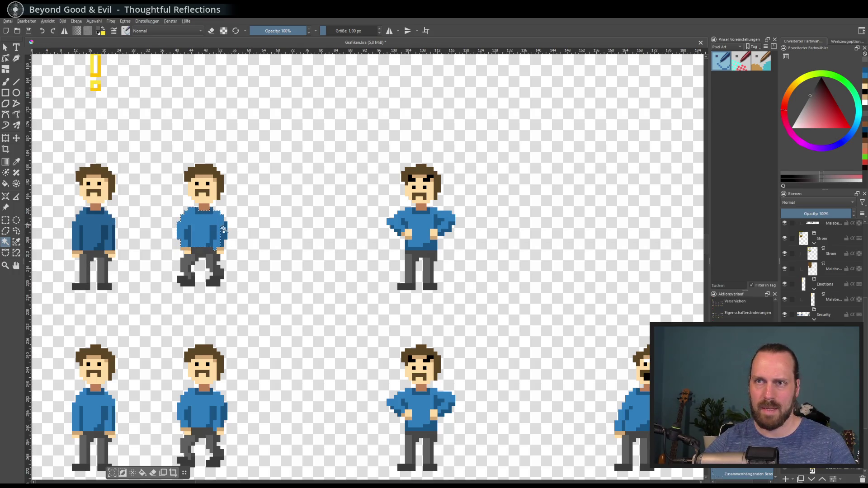
pyautogui.hotkey('ctrl', 'u')
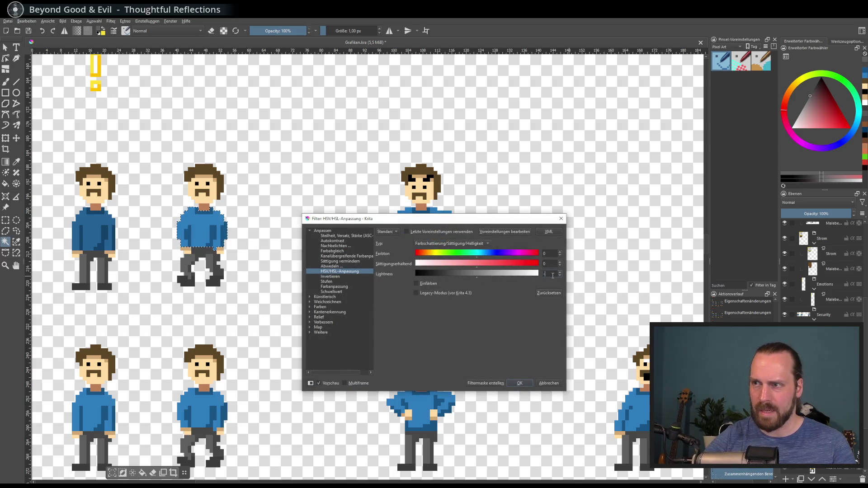
pyautogui.press('Return')
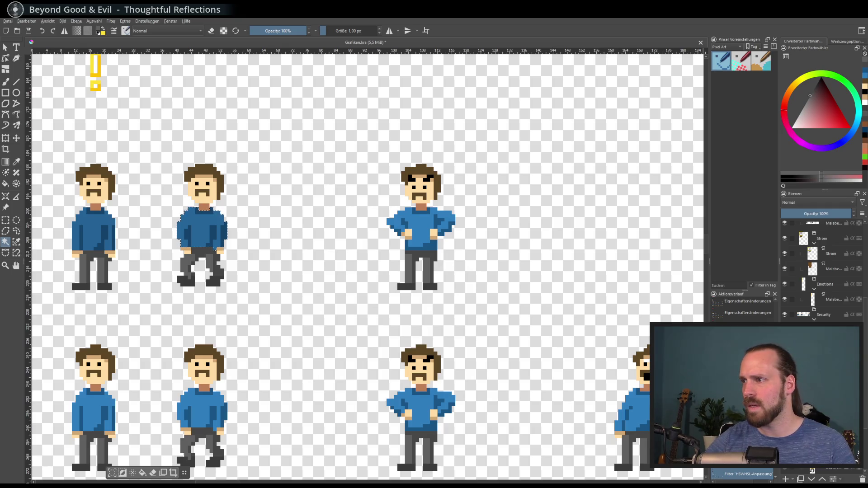
# - Darken the third character's shirt with a Lightness of -20
pyautogui.click(425, 233)
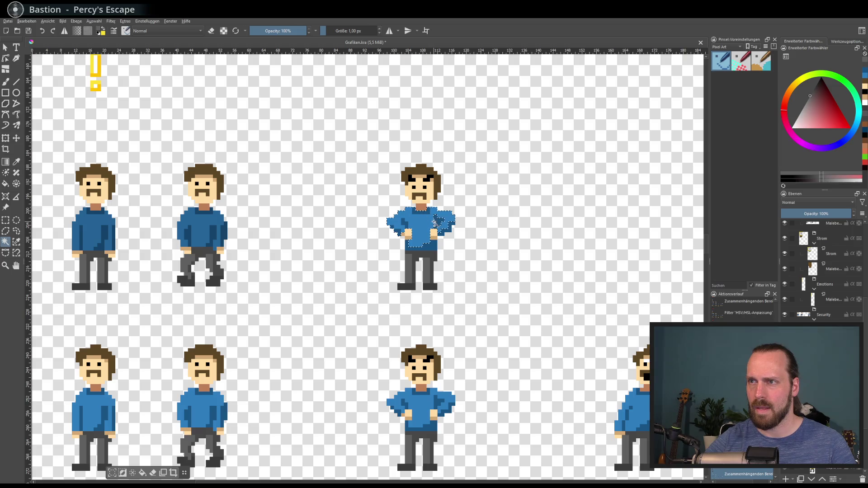
pyautogui.click(434, 243)
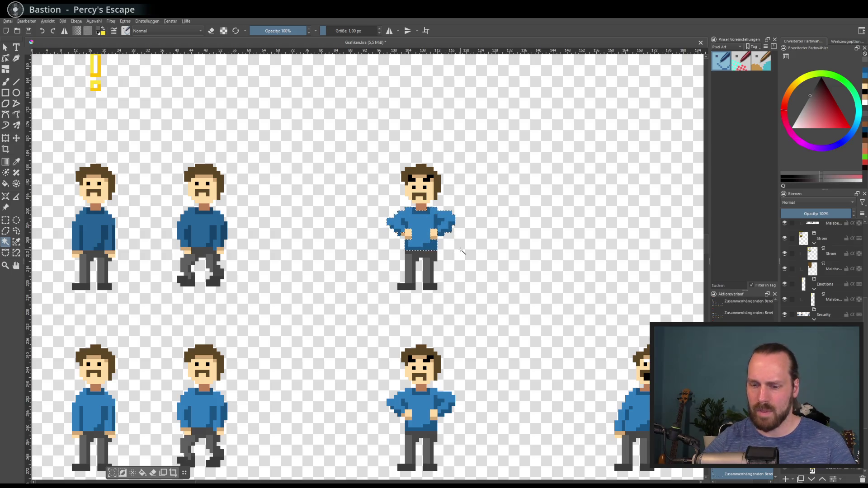
pyautogui.hotkey('ctrl', 'u')
pyautogui.doubleClick(552, 276)
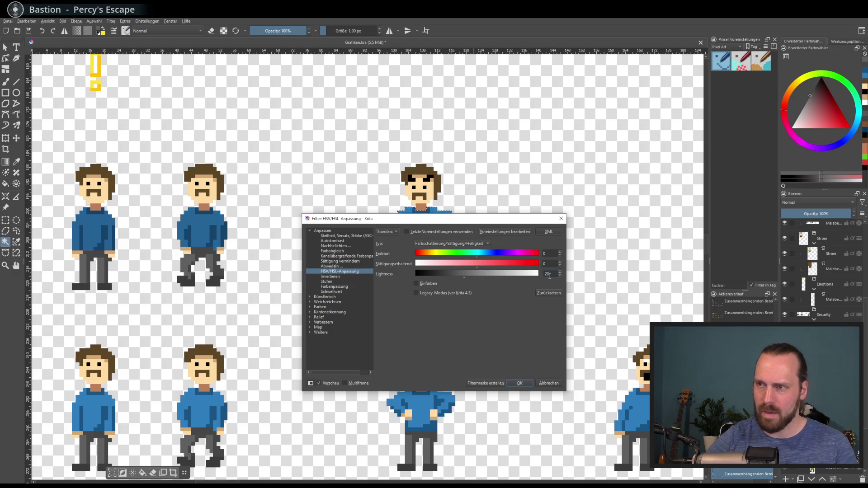
pyautogui.press('Return')
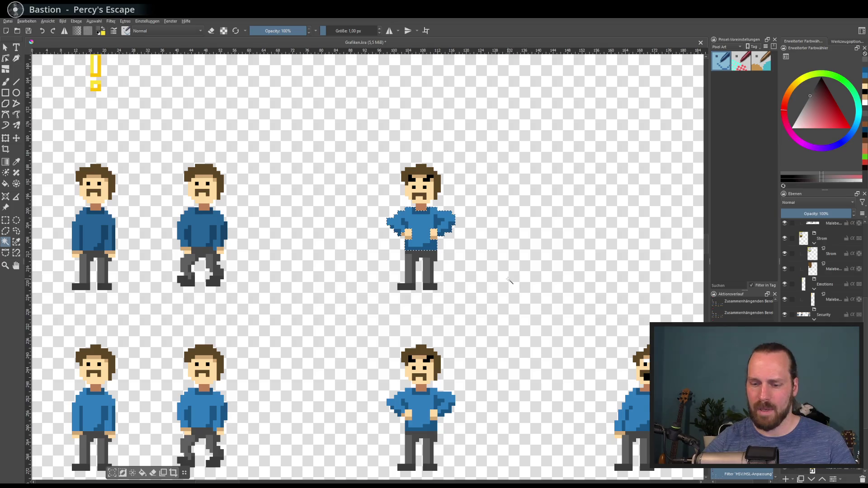
pyautogui.hotkey('ctrl', 'u')
pyautogui.write('-20')
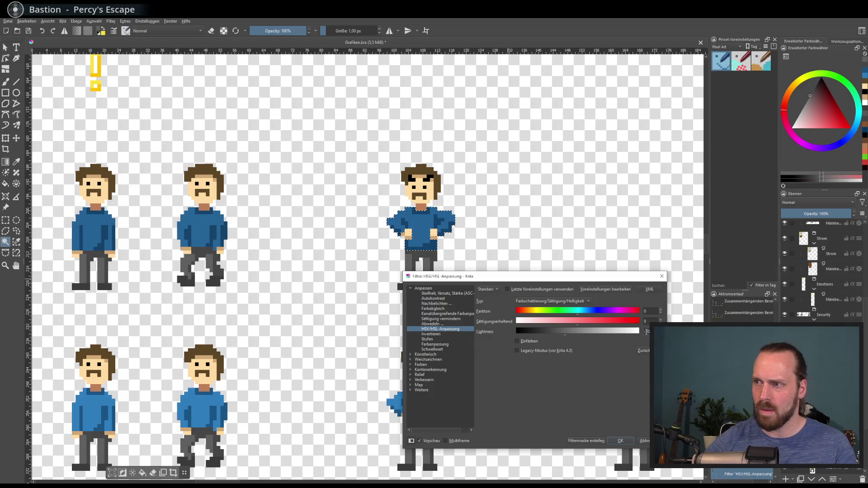
pyautogui.press('Return')
# - Clear the selection and save Grafiken.kra
pyautogui.scroll(-3, 369, 264)
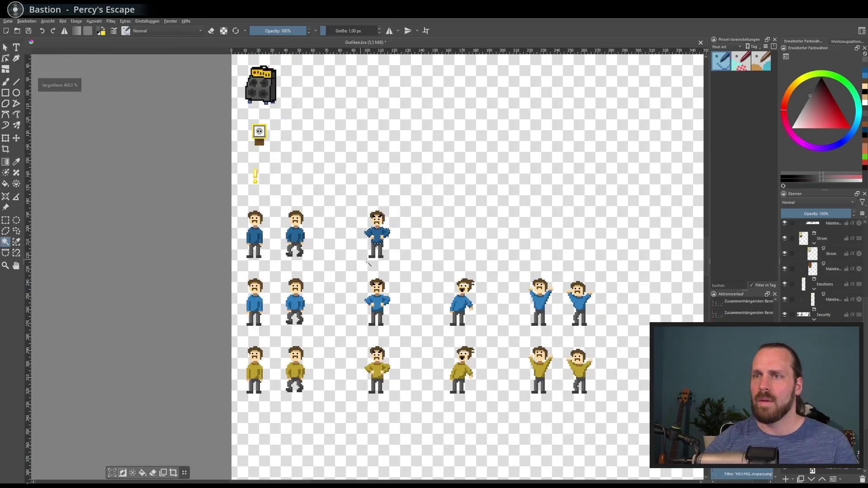
pyautogui.scroll(2, 369, 264)
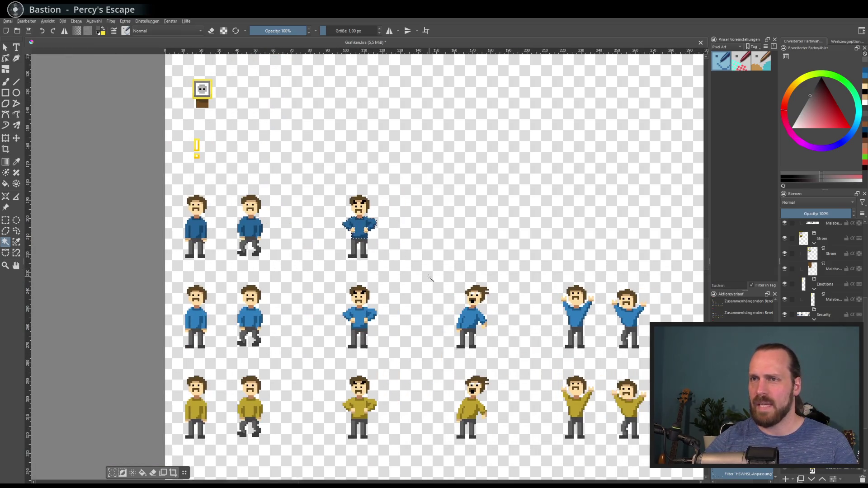
pyautogui.scroll(-2, 821, 271)
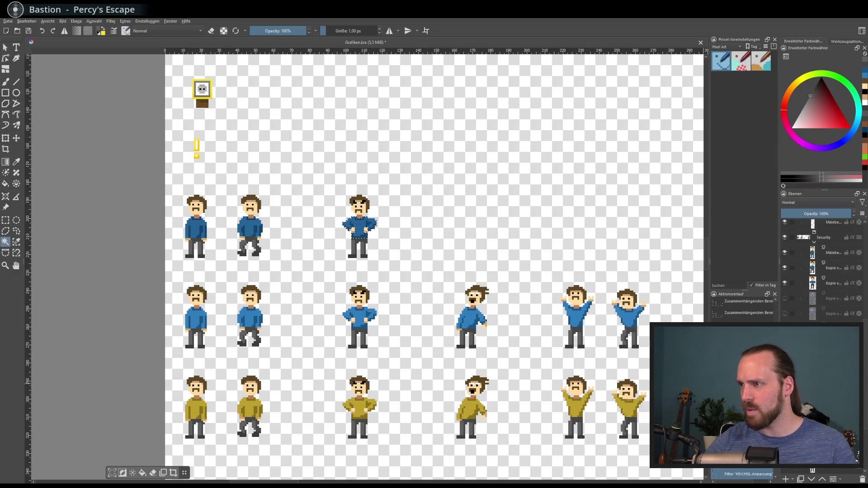
pyautogui.moveTo(547, 309); pyautogui.dragTo(515, 304)
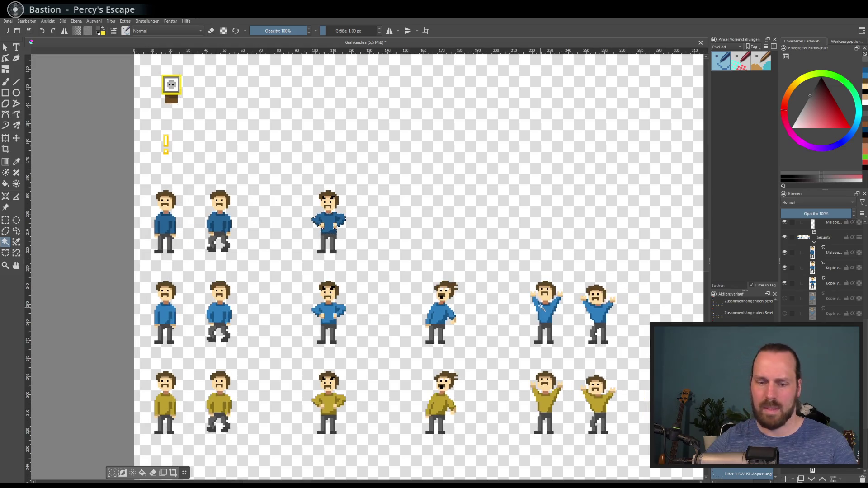
pyautogui.hotkey('ctrl', 'shift', 'a')
pyautogui.scroll(2, 151, 195)
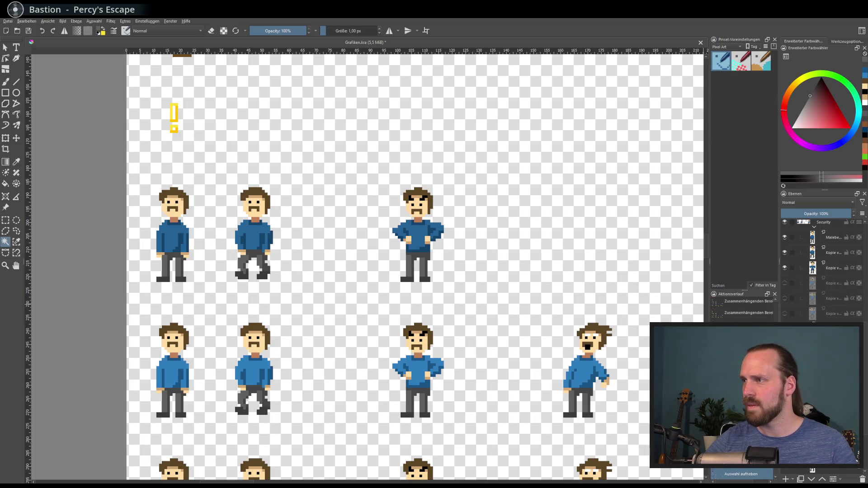
pyautogui.scroll(2, 821, 272)
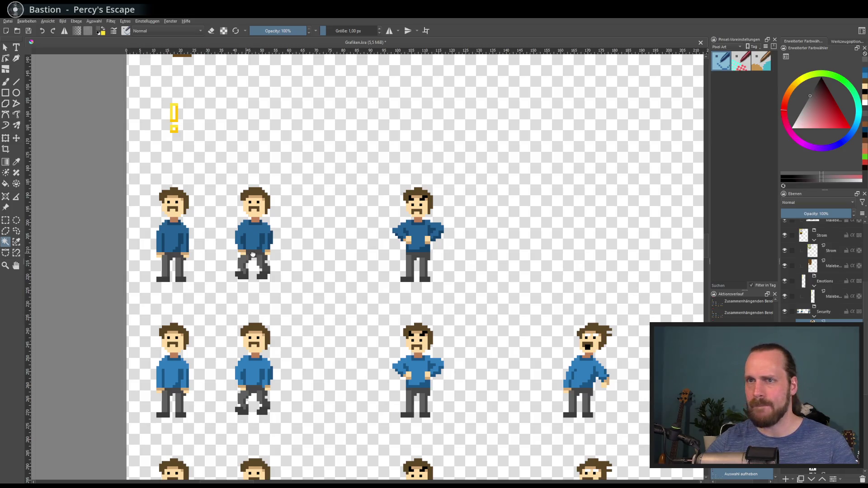
pyautogui.scroll(2, 248, 252)
pyautogui.scroll(-3, 358, 271)
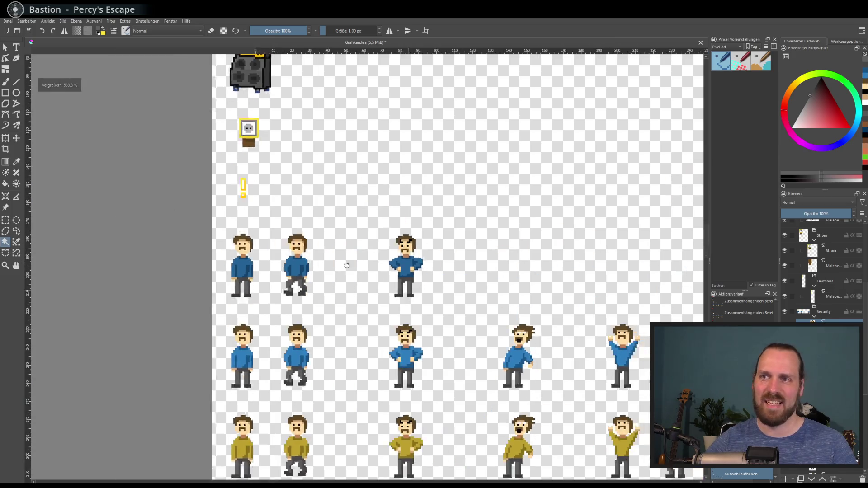
pyautogui.hotkey('ctrl', 's')
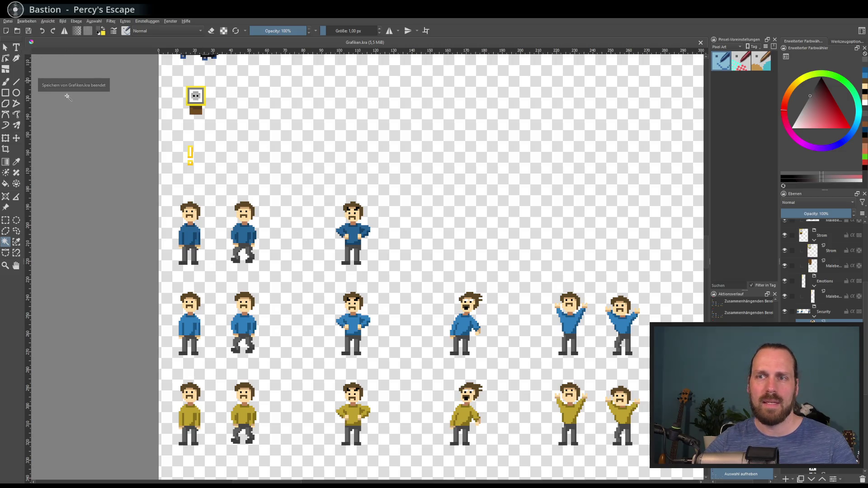
pyautogui.scroll(2, 158, 235)
pyautogui.scroll(3, 194, 253)
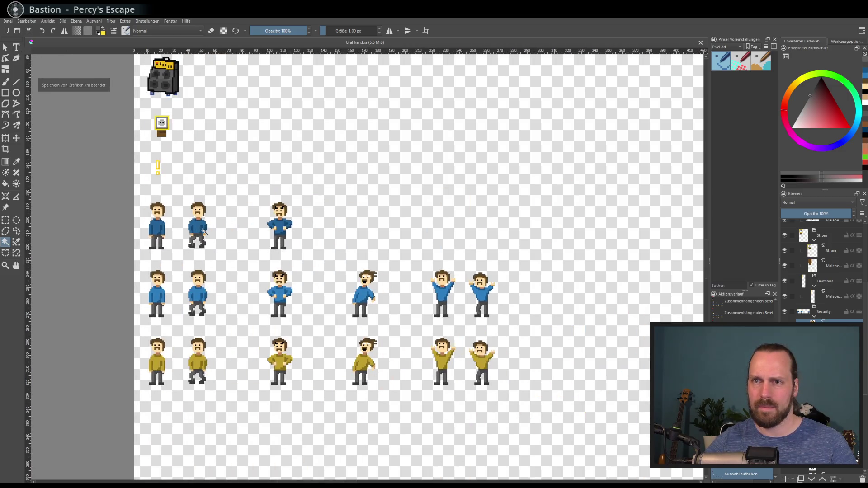
pyautogui.scroll(-2, 221, 253)
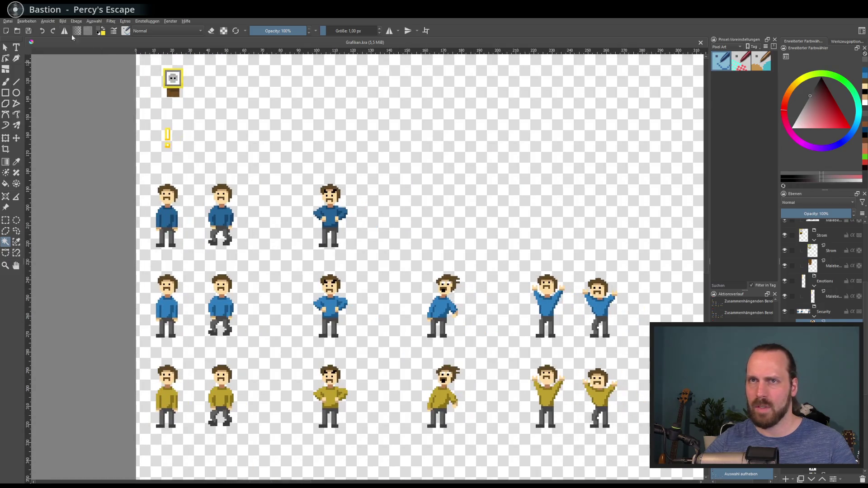
pyautogui.click(5, 21)
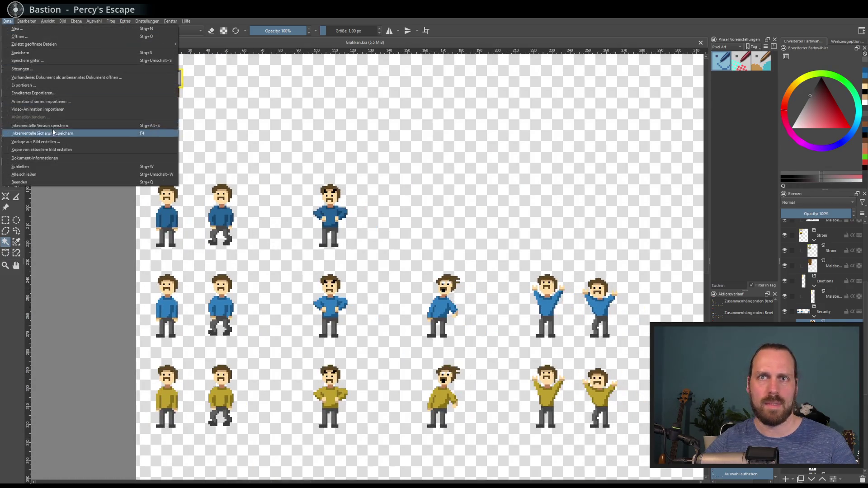
# - Export the sheet over Grafik.png in Assets, then view the security NPC scene in Godot's 2D view
pyautogui.click(54, 88)
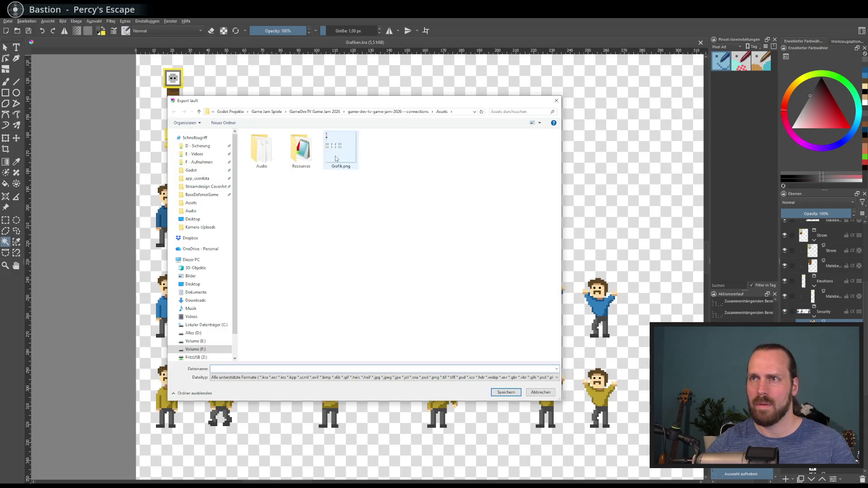
pyautogui.doubleClick(335, 160)
pyautogui.click(448, 251)
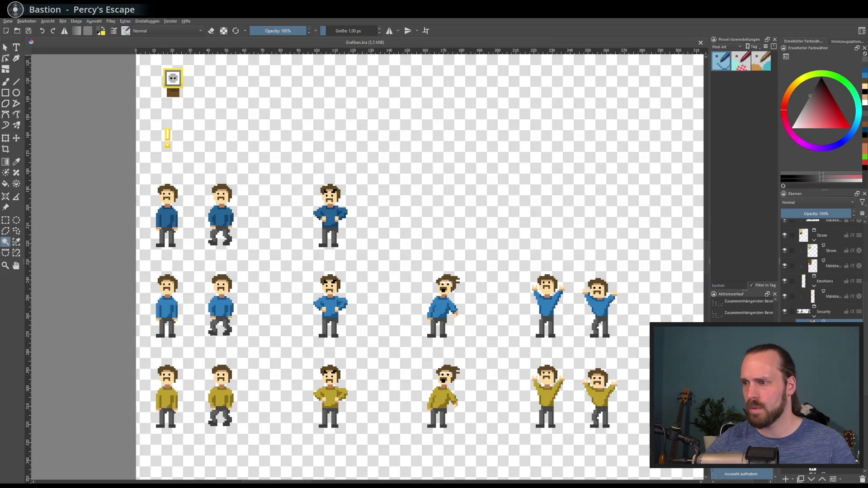
pyautogui.hotkey('alt', 'Tab')
pyautogui.click(368, 28)
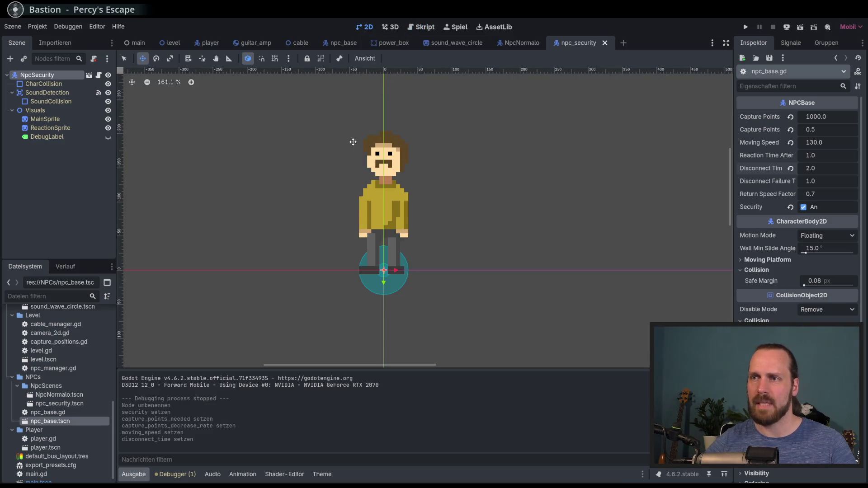
# - Run the game, walk the guitarist around among the yellow-shirted NPCs, then stop it with F8
pyautogui.click(77, 180)
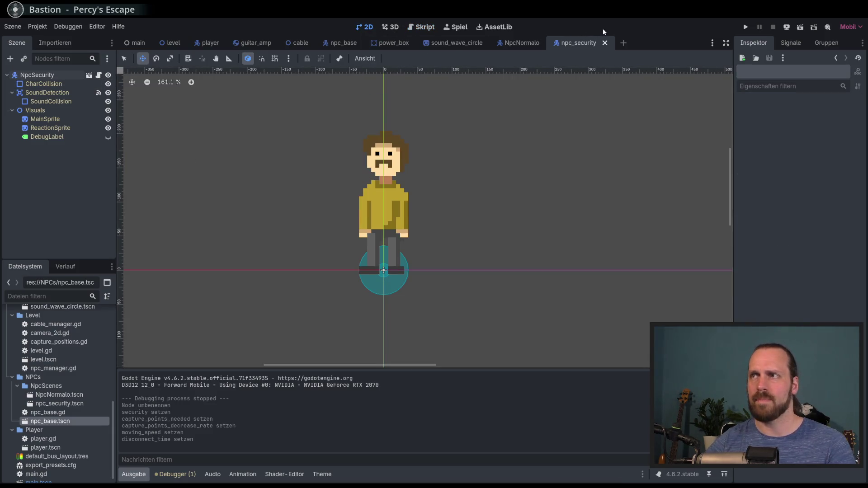
pyautogui.press('F5')
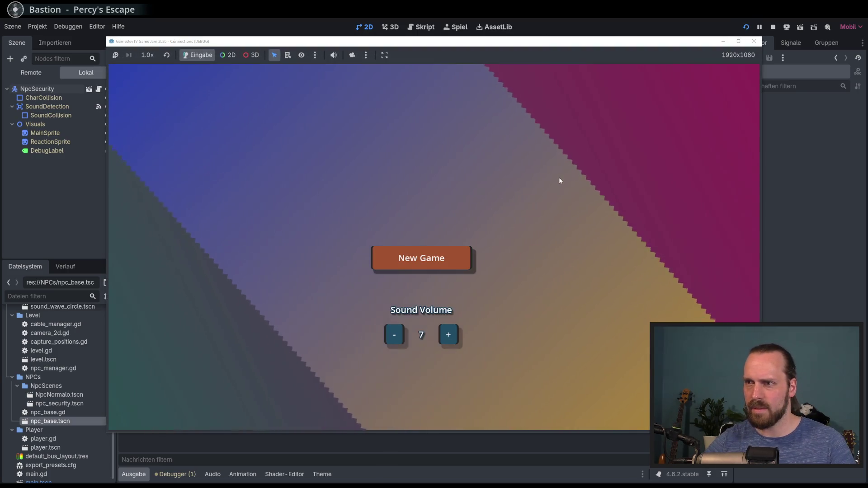
pyautogui.click(465, 257)
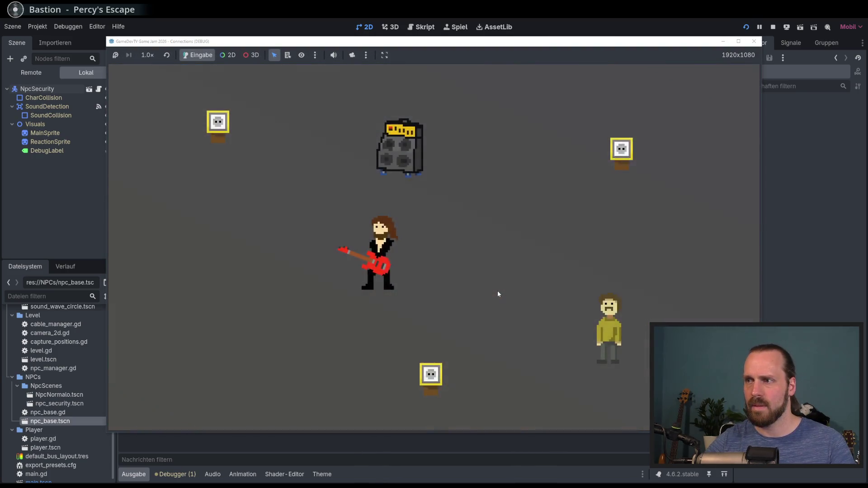
pyautogui.press('Left')
pyautogui.press('Right')
pyautogui.press('Right')
pyautogui.press('Up')
pyautogui.press('Left')
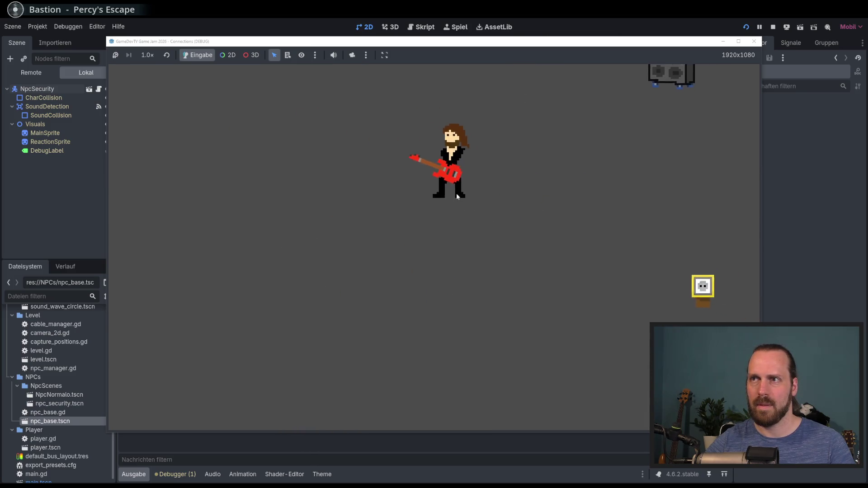
pyautogui.press('Right')
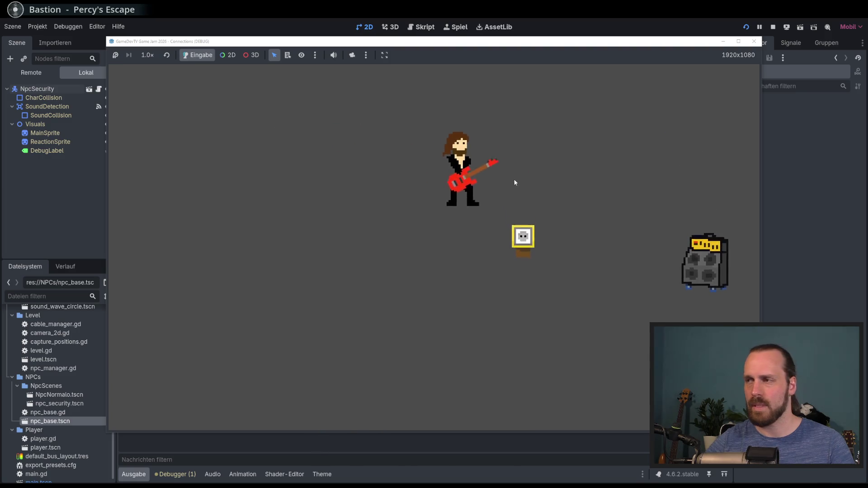
pyautogui.press('Down')
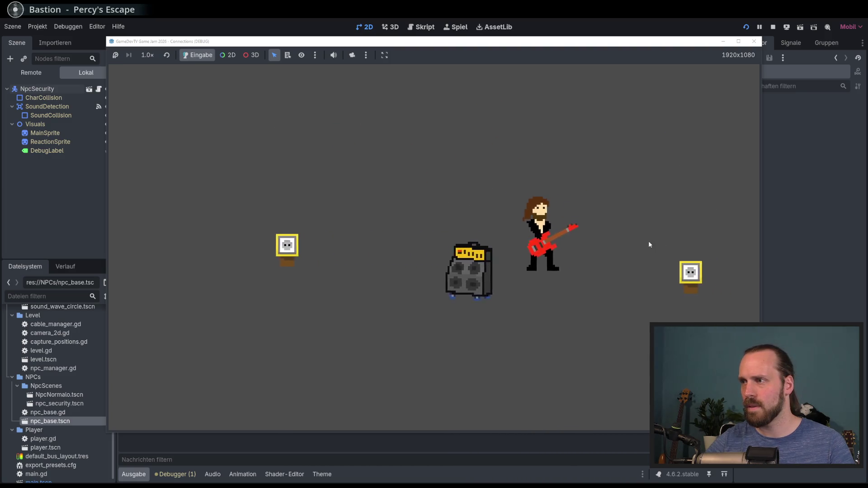
pyautogui.press('Right')
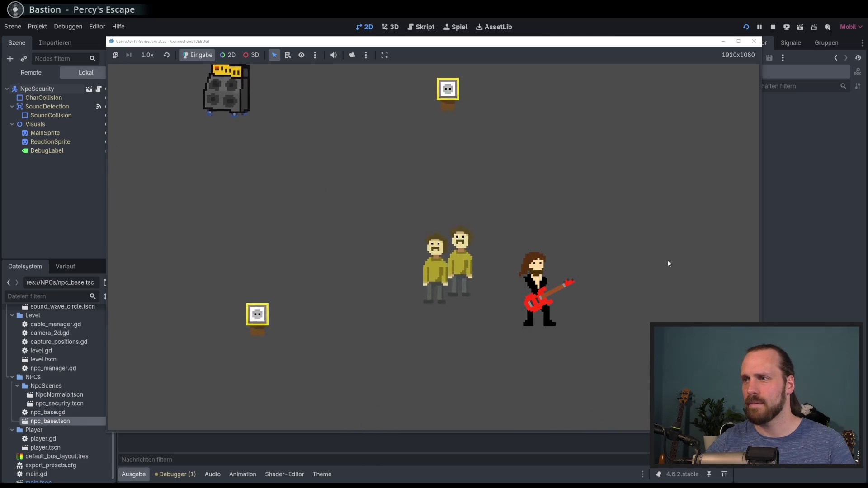
pyautogui.press('Up')
pyautogui.press('Left')
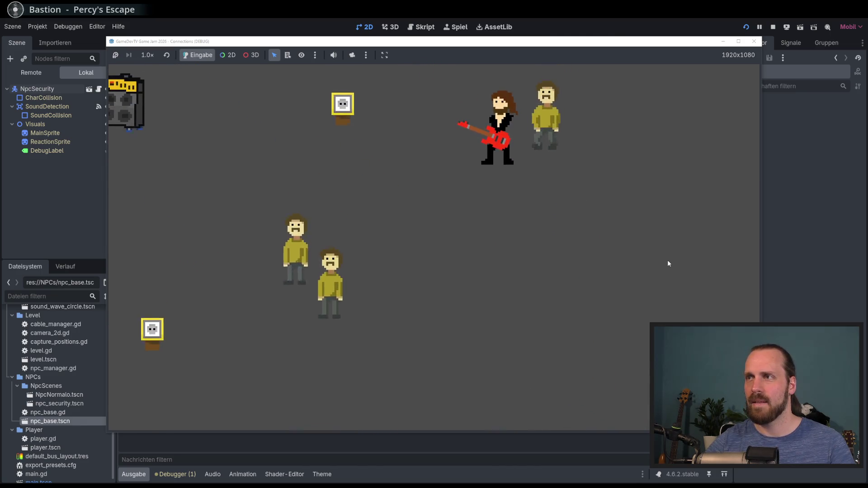
pyautogui.press('Down')
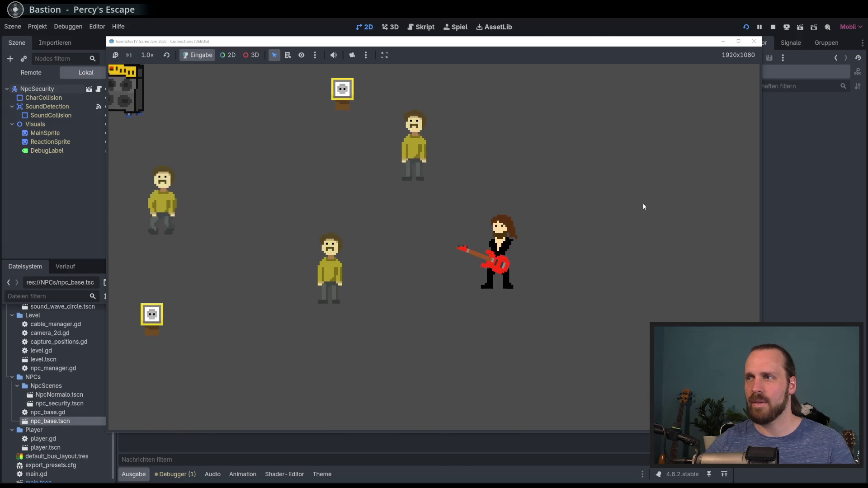
pyautogui.press('Left')
pyautogui.press('Right')
pyautogui.press('Up')
pyautogui.press('Left')
pyautogui.press('Left')
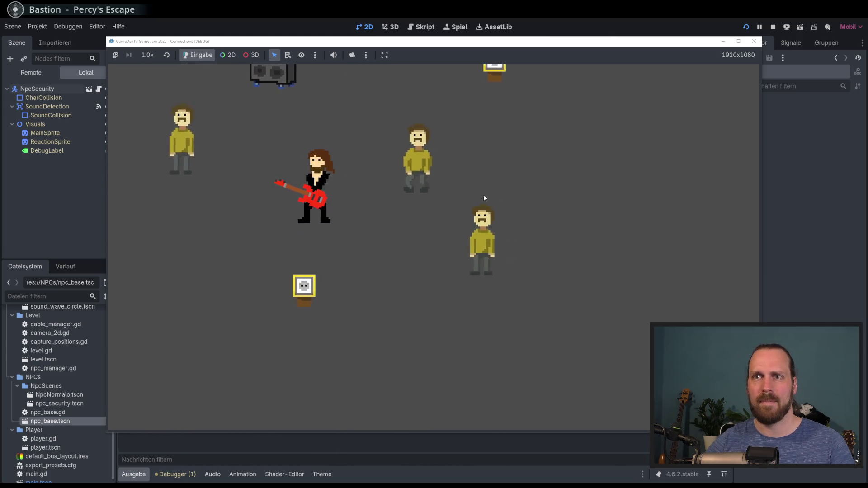
pyautogui.press('Left')
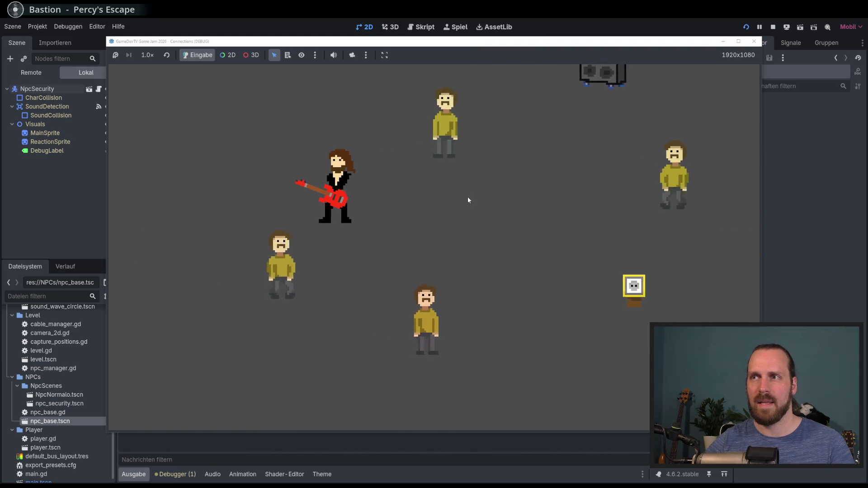
pyautogui.press('Right')
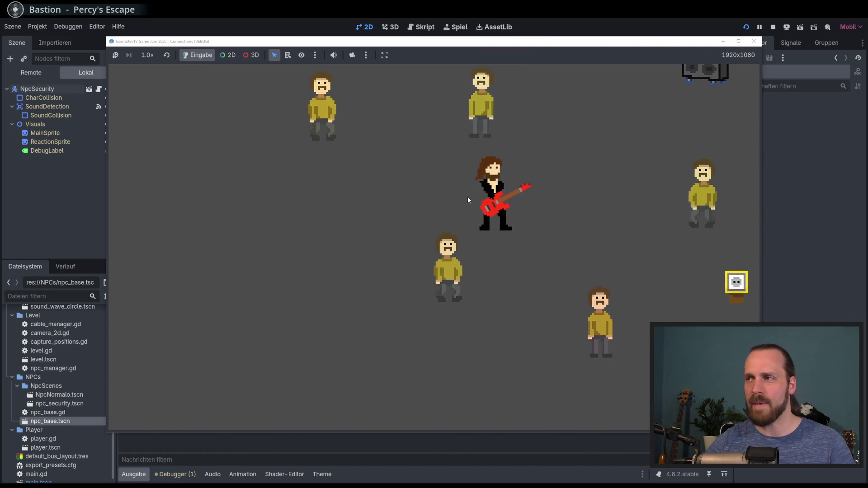
pyautogui.press('F8')
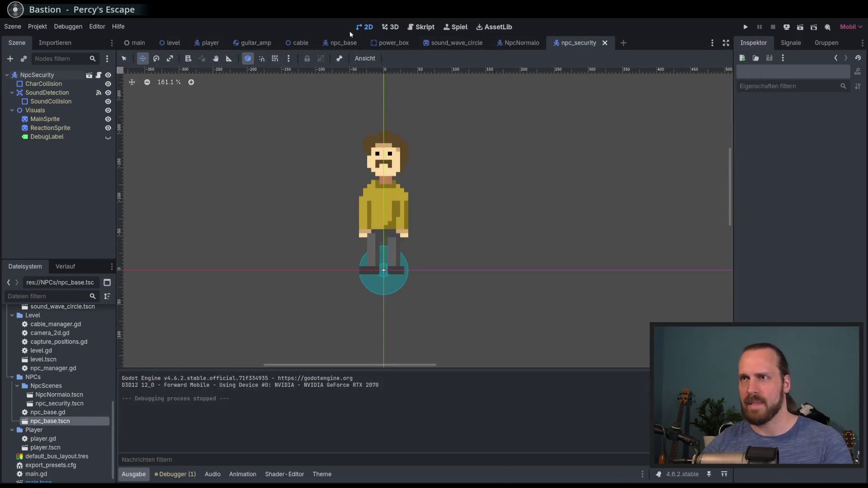
# - Run the level scene, start a new game past the intro, then stop it
pyautogui.click(179, 45)
pyautogui.press('F5')
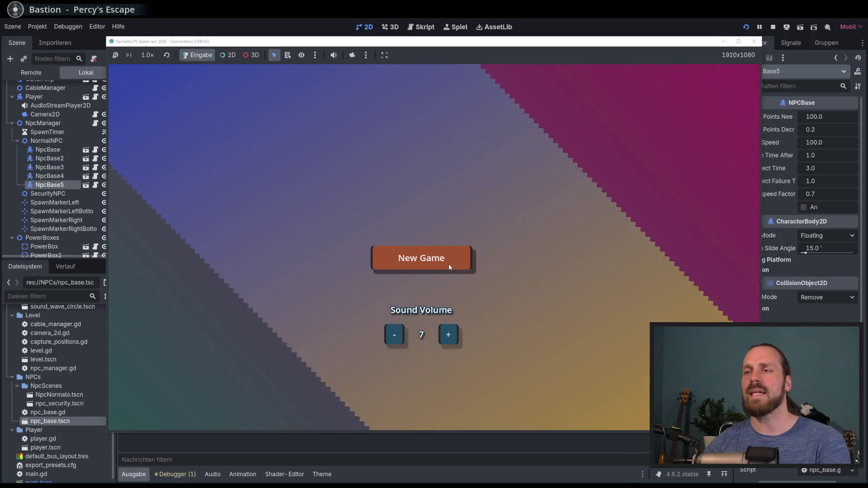
pyautogui.click(461, 264)
pyautogui.click(431, 350)
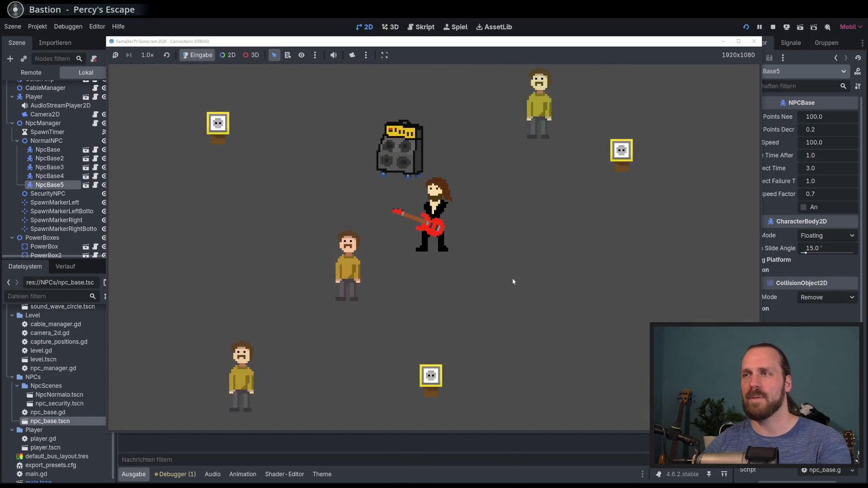
pyautogui.press('F8')
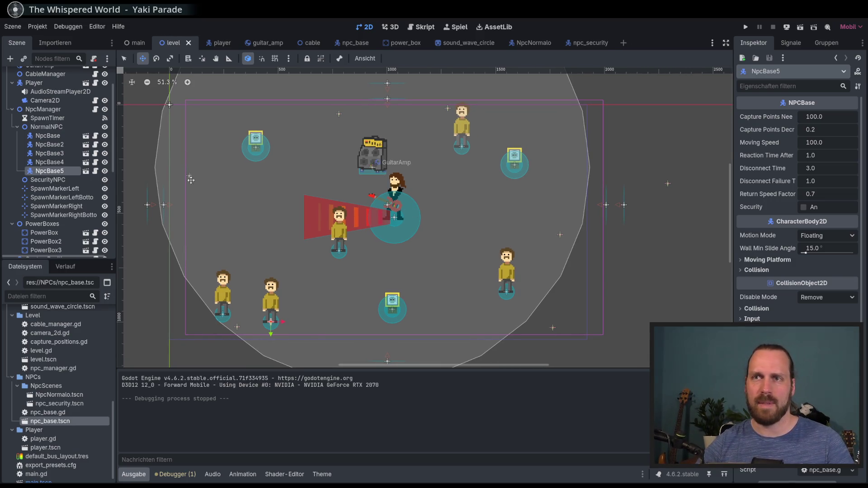
# - Pan the level view slightly and return to Krita's PNG export settings
pyautogui.moveTo(333, 200); pyautogui.dragTo(339, 200)
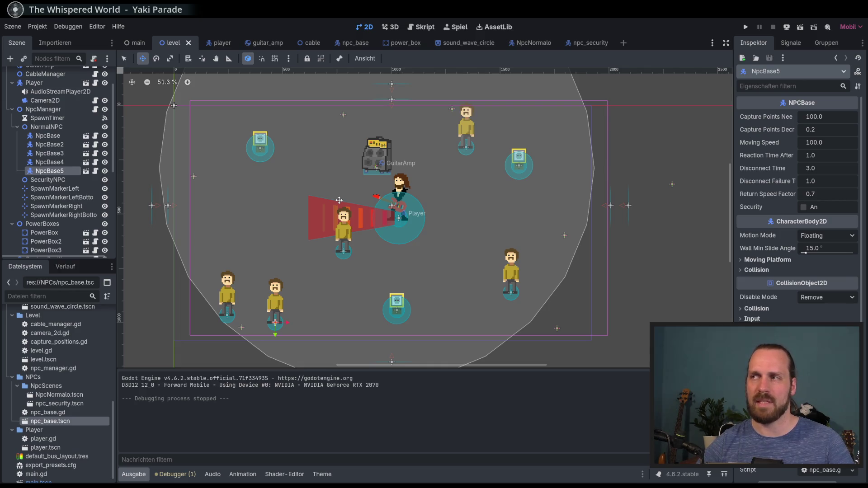
pyautogui.moveTo(339, 200); pyautogui.dragTo(351, 195)
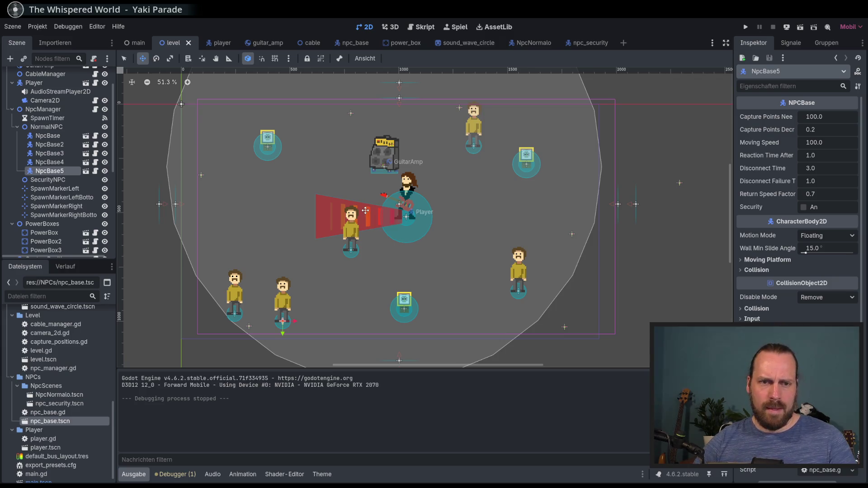
pyautogui.moveTo(397, 231); pyautogui.dragTo(398, 231)
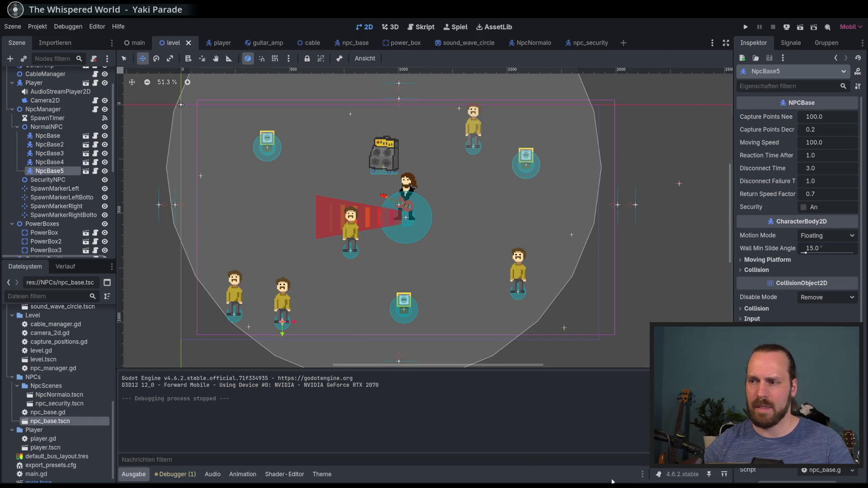
pyautogui.click(276, 453)
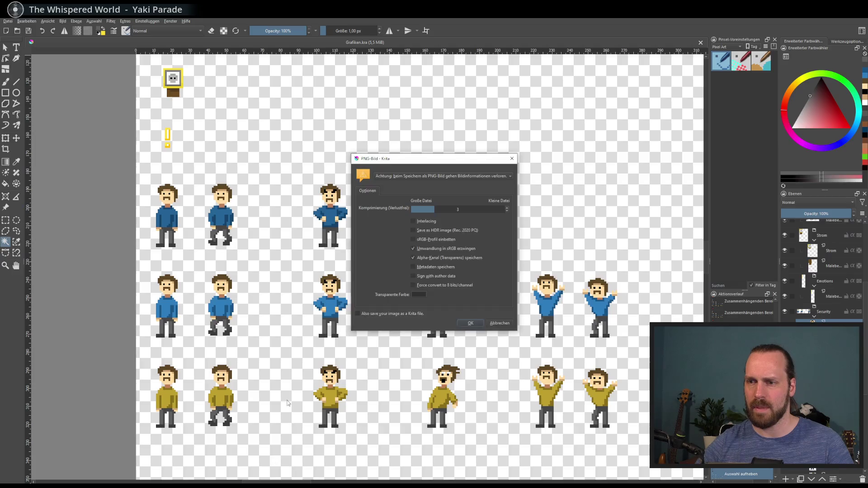
# - Confirm the PNG sprite-sheet export, then relaunch the game with F5 into a new game's level
pyautogui.click(466, 323)
pyautogui.hotkey('alt', 'Tab')
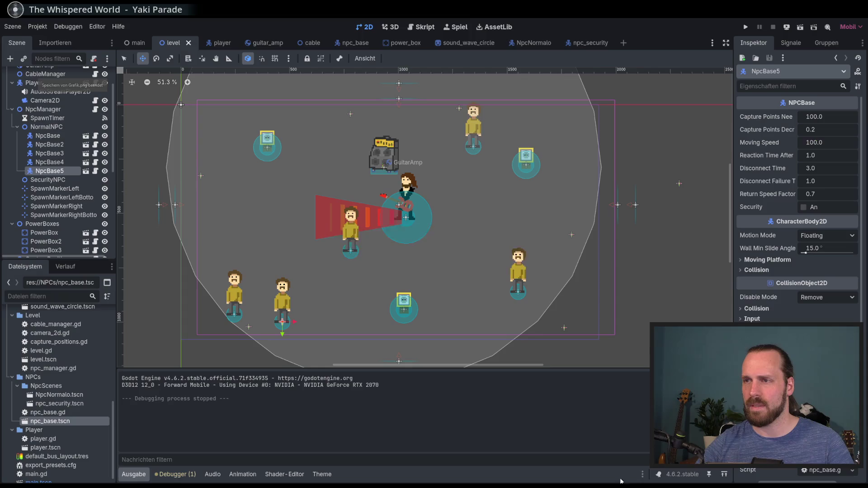
pyautogui.press('F5')
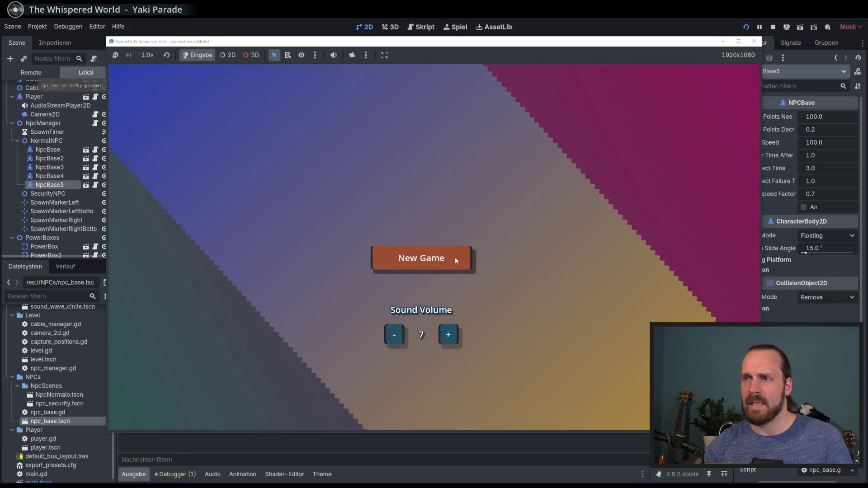
pyautogui.click(454, 257)
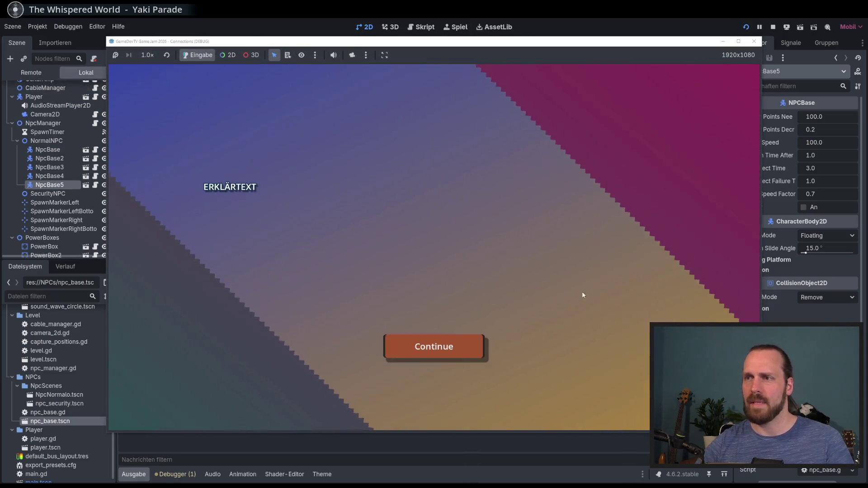
pyautogui.click(450, 343)
# - Walk the guitarist left, then right past the yellow-shirted security NPC
pyautogui.press('a')
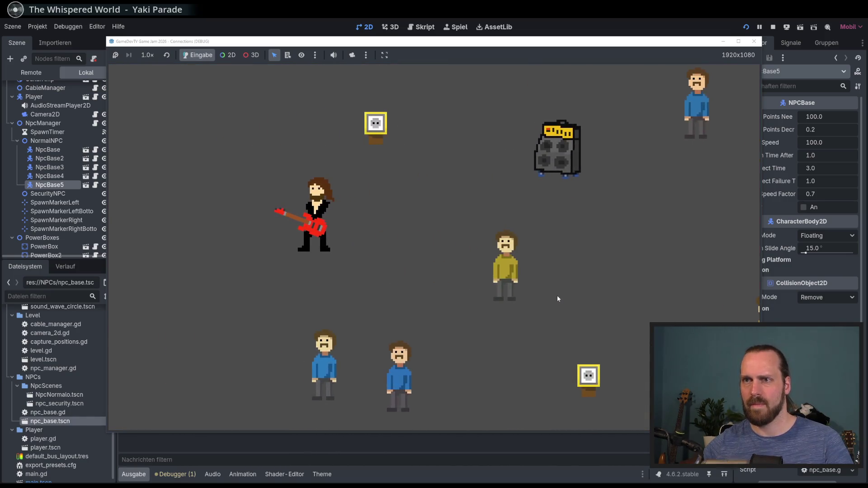
pyautogui.press('d')
pyautogui.press('s')
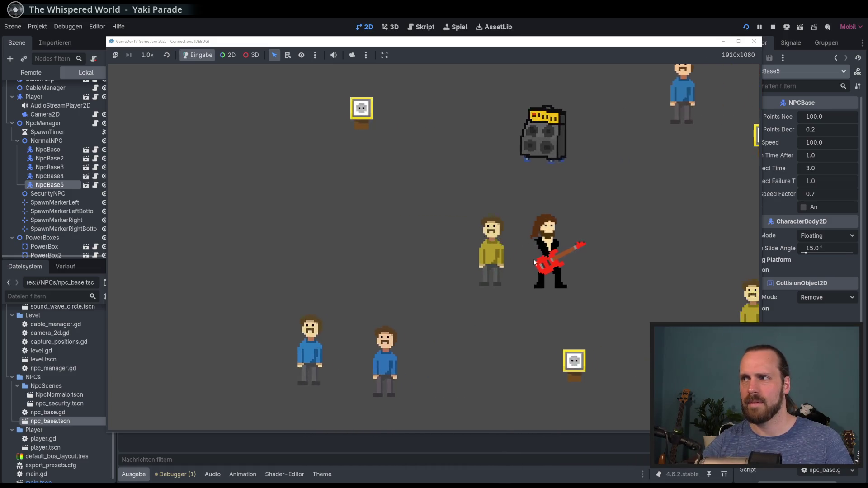
pyautogui.press('d')
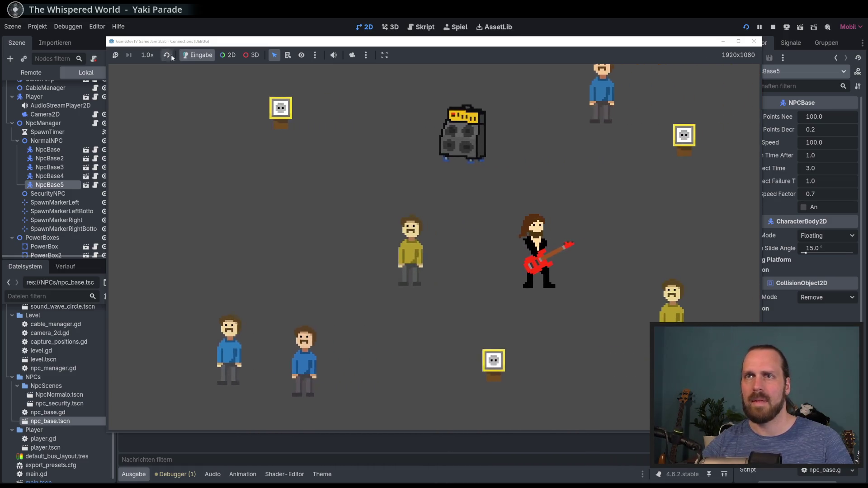
# - Enable the camera override and set game playback speed to 16.0x
pyautogui.click(352, 55)
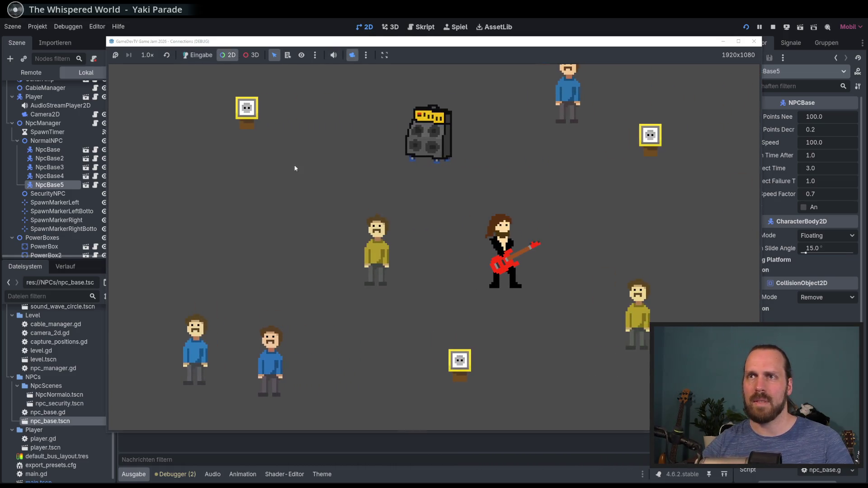
pyautogui.scroll(-5, 361, 207)
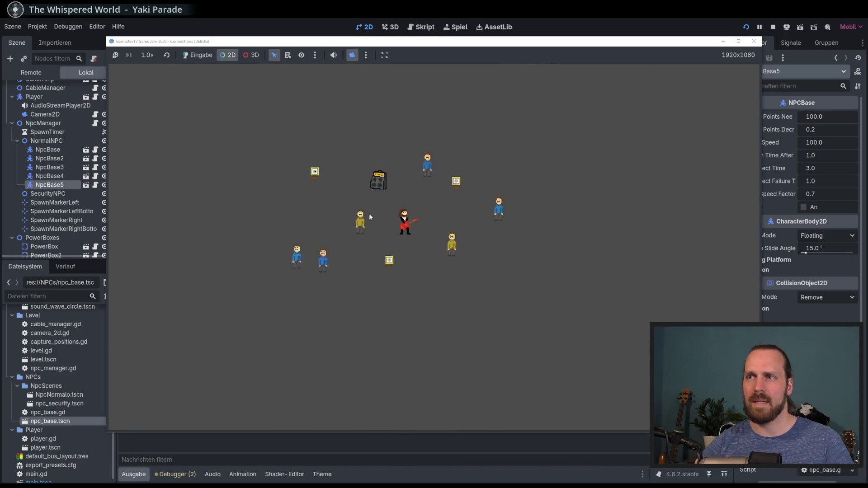
pyautogui.scroll(2, 360, 206)
pyautogui.click(147, 55)
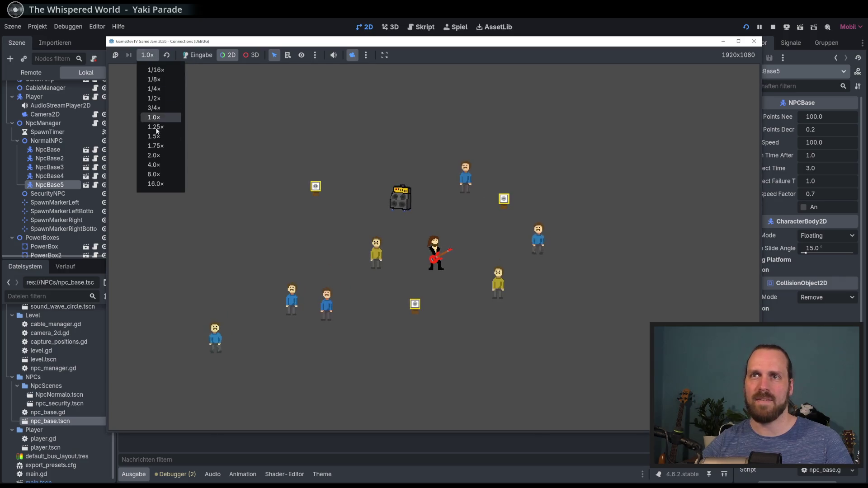
pyautogui.click(155, 184)
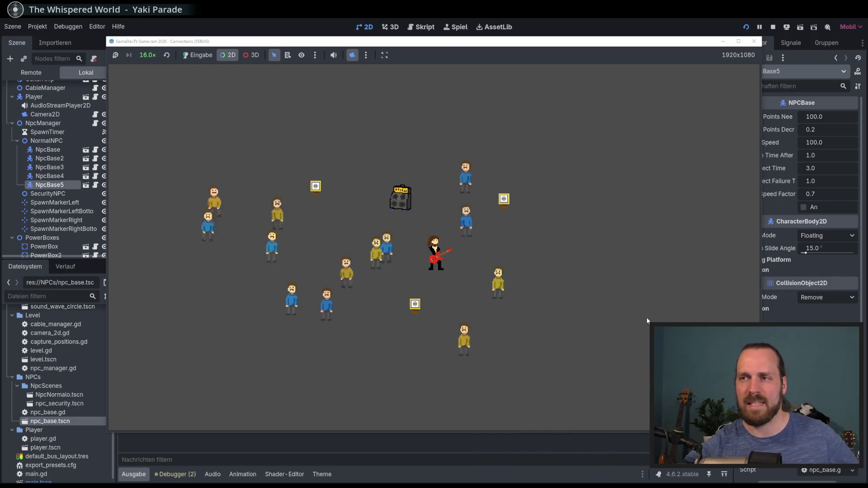
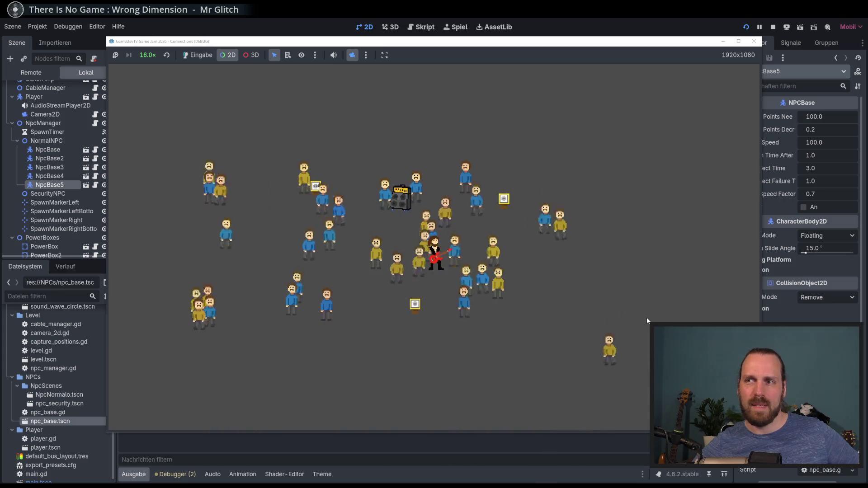
# - Turn off the camera override, reset game speed to 1.0x, and give input back to the game
pyautogui.click(352, 54)
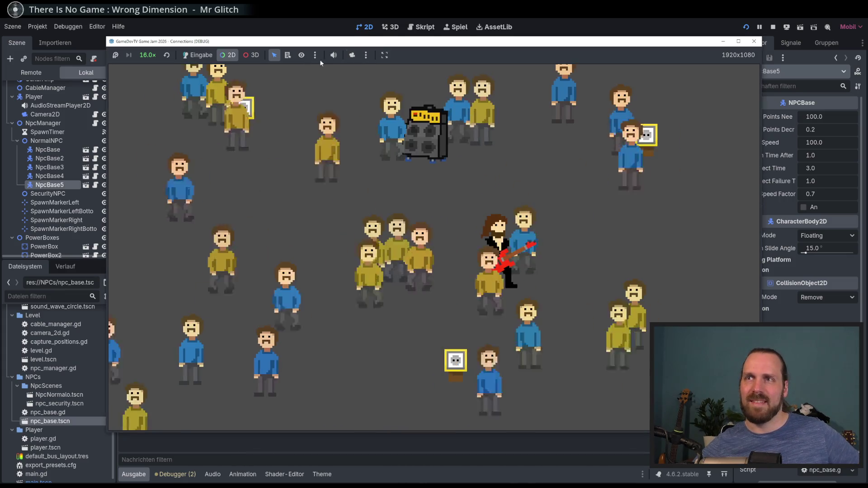
pyautogui.click(147, 55)
pyautogui.click(172, 55)
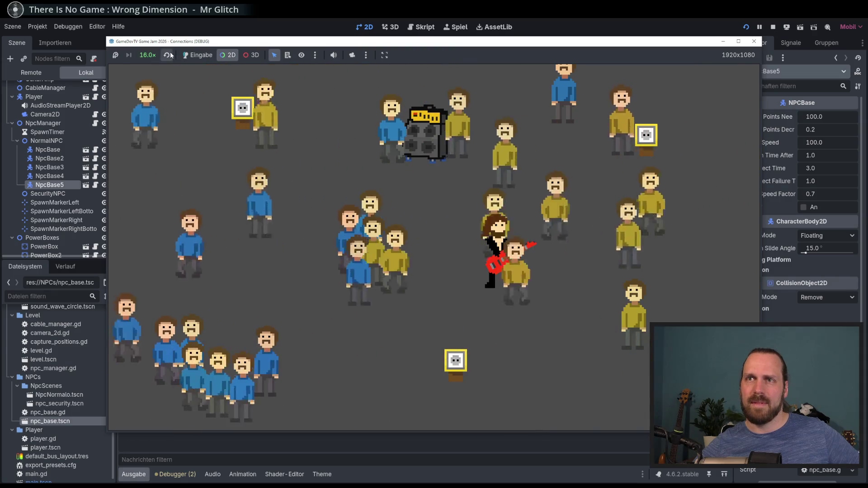
pyautogui.click(167, 55)
pyautogui.click(635, 293)
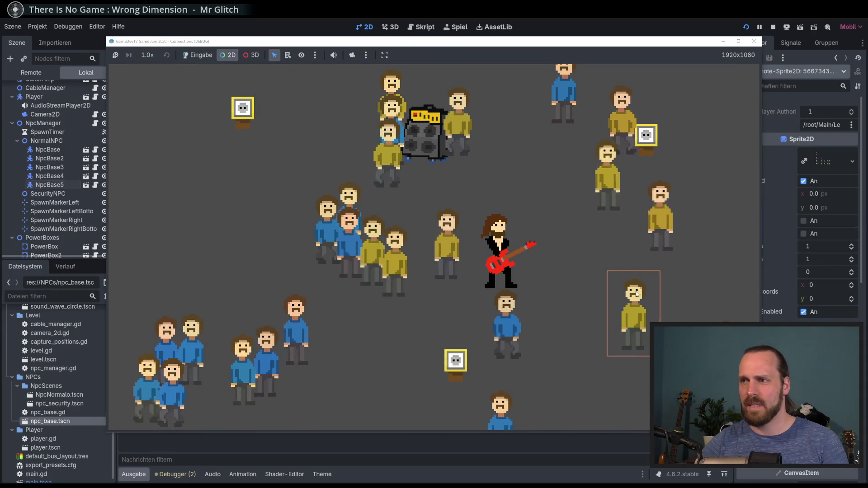
pyautogui.click(636, 294)
pyautogui.click(198, 55)
# - Walk the player around the amp with WASD, fire guitar sound waves, then stop the game with F8
pyautogui.press('w')
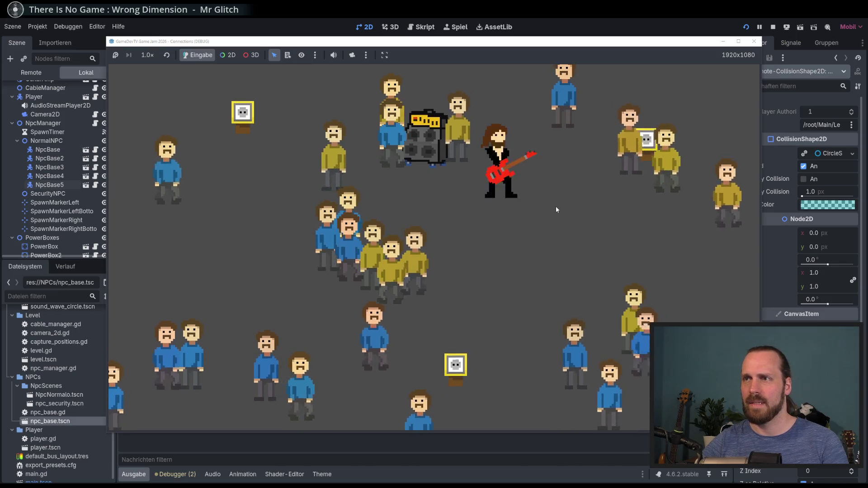
pyautogui.press('a')
pyautogui.press('d')
pyautogui.press('space')
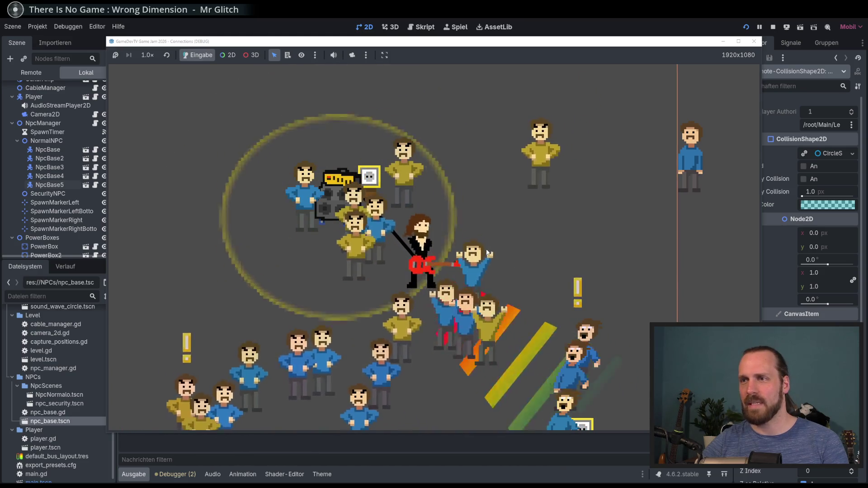
pyautogui.press('w')
pyautogui.press('d')
pyautogui.press('a')
pyautogui.press('s')
pyautogui.press('space')
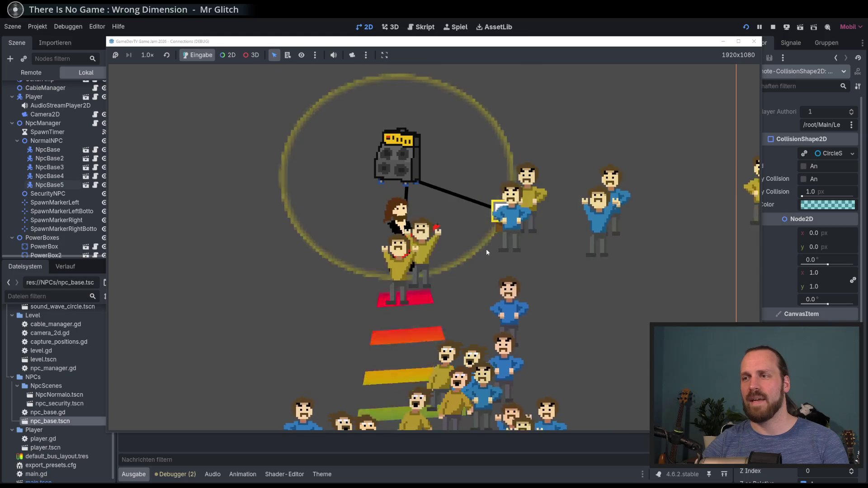
pyautogui.press('w')
pyautogui.press('space')
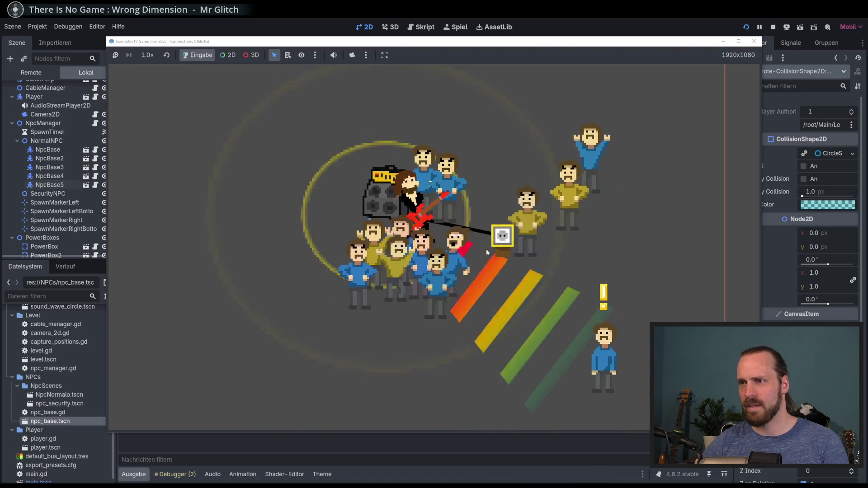
pyautogui.press('s')
pyautogui.press('d')
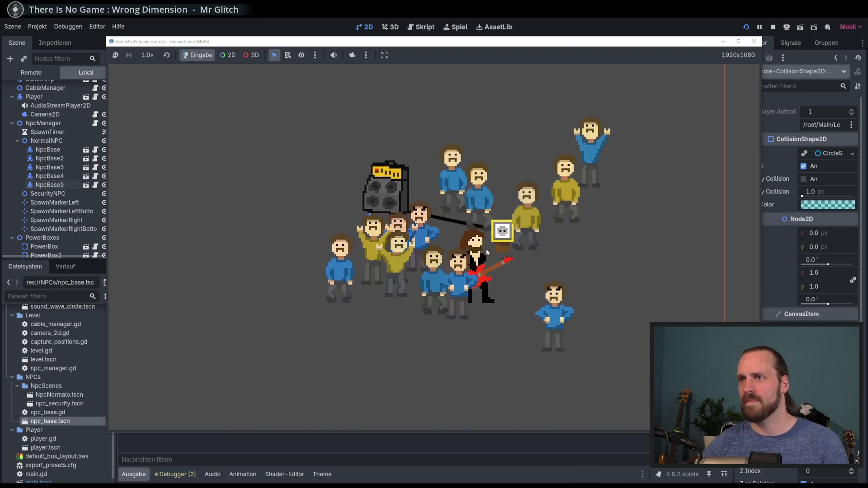
pyautogui.press('F8')
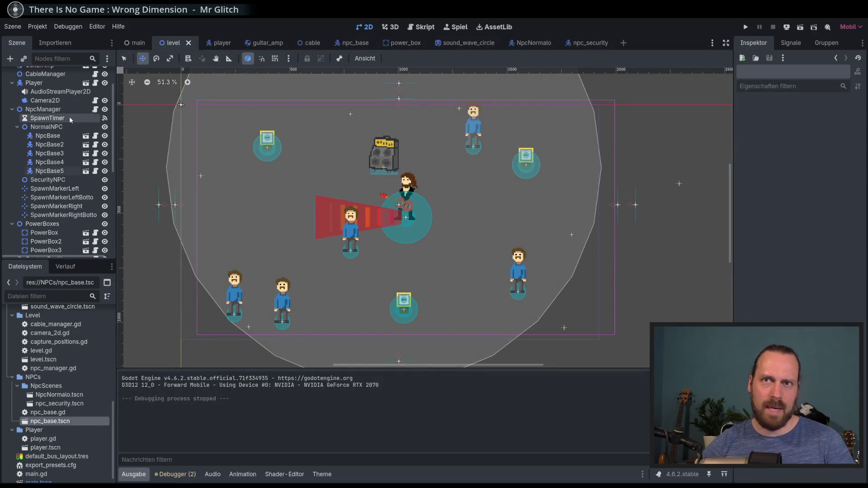
# - Open npc_base.gd and review the security sprite row value 183 and the normal sprite row values
pyautogui.scroll(3, 70, 119)
pyautogui.click(354, 43)
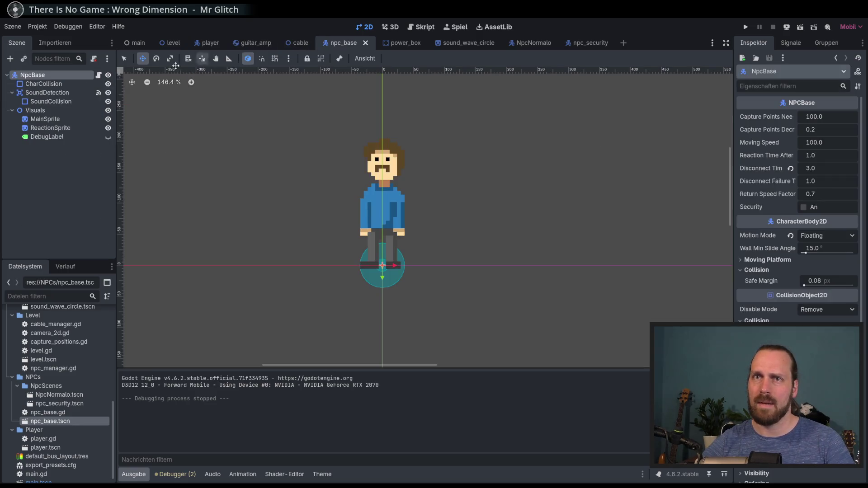
pyautogui.click(99, 75)
pyautogui.scroll(-3, 407, 204)
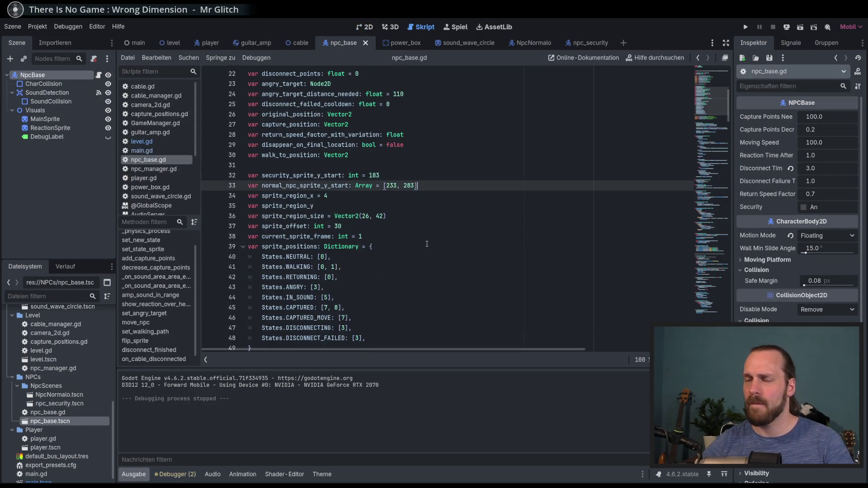
pyautogui.click(442, 233)
pyautogui.click(317, 176)
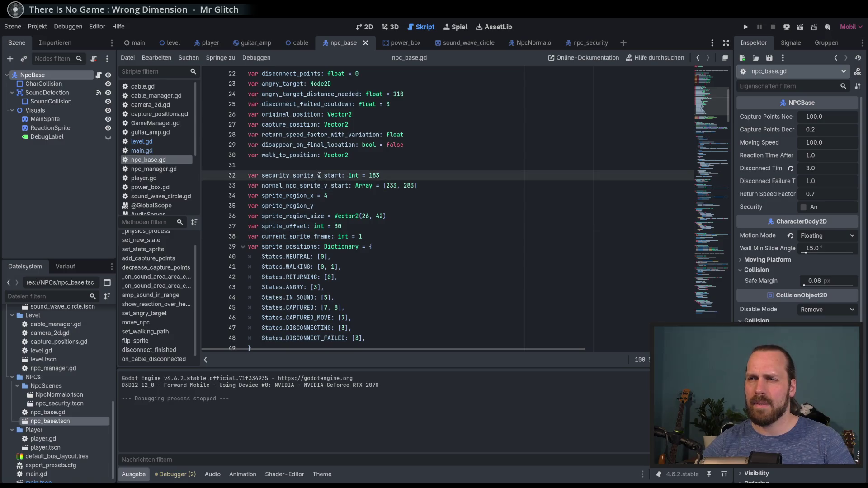
pyautogui.doubleClick(392, 185)
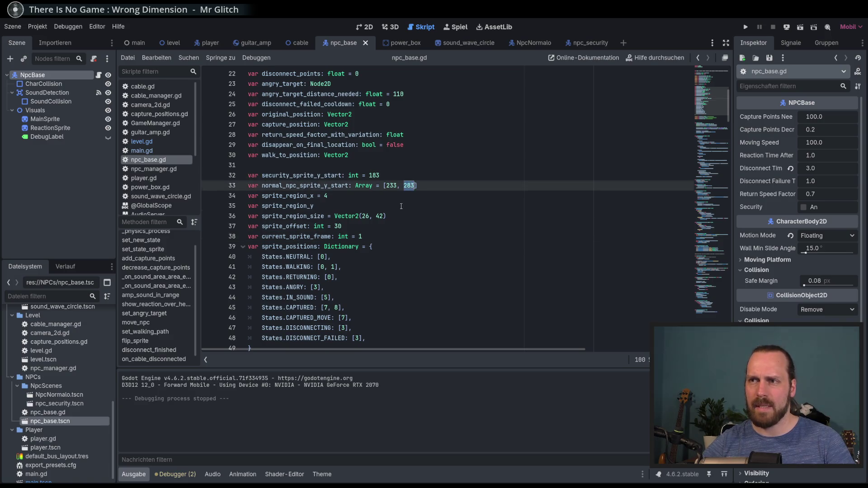
pyautogui.click(401, 206)
pyautogui.doubleClick(374, 176)
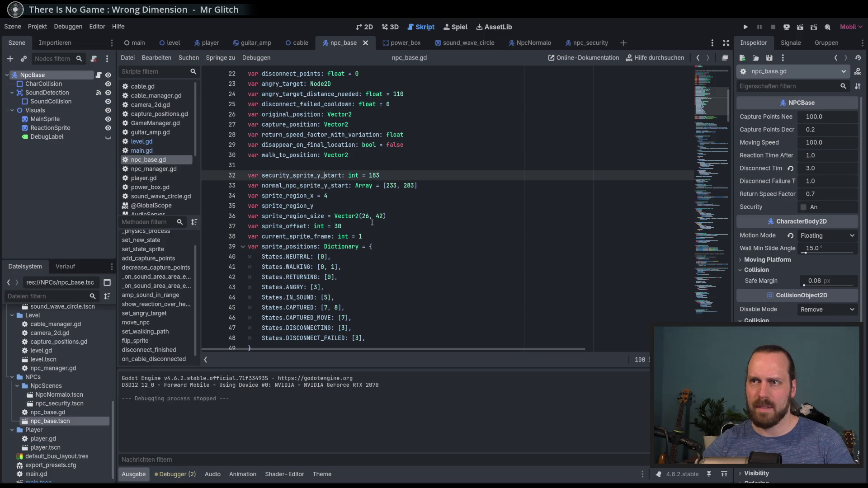
pyautogui.scroll(-6, 370, 221)
pyautogui.scroll(5, 370, 221)
pyautogui.scroll(-5, 498, 222)
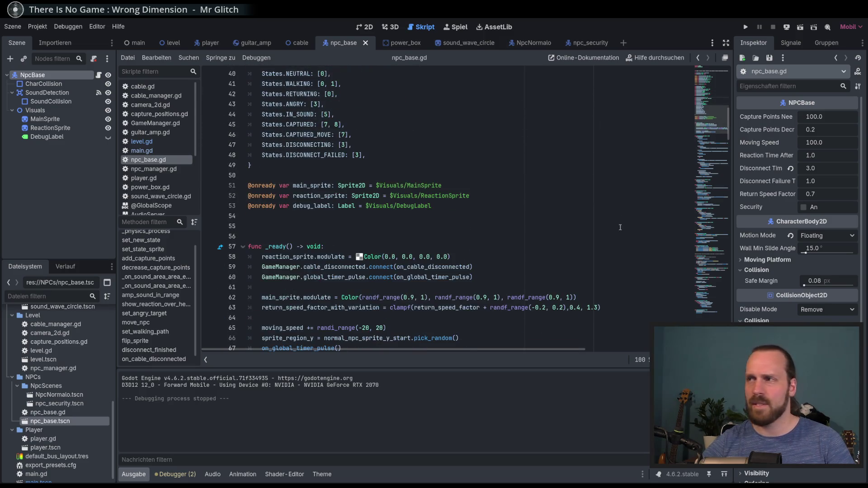
pyautogui.scroll(-9, 479, 216)
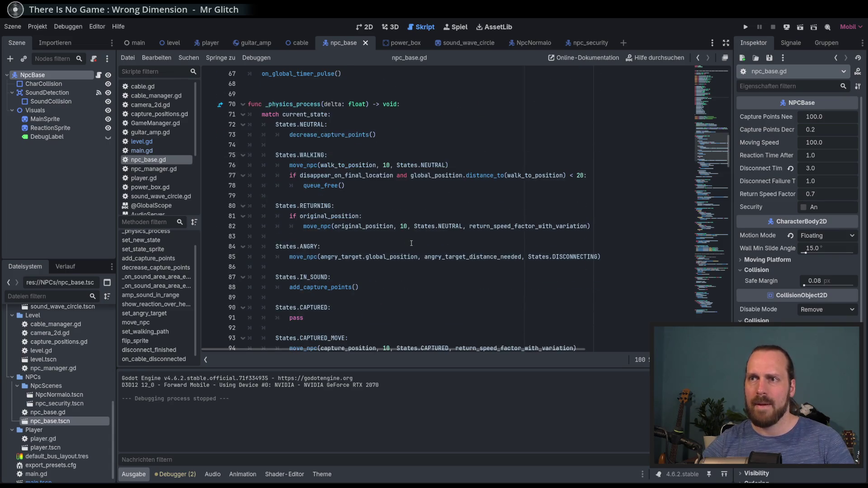
pyautogui.scroll(6, 411, 243)
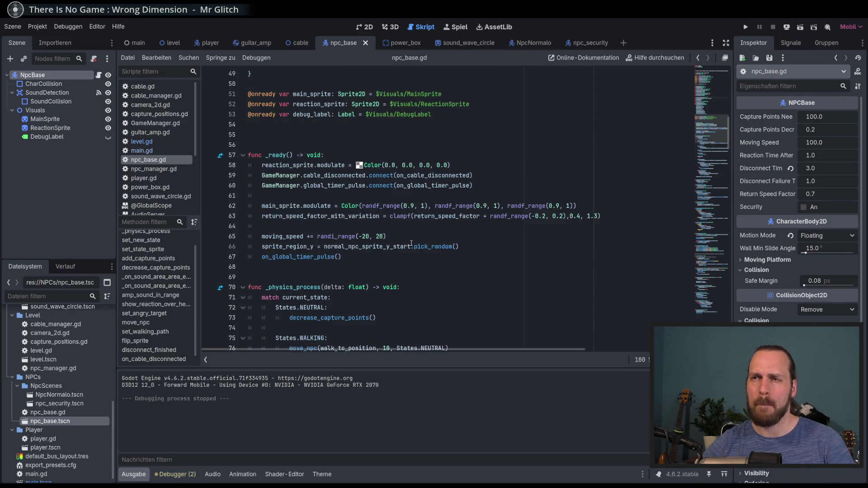
# - In _ready, add an 'if security:' branch assigning sprite_region_y = security_sprite_y_start
pyautogui.click(375, 248)
pyautogui.click(408, 266)
pyautogui.click(399, 238)
pyautogui.press('Return')
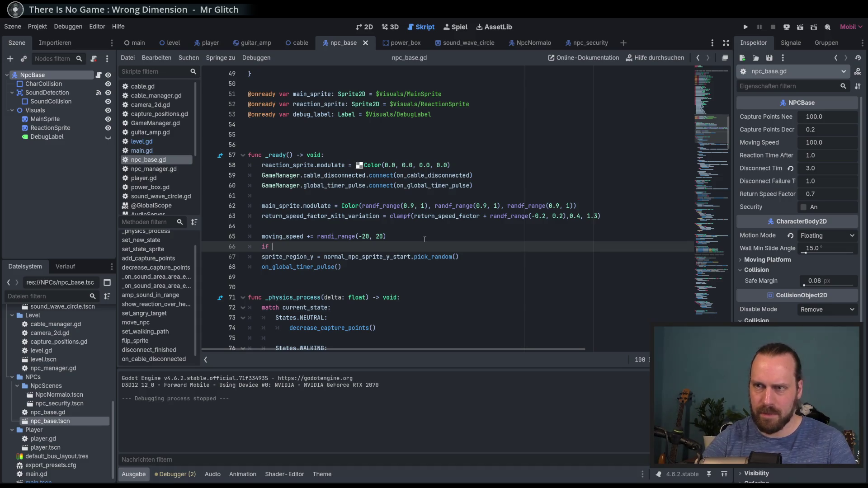
pyautogui.press('Return')
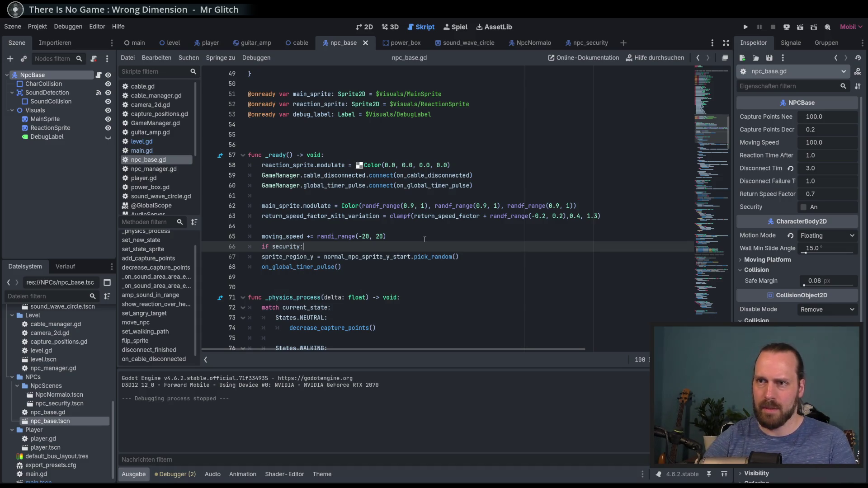
pyautogui.press('Return')
pyautogui.click(261, 267)
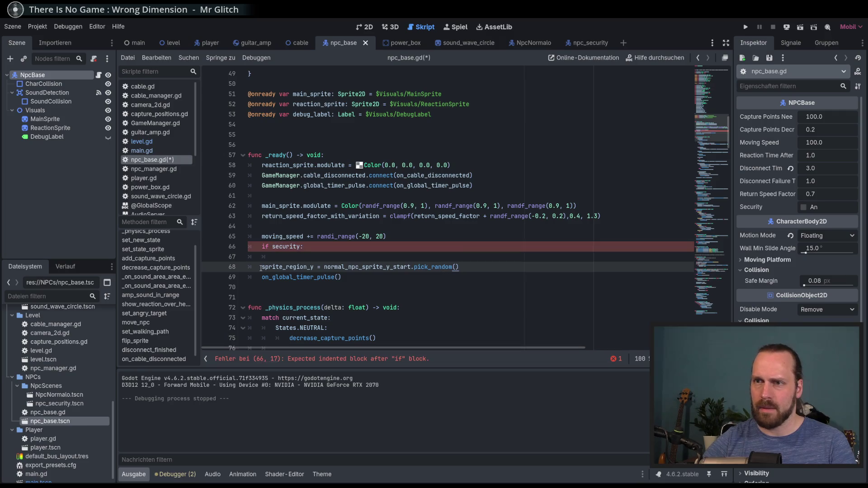
pyautogui.click(288, 256)
pyautogui.write('sprite_region_y = normal_npc_sprite_y_start.pick_random()')
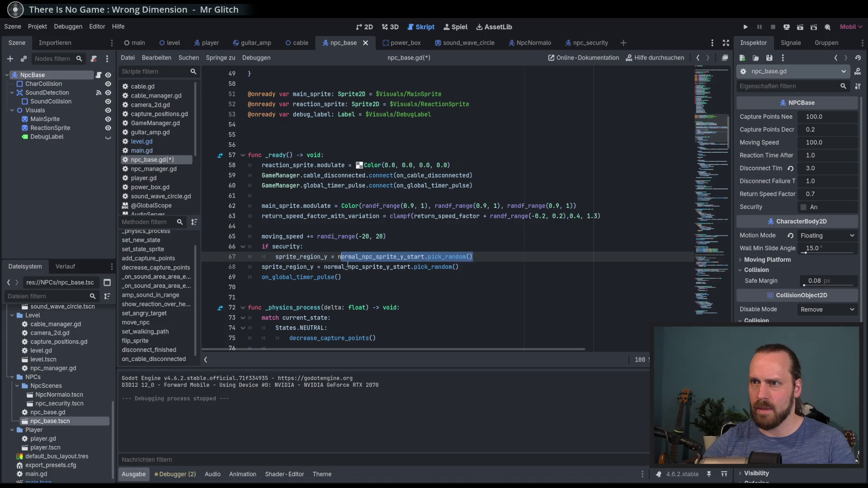
pyautogui.press('BackSpace')
pyautogui.write('ec')
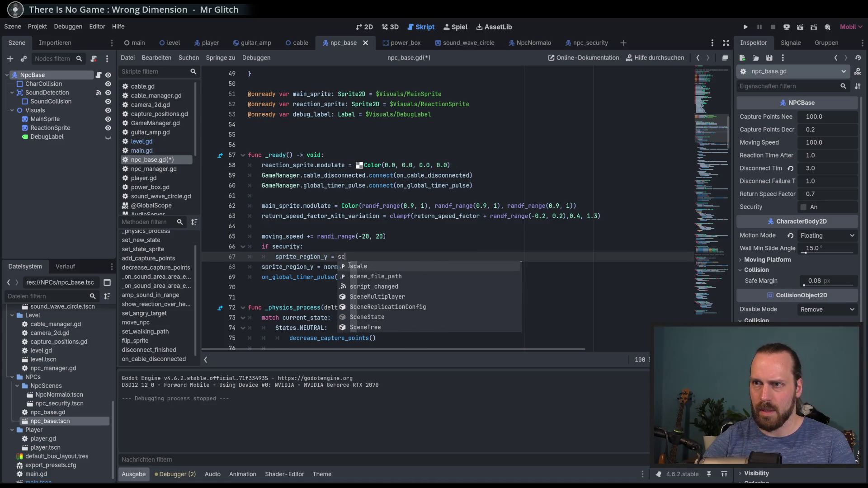
pyautogui.press('Down')
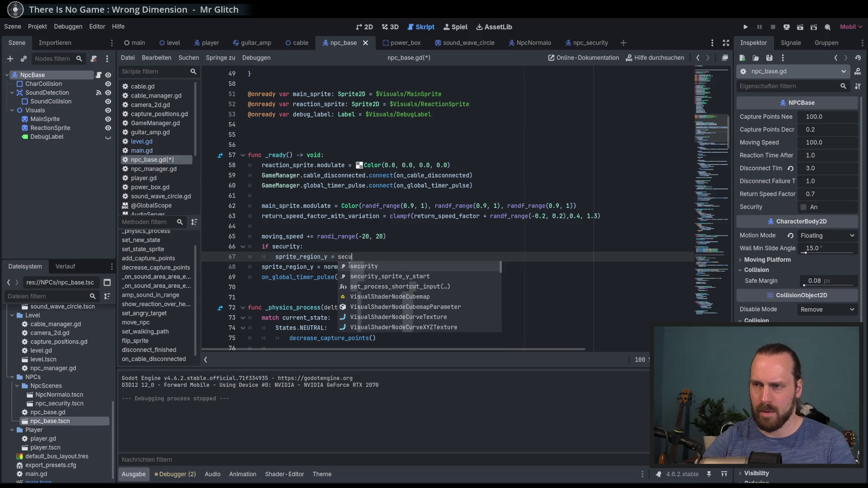
pyautogui.press('Return')
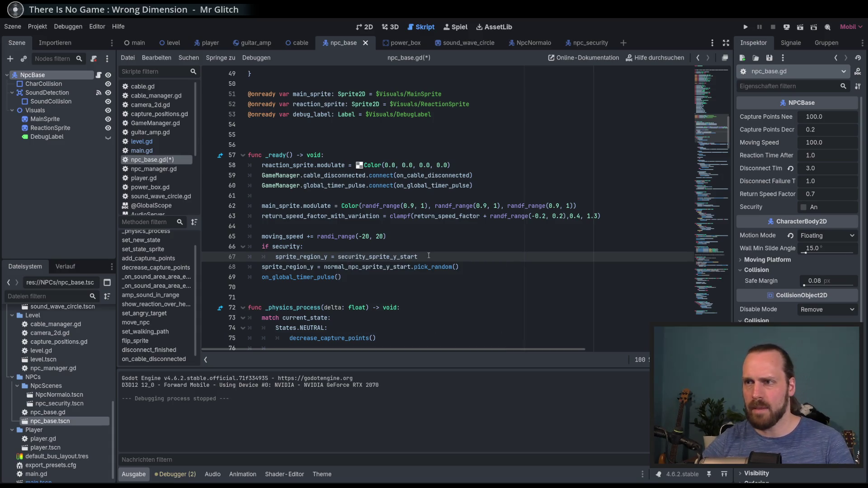
# - Add an else branch keeping the random normal sprite row assignment, and save the script
pyautogui.press('Return')
pyautogui.write('lse:')
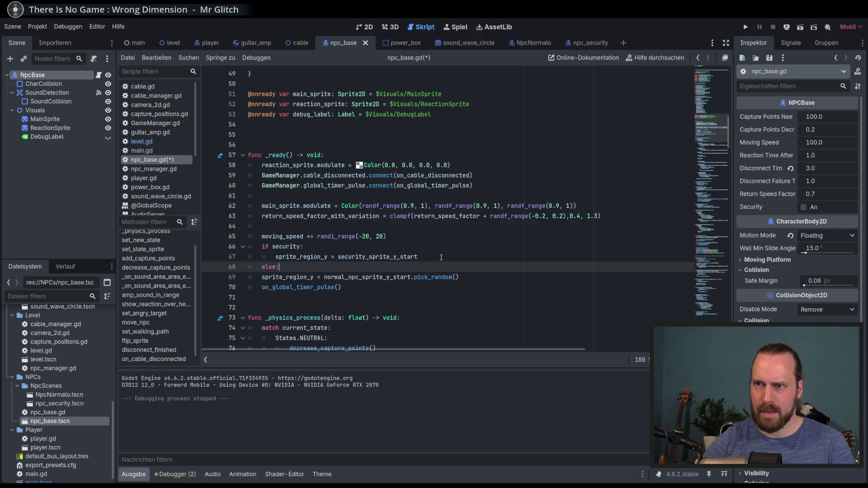
pyautogui.press('Down')
pyautogui.hotkey('ctrl', 's')
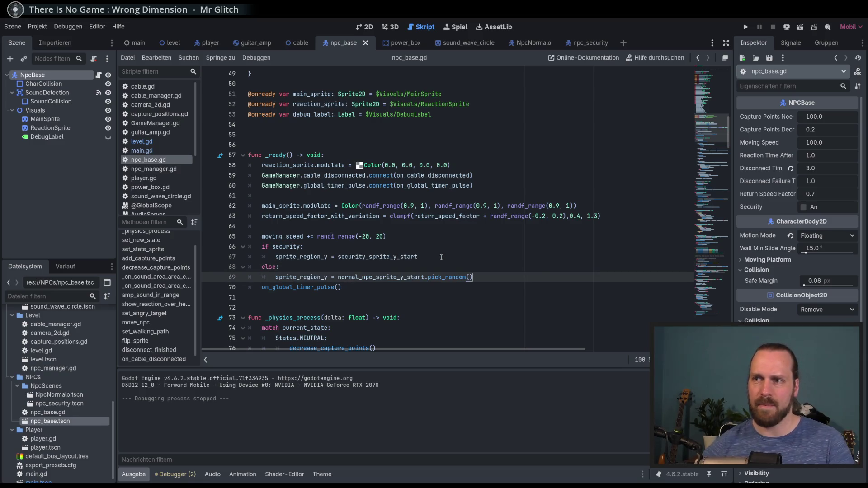
pyautogui.scroll(-1, 452, 286)
pyautogui.press('Down')
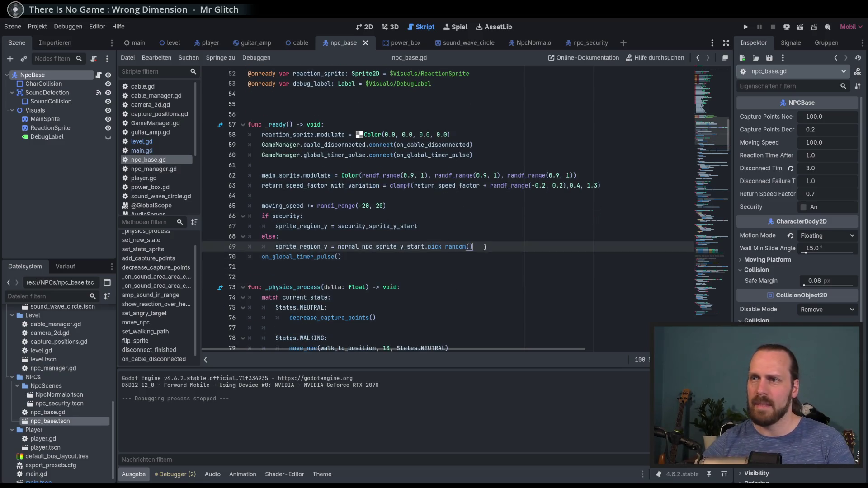
pyautogui.click(368, 29)
# - Instance an NpcSecurity scene under the level's SecurityNPC node, then save and run with F5
pyautogui.click(172, 42)
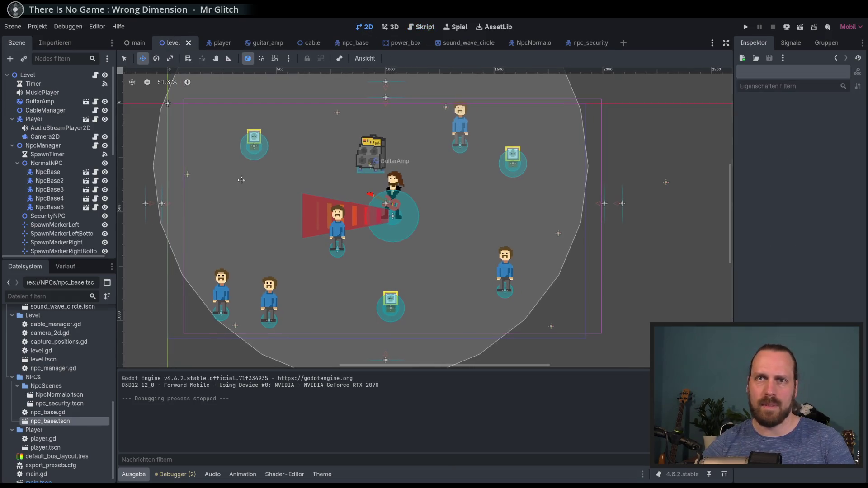
pyautogui.click(53, 216)
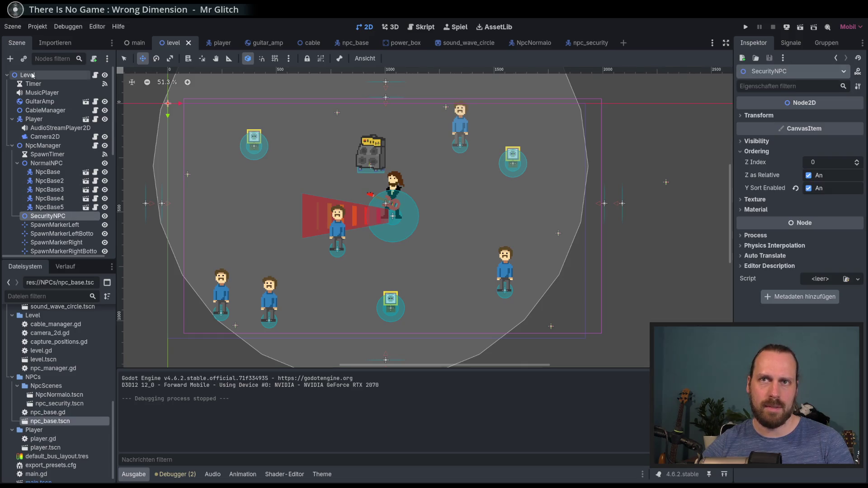
pyautogui.click(24, 59)
pyautogui.write('u')
pyautogui.press('Return')
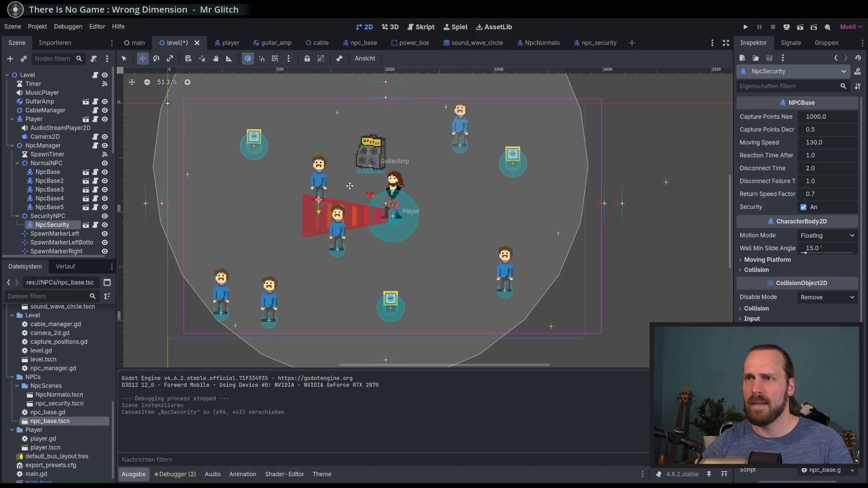
pyautogui.press('F5')
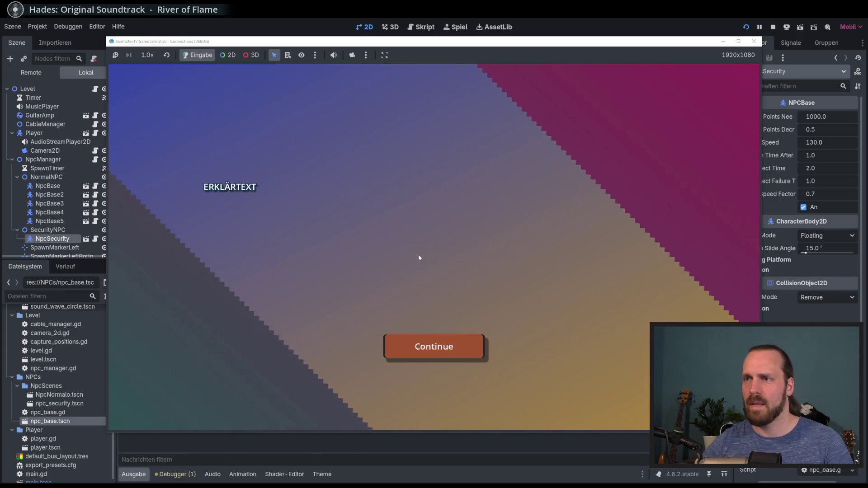
# - Continue past the explanation screen and walk the guitarist around the amp, trailing the cable
pyautogui.click(441, 344)
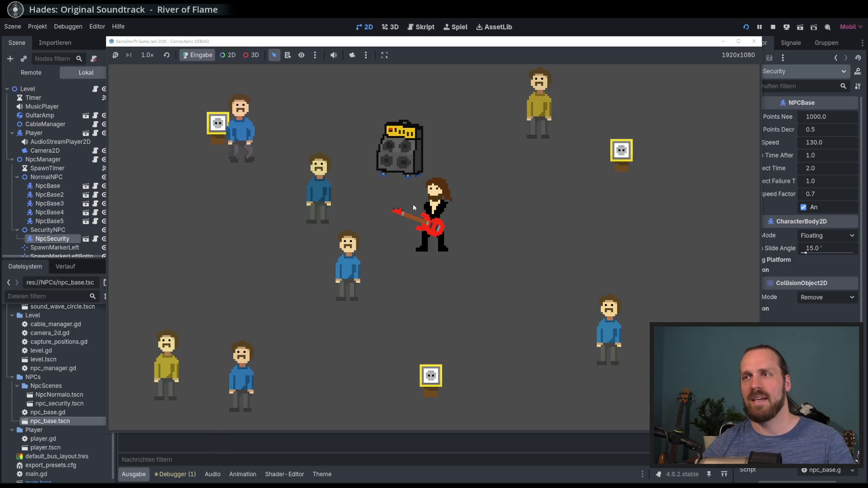
pyautogui.click(413, 204)
pyautogui.press('a')
pyautogui.press('s')
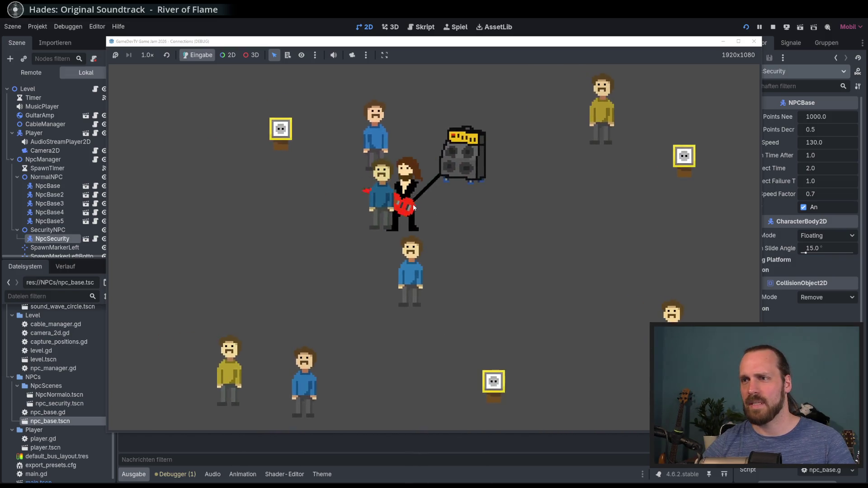
pyautogui.press('w')
pyautogui.press('a')
pyautogui.press('s')
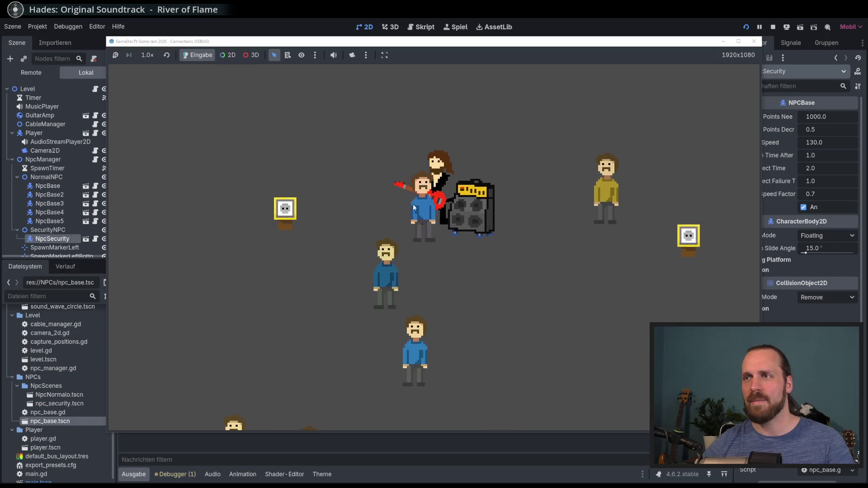
pyautogui.press('a')
pyautogui.press('s')
pyautogui.press('d')
pyautogui.press('w')
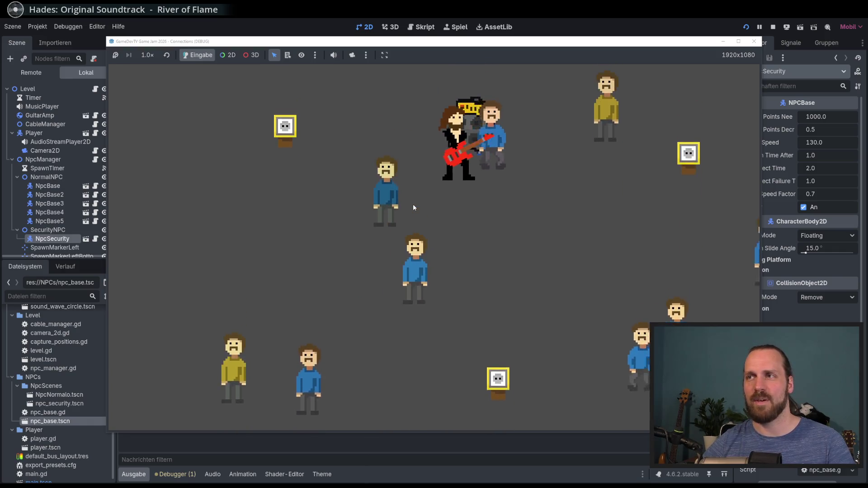
pyautogui.press('d')
pyautogui.press('s')
pyautogui.press('w')
pyautogui.press('a')
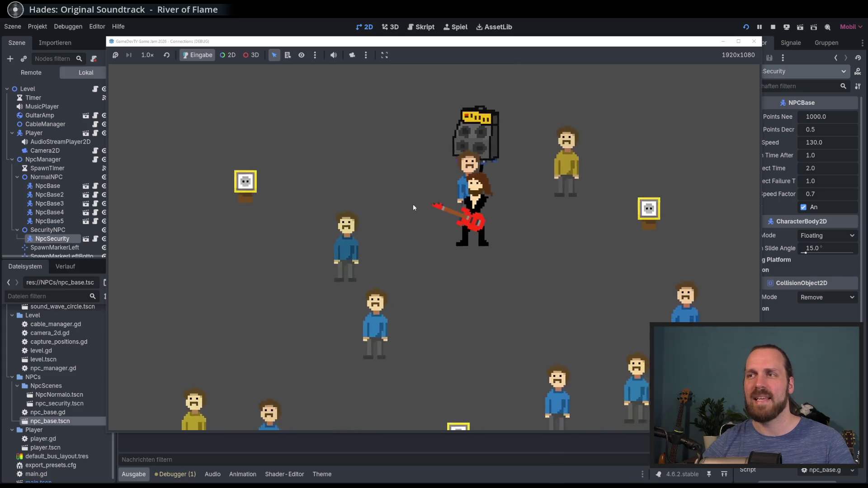
pyautogui.press('d')
pyautogui.press('w')
pyautogui.press('a')
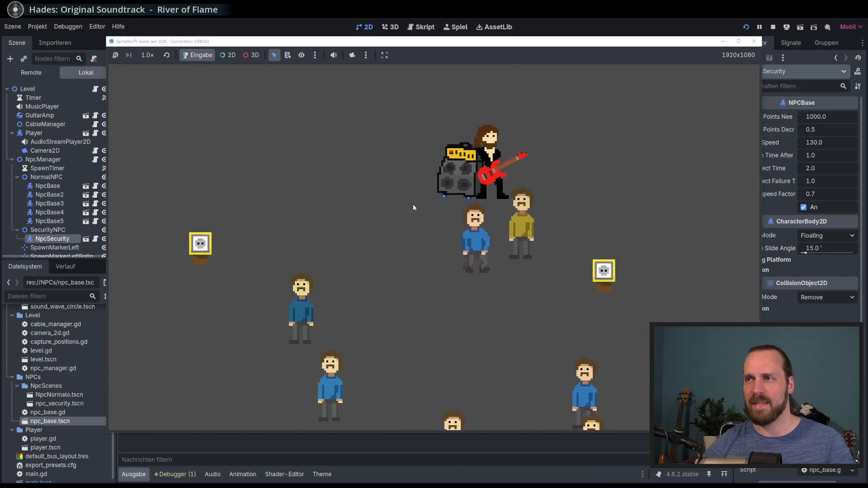
pyautogui.press('s')
pyautogui.press('a')
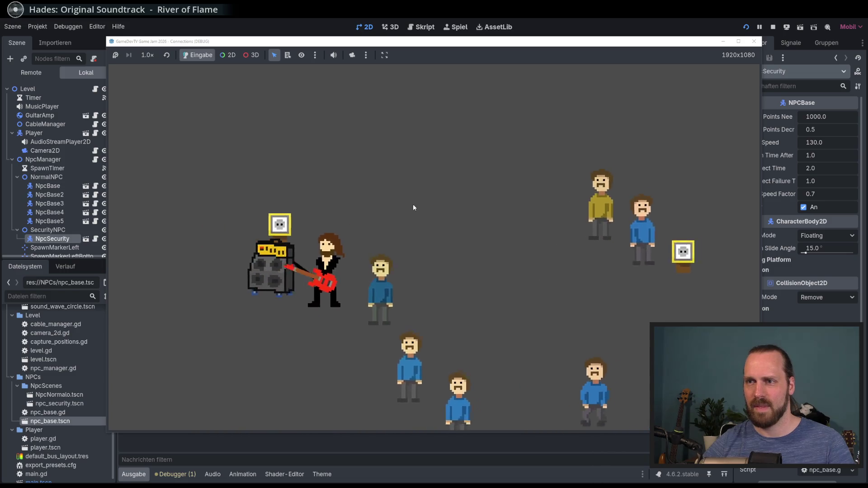
# - Play guitar so the sound ring alerts the crowd, then stop the game with F8
pyautogui.press('a')
pyautogui.press('w')
pyautogui.press('d')
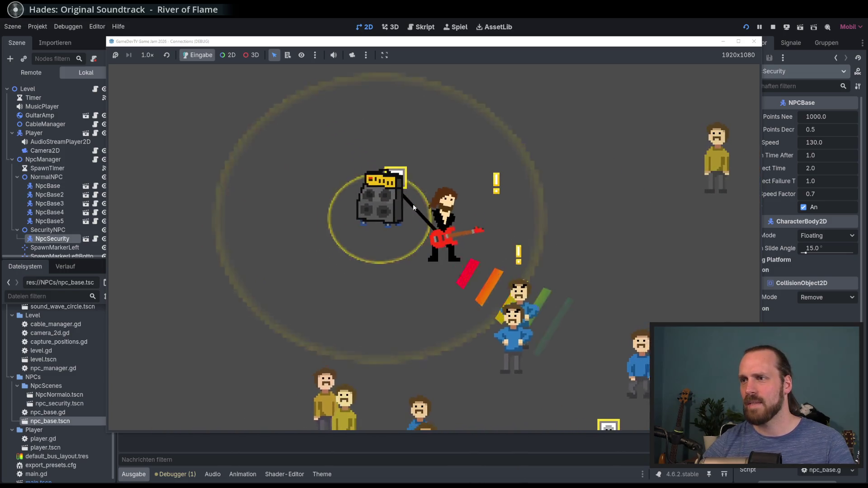
pyautogui.press('a')
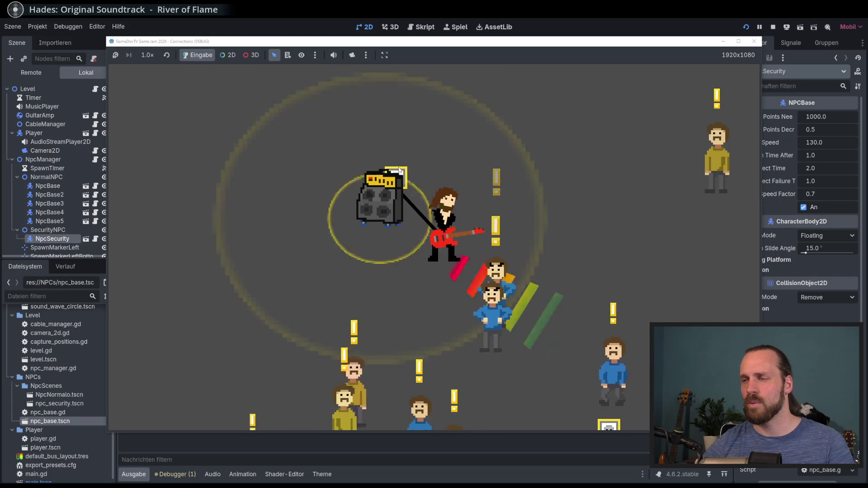
pyautogui.press('F8')
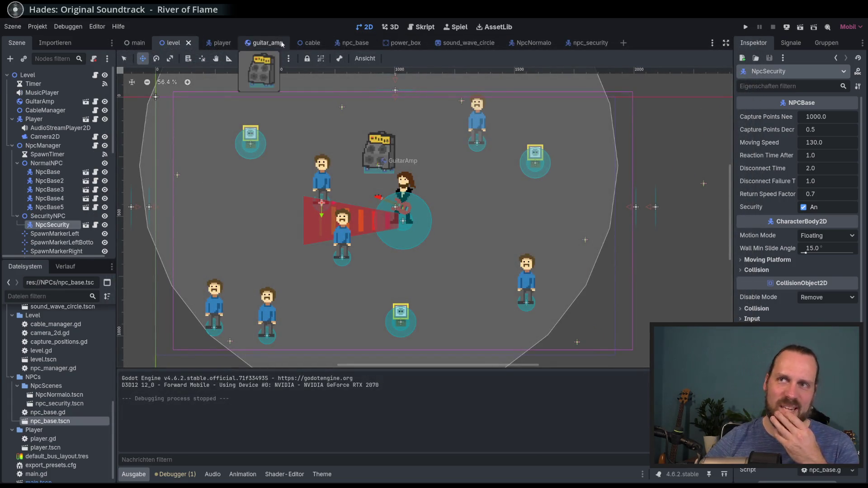
# - Open npc_base.gd in the script editor and scroll through it
pyautogui.click(423, 27)
pyautogui.scroll(-2, 390, 187)
pyautogui.scroll(2, 386, 193)
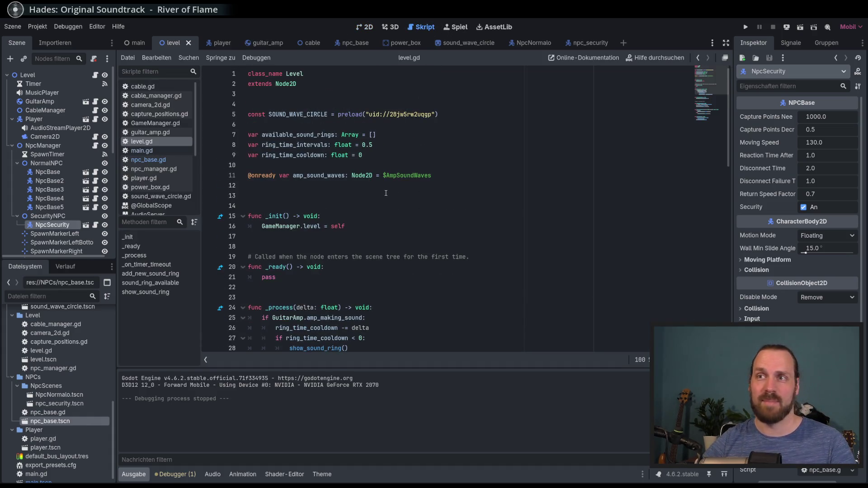
pyautogui.click(157, 162)
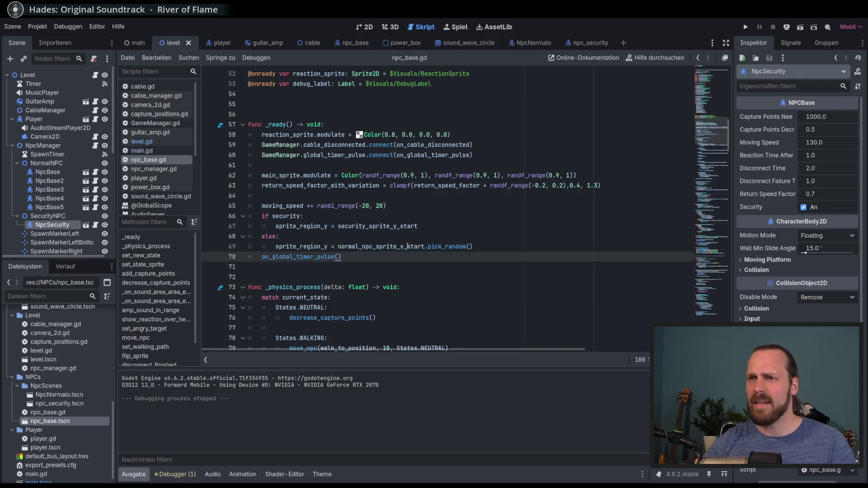
pyautogui.scroll(-10, 407, 247)
pyautogui.scroll(2, 393, 223)
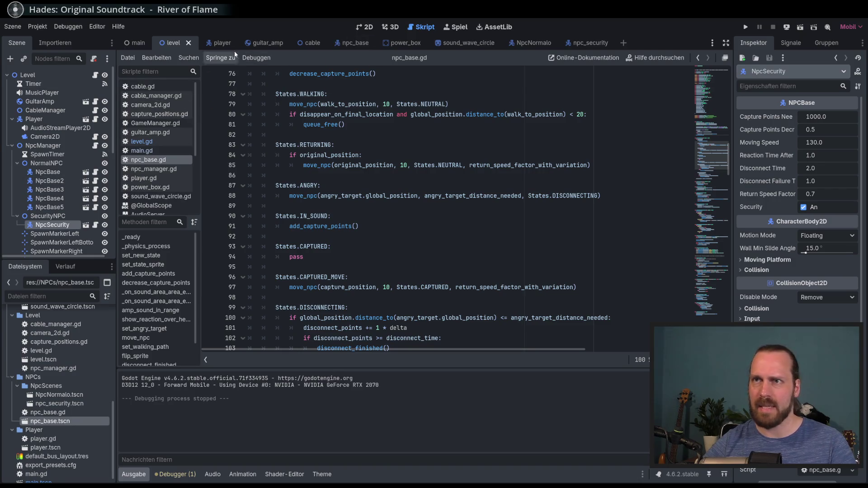
# - In the npc_base scene, inspect the CharCollision, NpcBase root and SoundDetection node properties
pyautogui.click(342, 42)
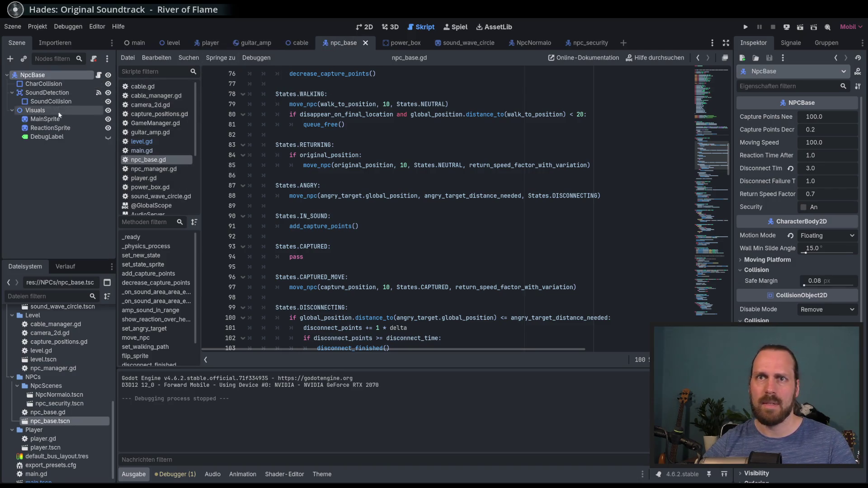
pyautogui.click(46, 86)
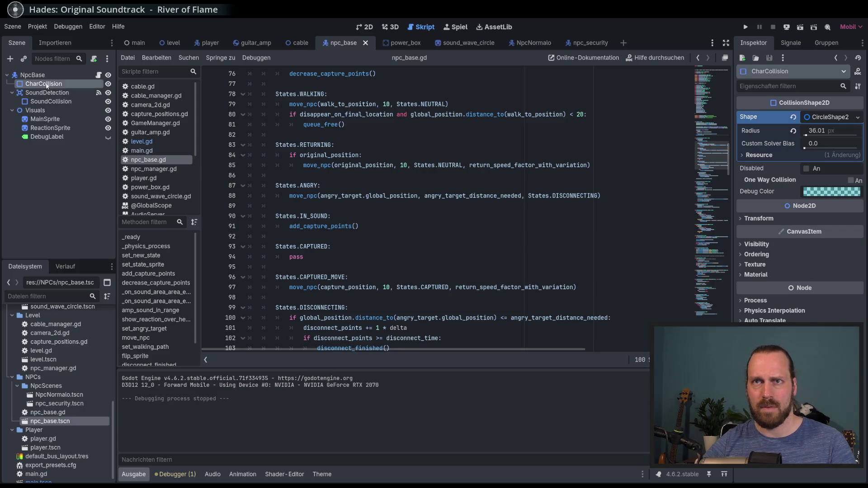
pyautogui.click(33, 75)
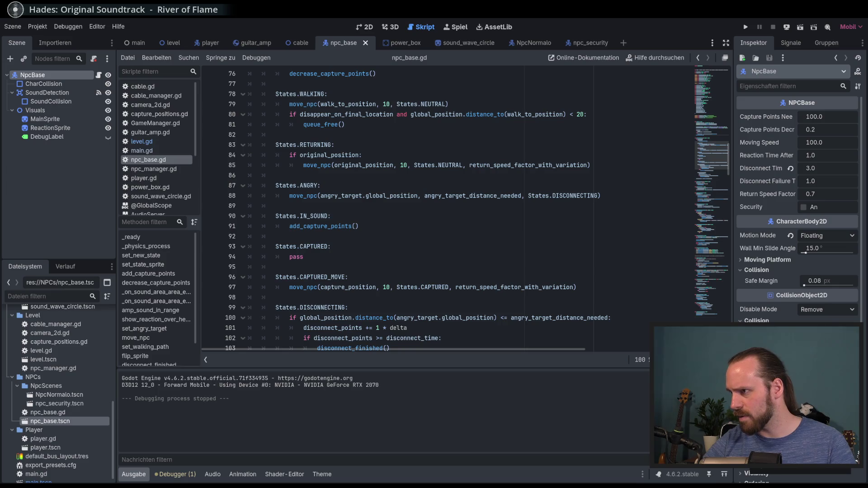
pyautogui.click(47, 92)
# - Test-run the game, playing guitar beside the amp, then stop it with F8
pyautogui.press('F5')
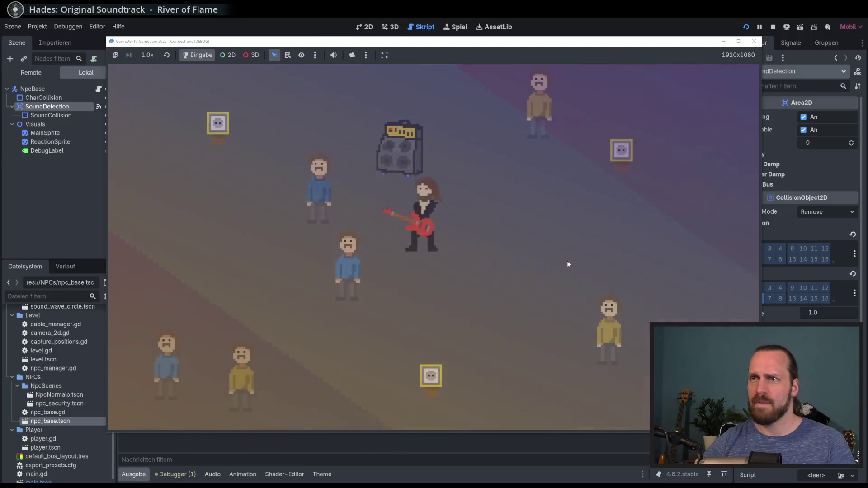
pyautogui.press('d')
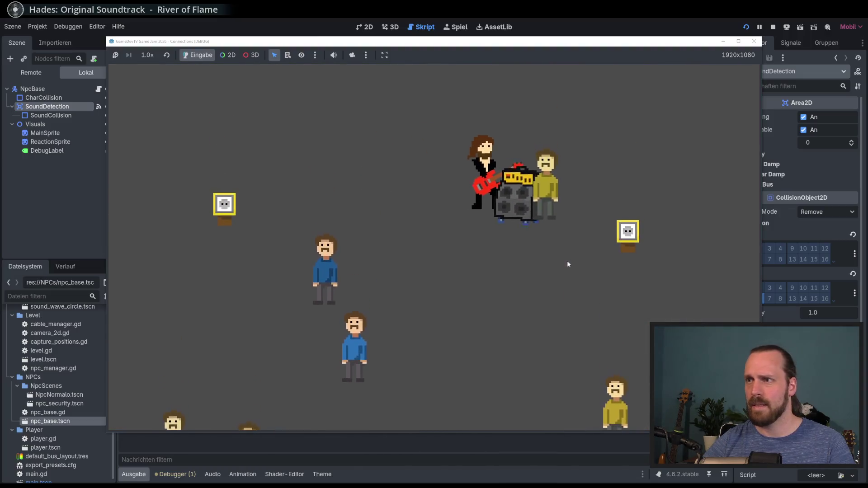
pyautogui.press('space')
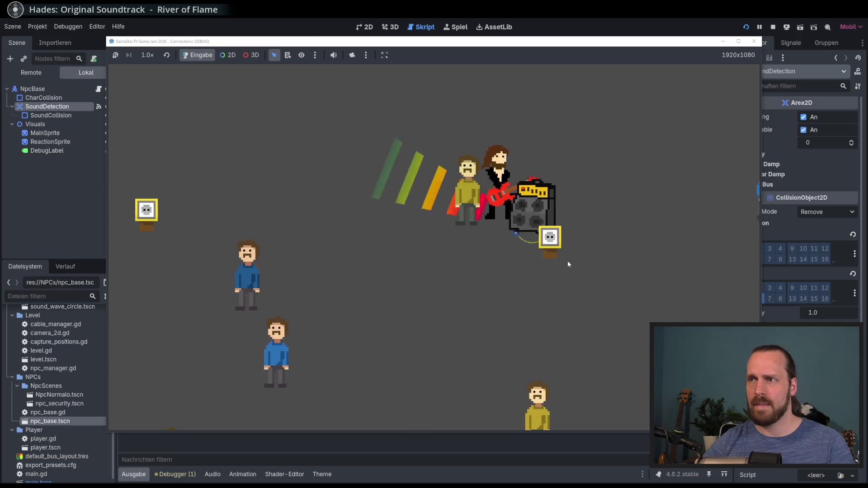
pyautogui.press('s')
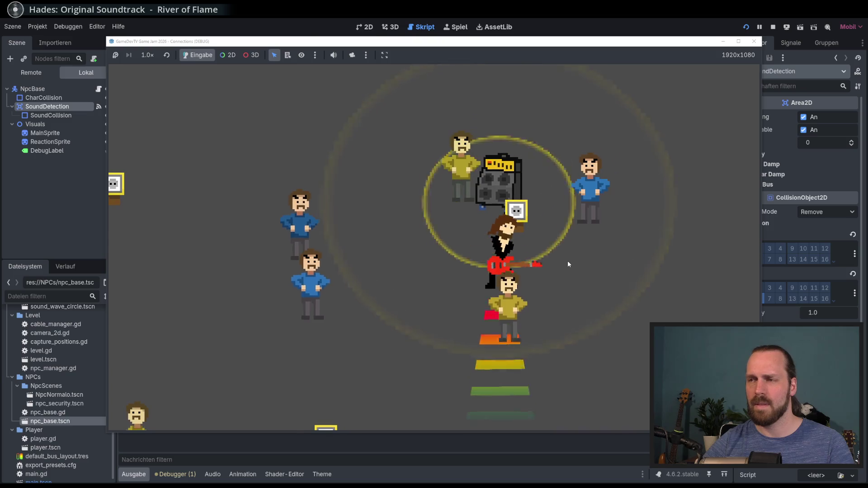
pyautogui.press('space')
pyautogui.press('F8')
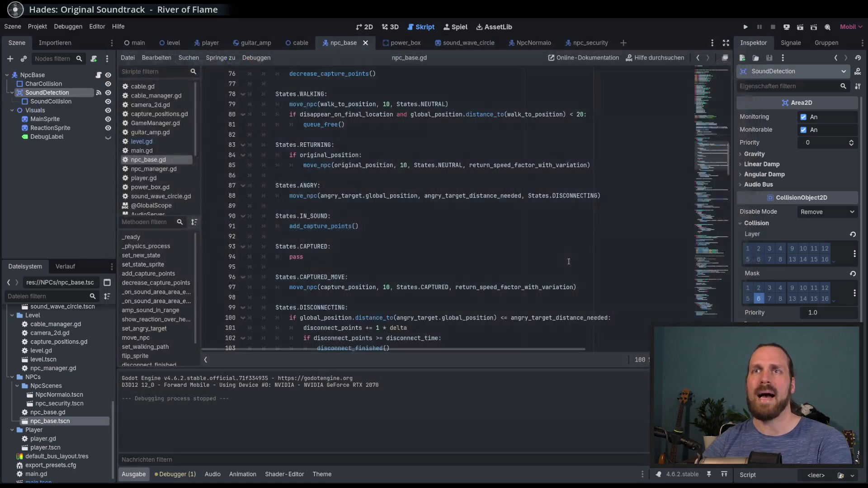
# - Enable collision mask layer 3 on SoundDetection, switch to npc_security, and relaunch the game
pyautogui.click(854, 293)
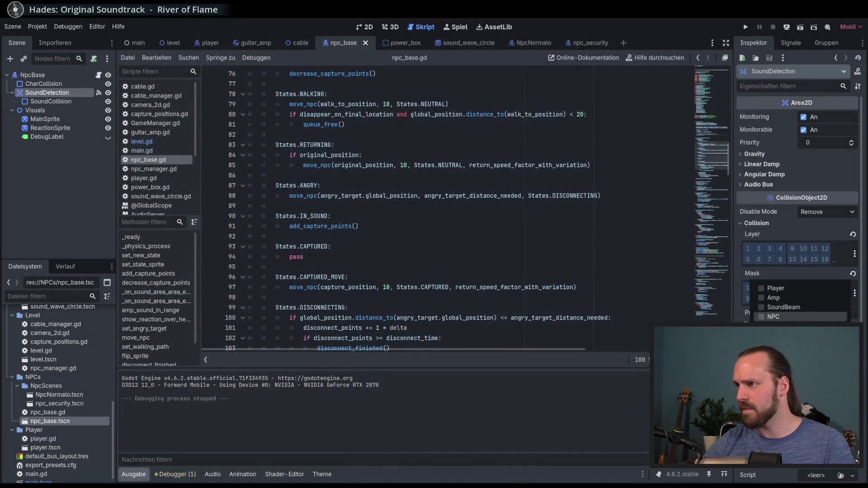
pyautogui.click(796, 316)
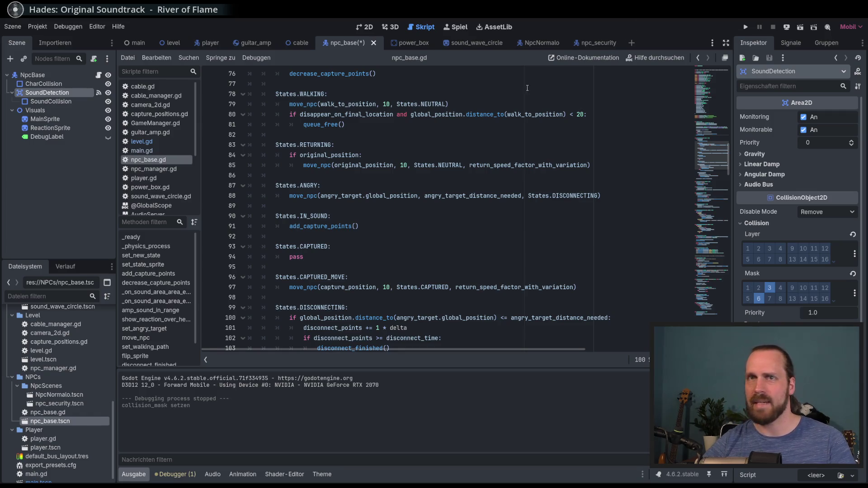
pyautogui.click(586, 43)
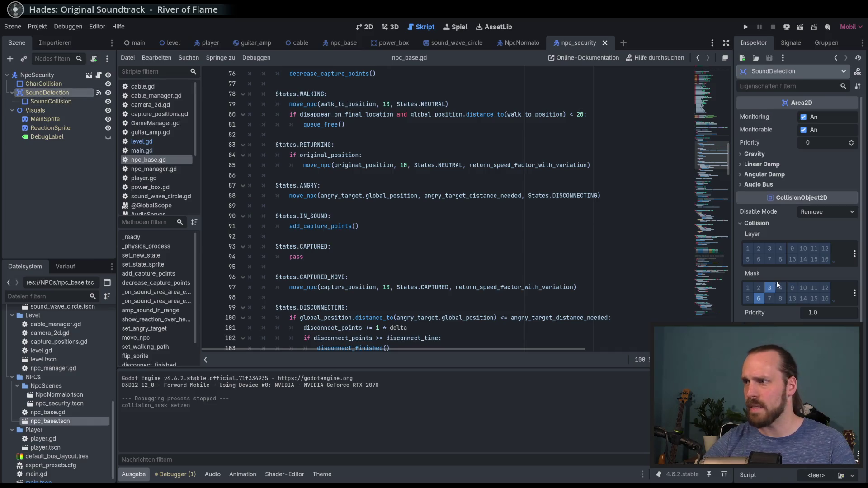
pyautogui.press('F5')
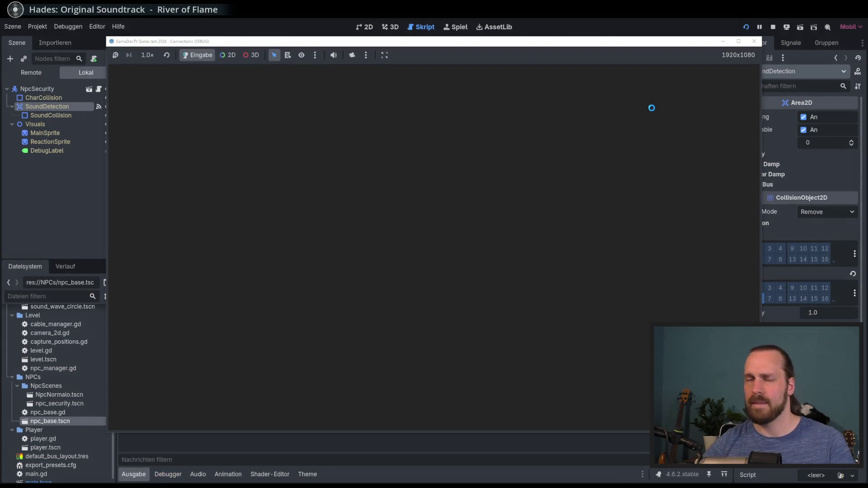
# - Enter the level and play guitar while steering the guitarist and amp so the NPCs gather
pyautogui.press('Return')
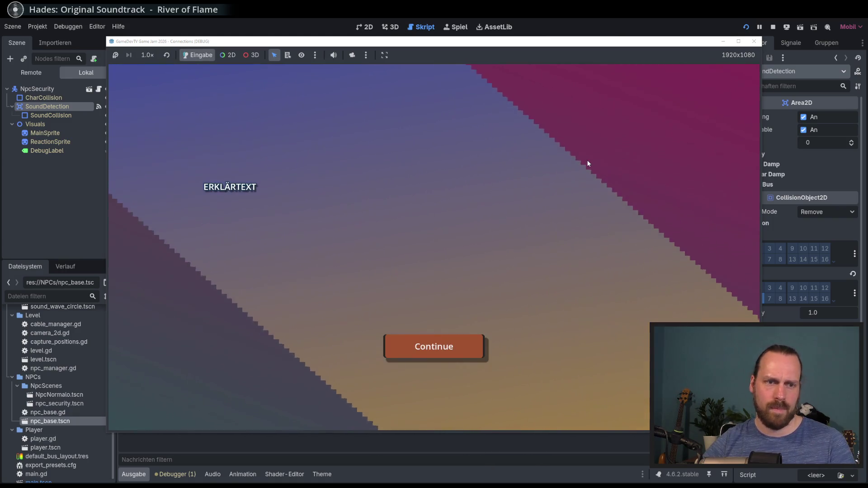
pyautogui.press('Return')
pyautogui.press('Left')
pyautogui.press('Up')
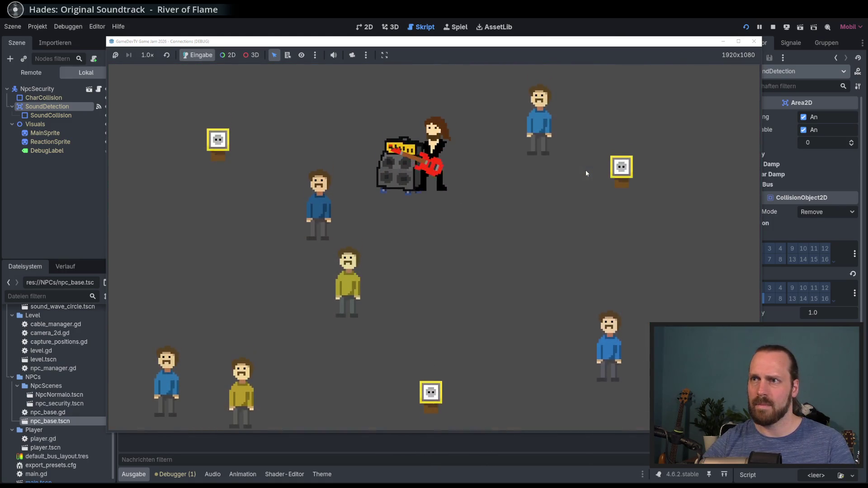
pyautogui.press('space')
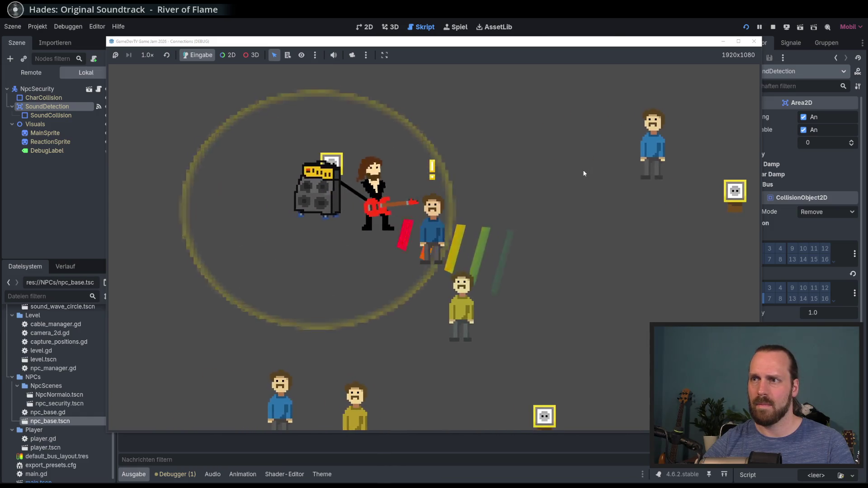
pyautogui.press('Right')
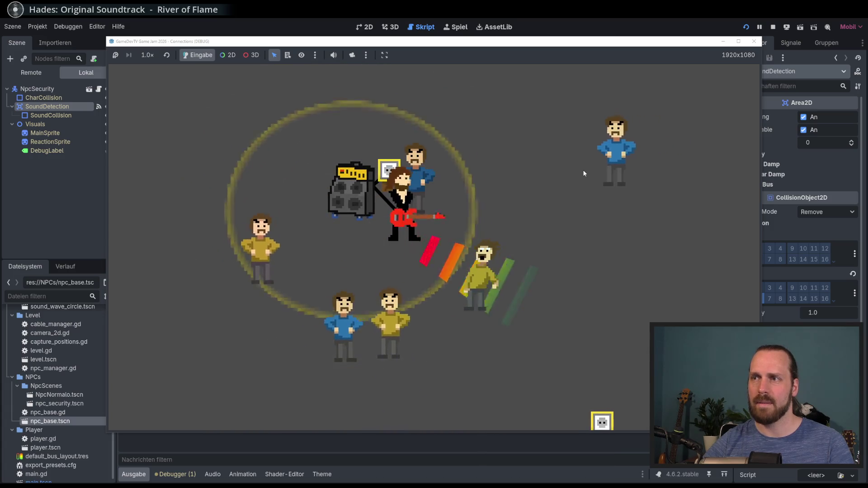
pyautogui.press('Left')
pyautogui.press('Up')
pyautogui.press('Left')
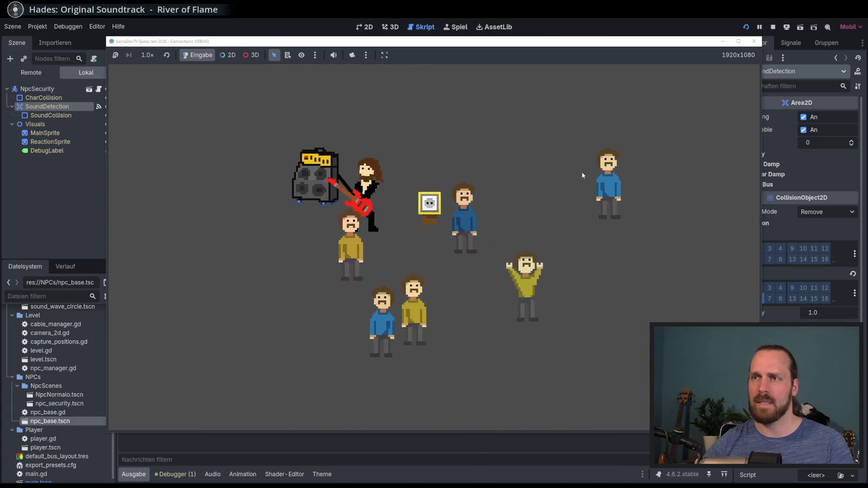
pyautogui.press('Right')
pyautogui.press('Down')
pyautogui.press('Right')
pyautogui.press('Down')
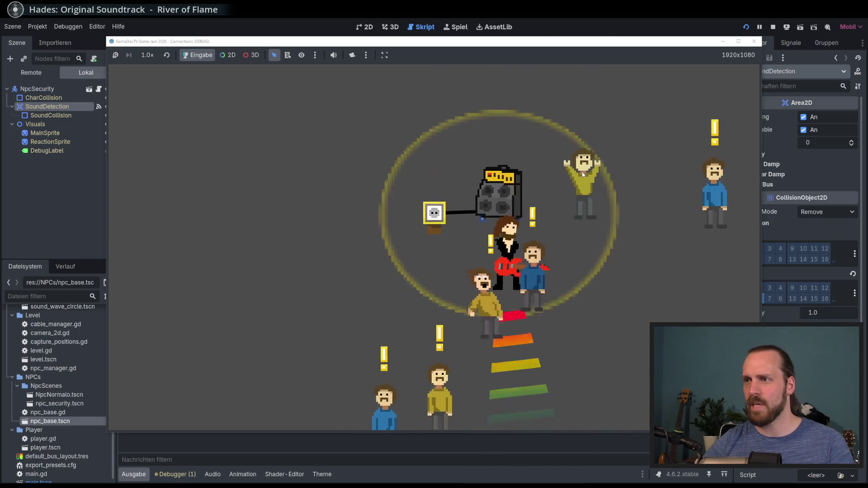
# - Pull the amp around the crowd with the arrow keys, then stop the game with F8
pyautogui.press('Up')
pyautogui.press('Right')
pyautogui.press('Down')
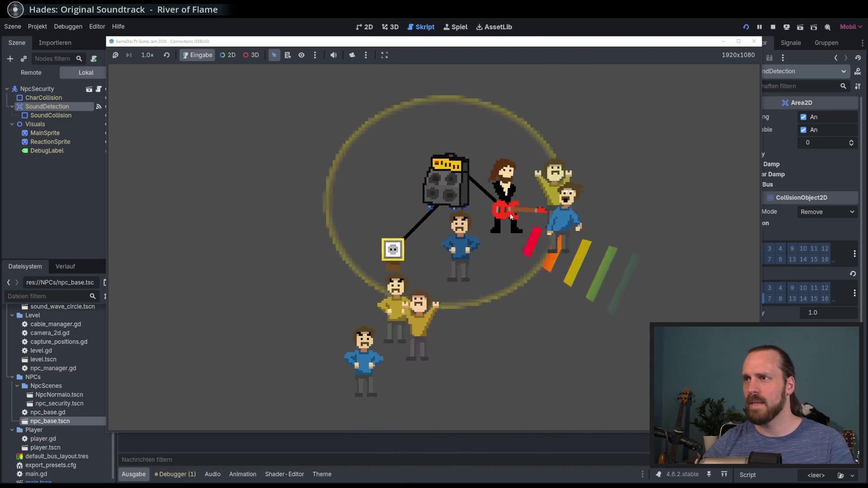
pyautogui.press('Left')
pyautogui.press('Up')
pyautogui.press('Down')
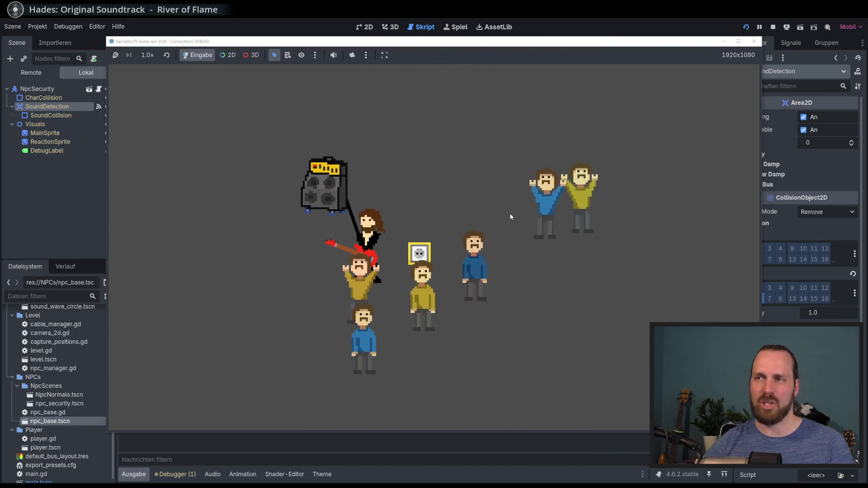
pyautogui.press('Right')
pyautogui.press('Left')
pyautogui.press('Up')
pyautogui.press('Right')
pyautogui.press('Right')
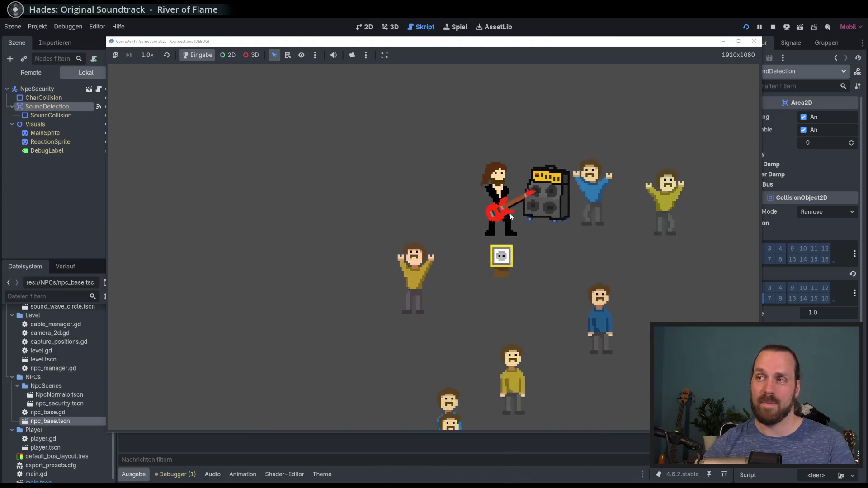
pyautogui.press('Up')
pyautogui.press('Down')
pyautogui.press('Left')
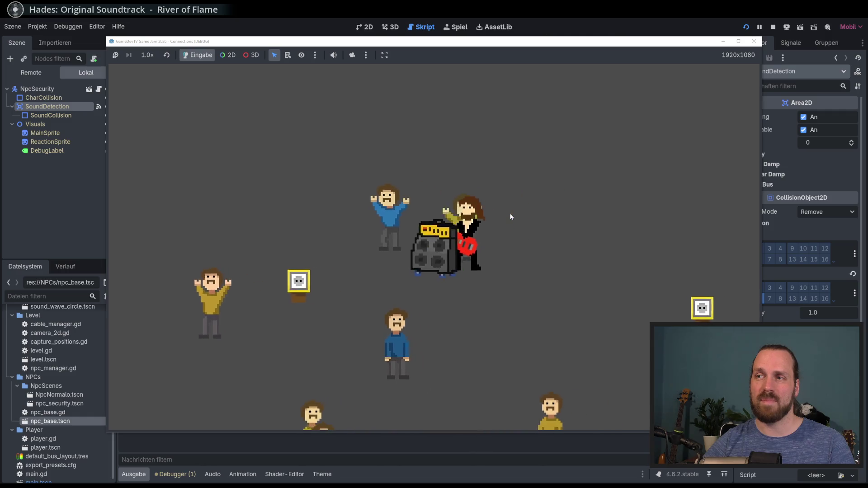
pyautogui.press('Left')
pyautogui.press('Up')
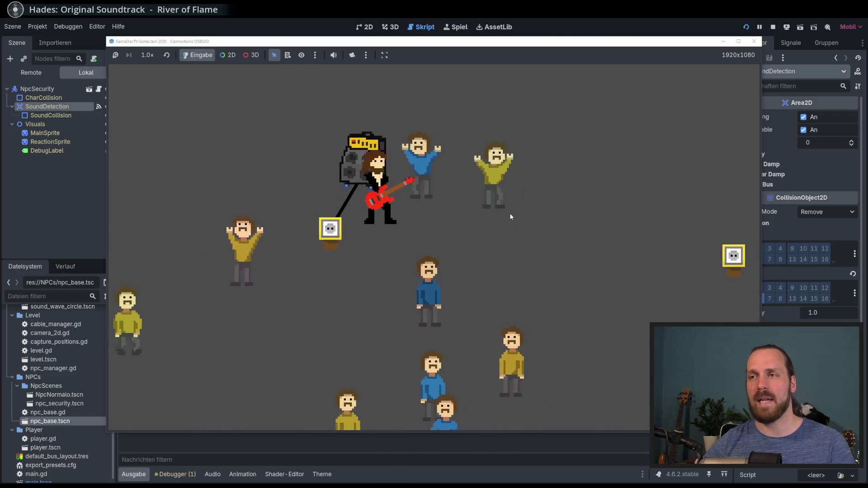
pyautogui.press('Down')
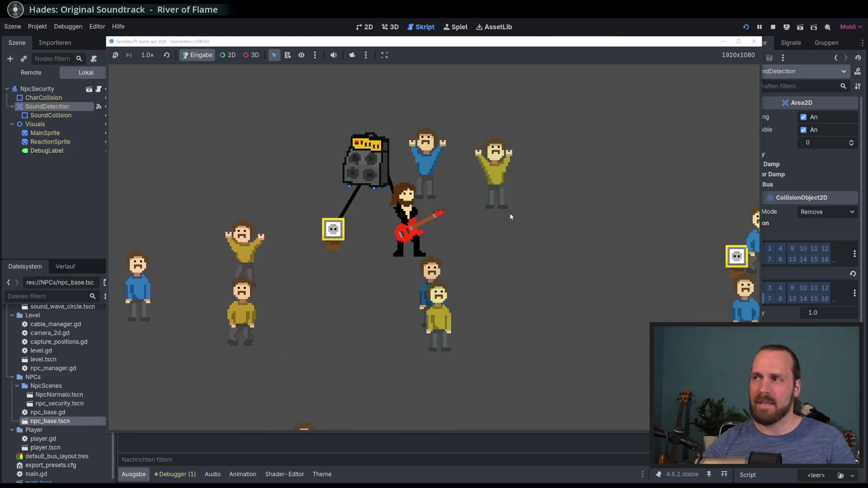
pyautogui.press('F8')
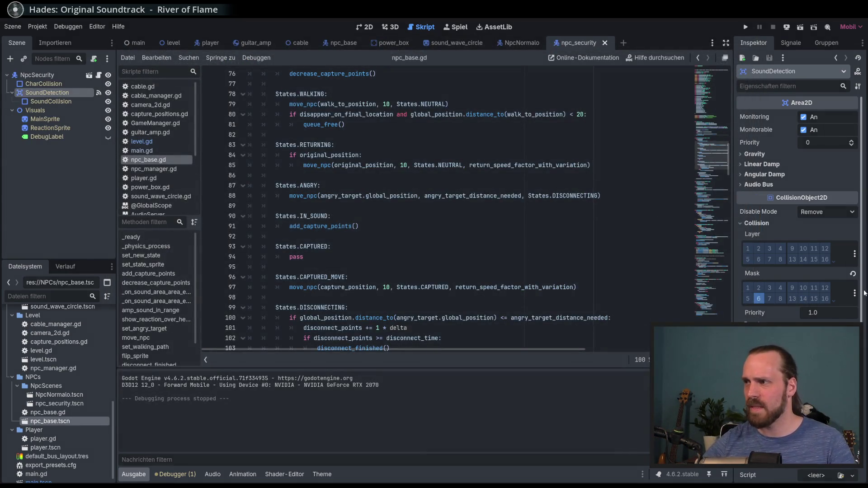
# - Check SoundBeam in the SoundDetection area's collision mask, then return to the IN_SOUND code
pyautogui.click(855, 294)
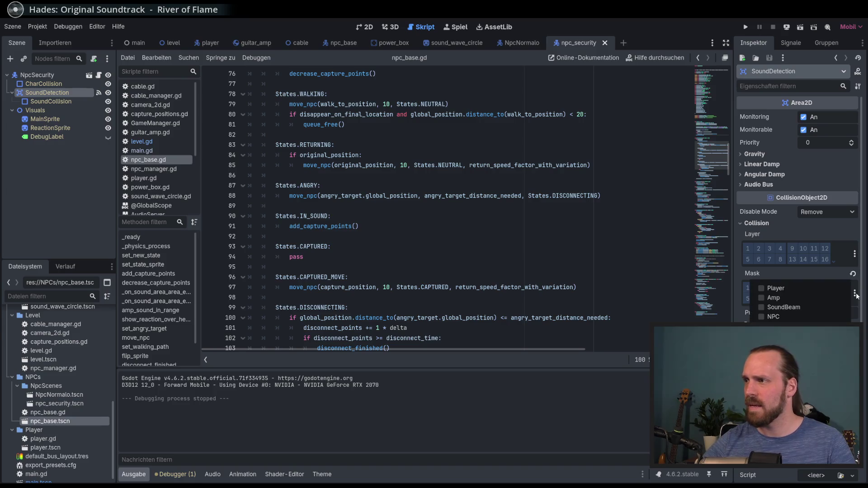
pyautogui.click(802, 306)
pyautogui.click(671, 47)
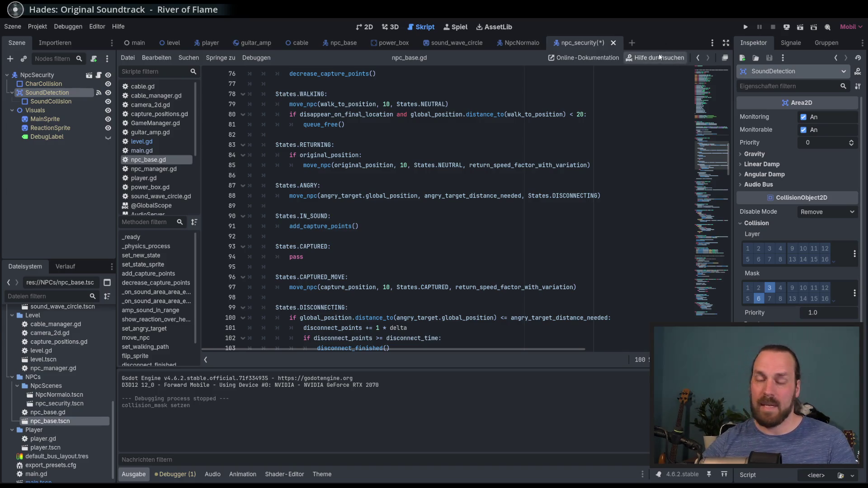
pyautogui.click(513, 220)
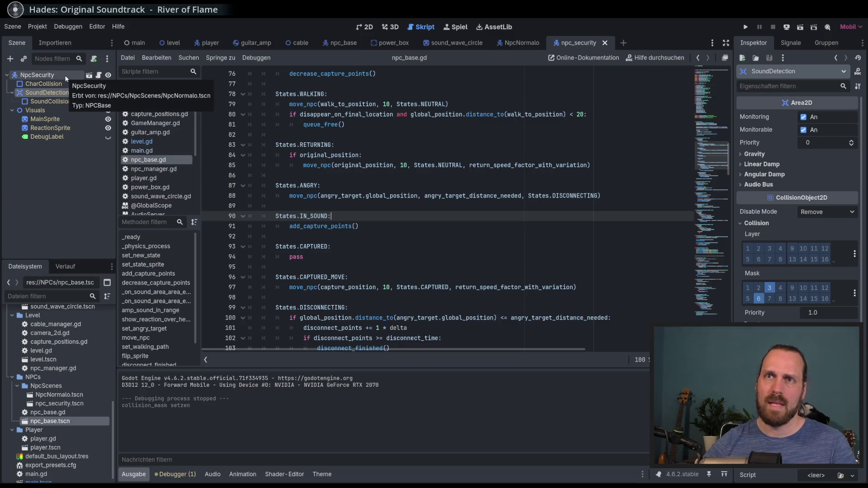
pyautogui.click(476, 228)
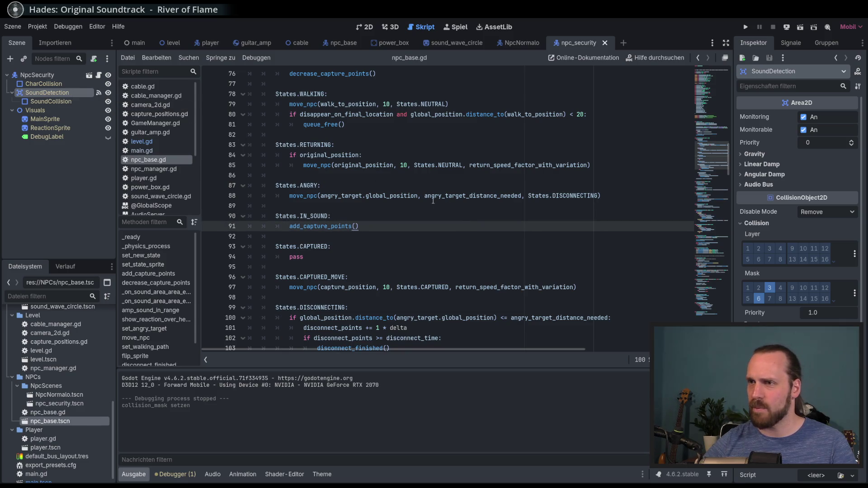
# - Review npc_base.gd's NPC state code around the IN_SOUND and disconnect_points lines
pyautogui.click(435, 218)
pyautogui.scroll(8, 434, 227)
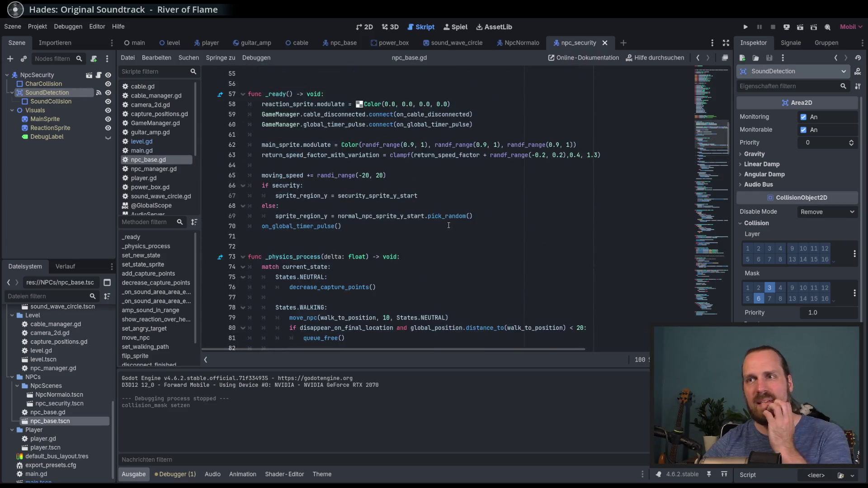
pyautogui.scroll(-11, 449, 225)
pyautogui.scroll(-6, 449, 225)
pyautogui.scroll(15, 443, 222)
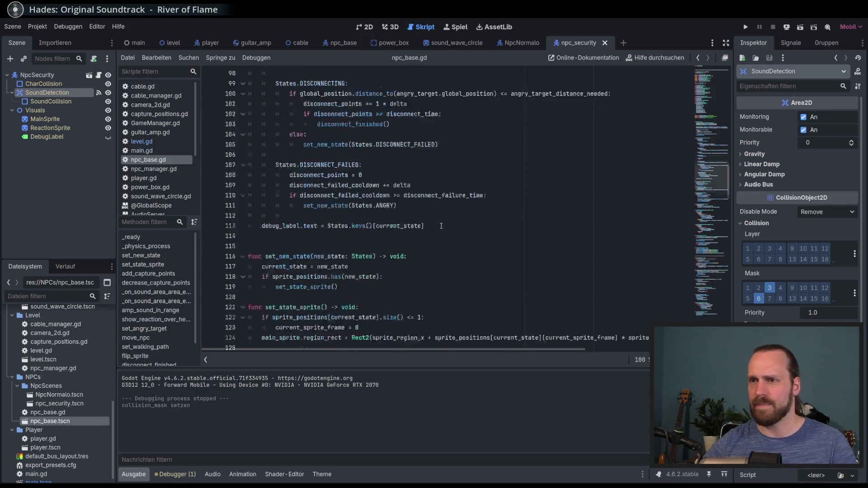
pyautogui.scroll(2, 436, 212)
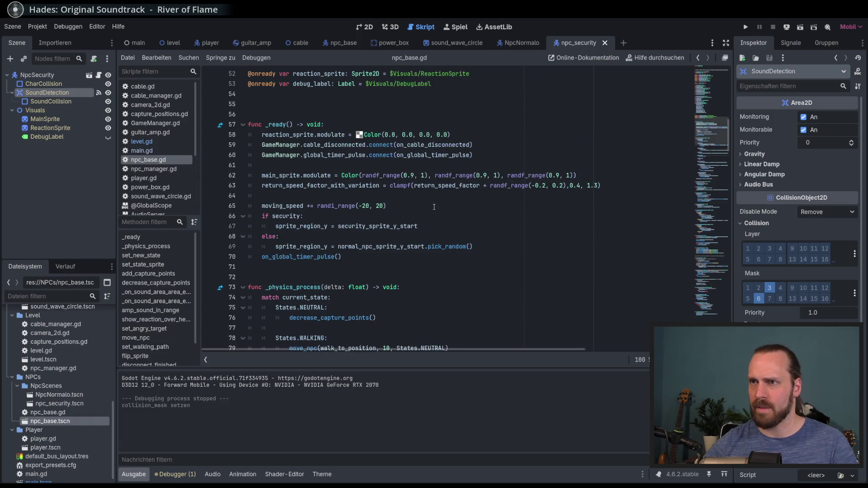
pyautogui.scroll(2, 434, 207)
pyautogui.scroll(-7, 385, 210)
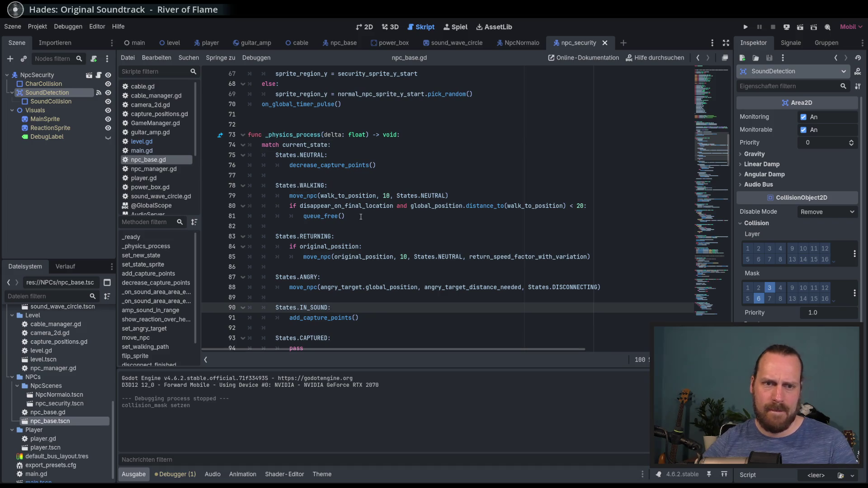
pyautogui.scroll(-8, 361, 216)
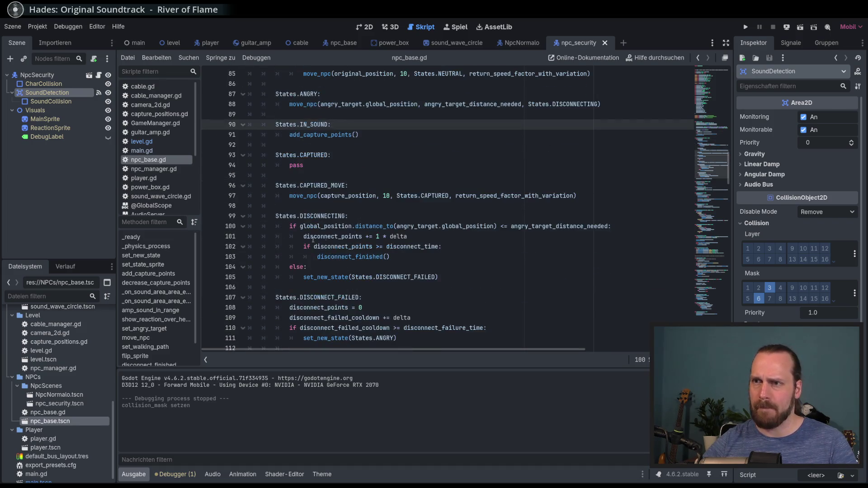
pyautogui.click(335, 176)
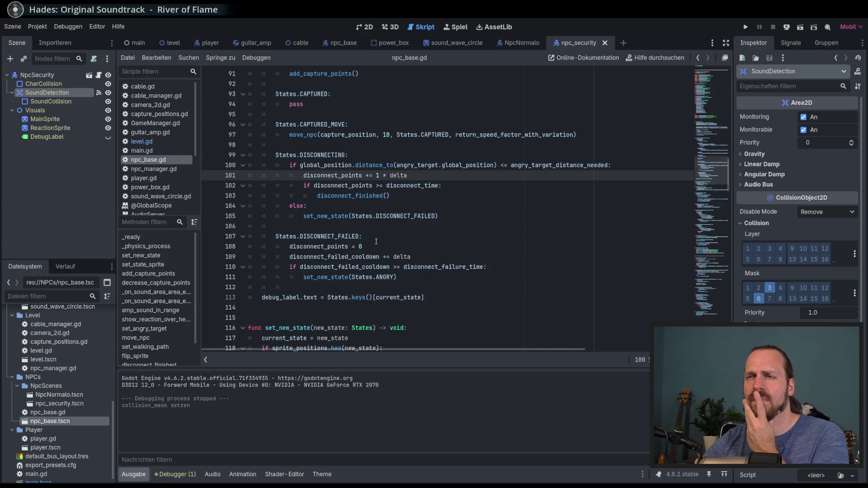
pyautogui.scroll(-14, 376, 242)
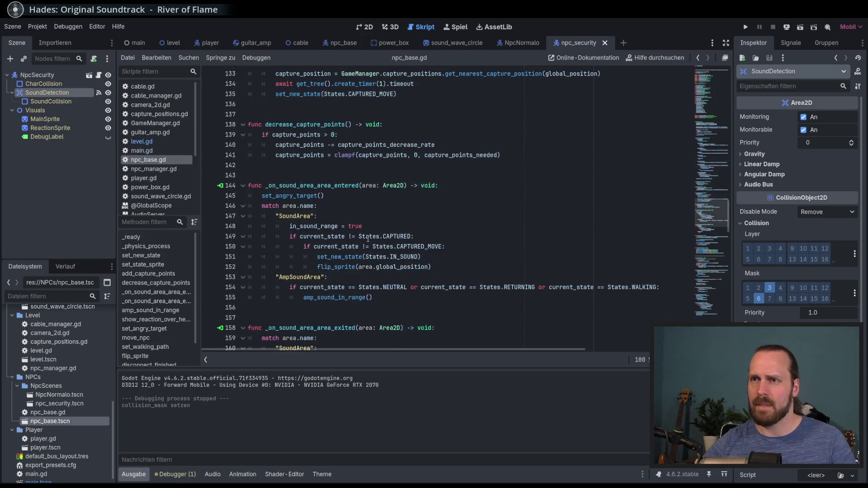
pyautogui.scroll(-8, 419, 226)
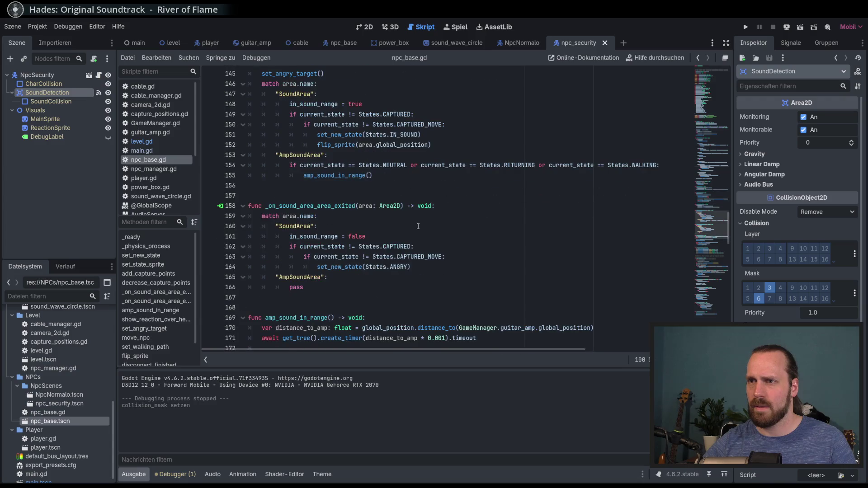
pyautogui.scroll(-4, 343, 186)
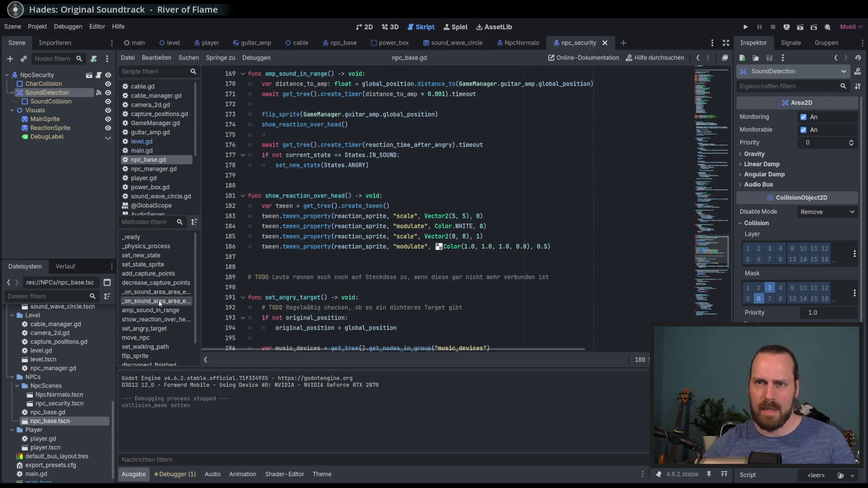
# - Jump to add_capture_points from the methods list and place the caret at its header
pyautogui.click(149, 274)
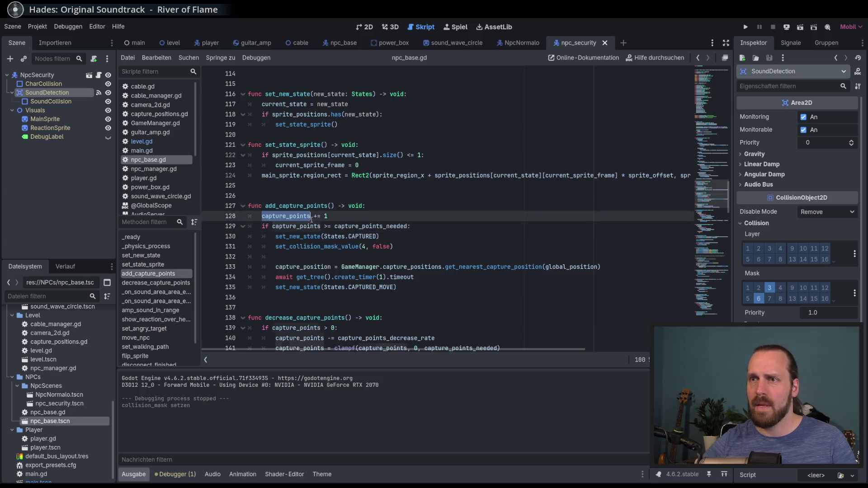
pyautogui.click(358, 221)
pyautogui.click(392, 210)
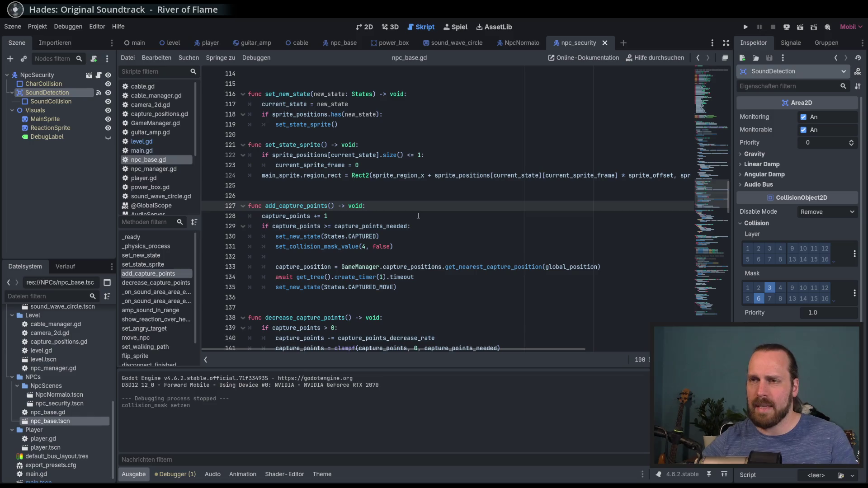
# - Add 'if not security:' atop add_capture_points, indent its capture logic beneath it, and save
pyautogui.press('Return')
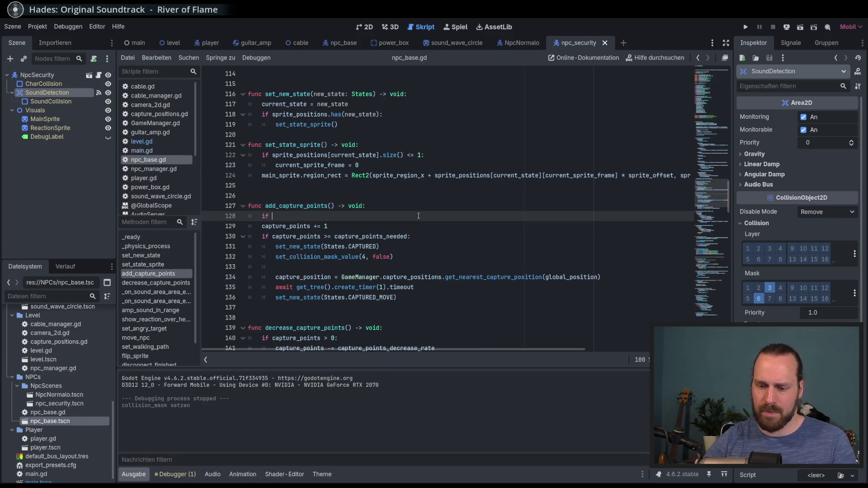
pyautogui.write('c')
pyautogui.press('Return')
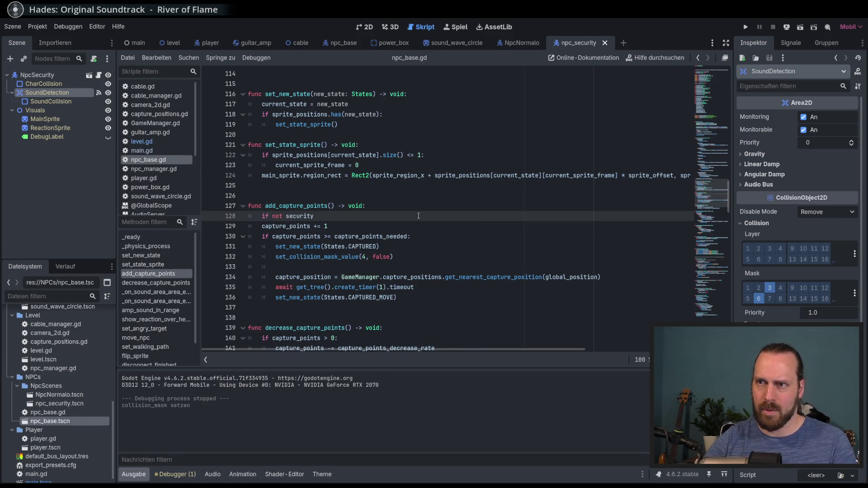
pyautogui.press('Down')
pyautogui.hotkey('shift', 'Down')
pyautogui.hotkey('shift', 'Down')
pyautogui.hotkey('shift', 'Down')
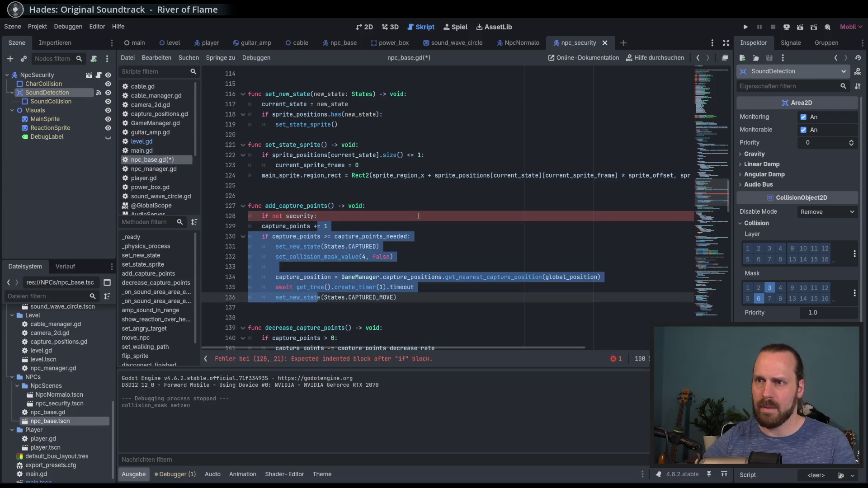
pyautogui.press('Tab')
pyautogui.hotkey('ctrl', 's')
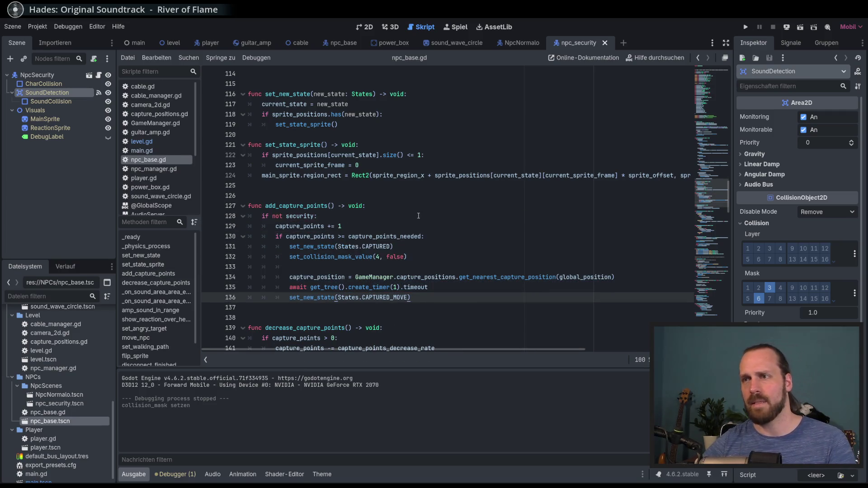
pyautogui.click(416, 216)
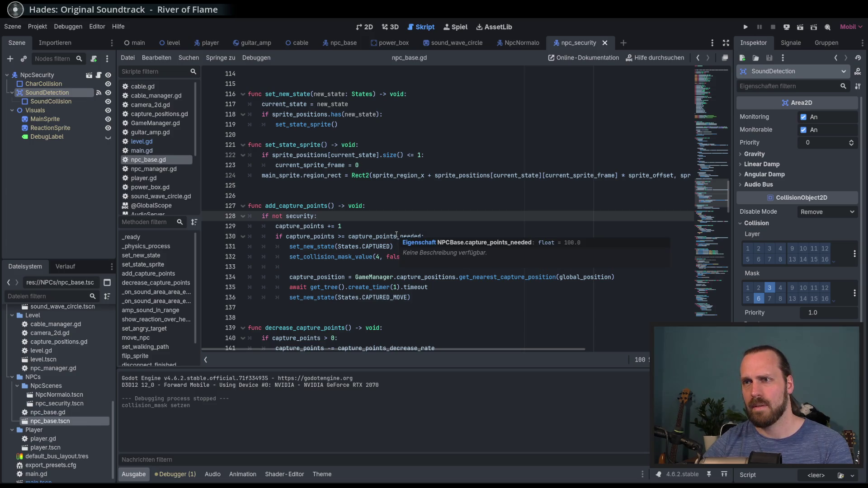
pyautogui.scroll(15, 384, 234)
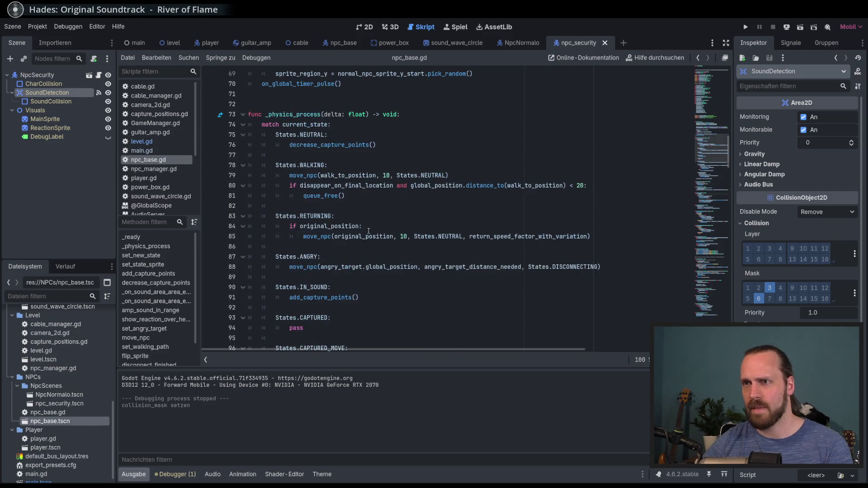
pyautogui.scroll(-2, 305, 216)
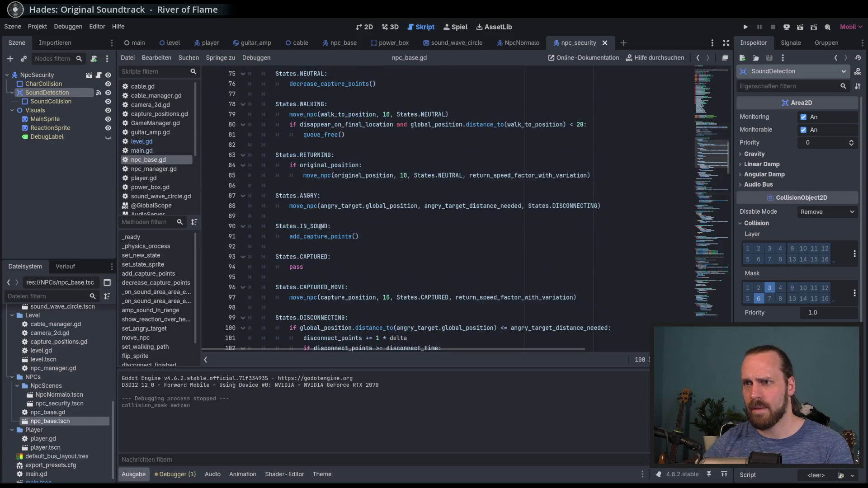
pyautogui.doubleClick(304, 206)
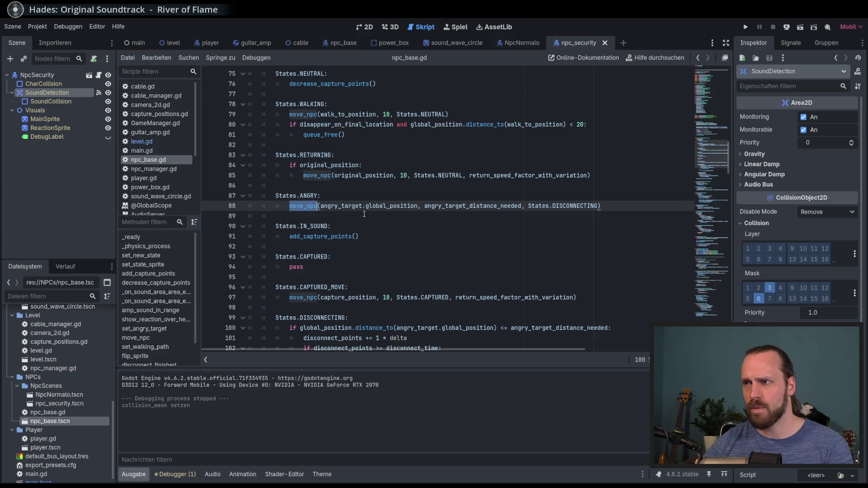
pyautogui.click(532, 228)
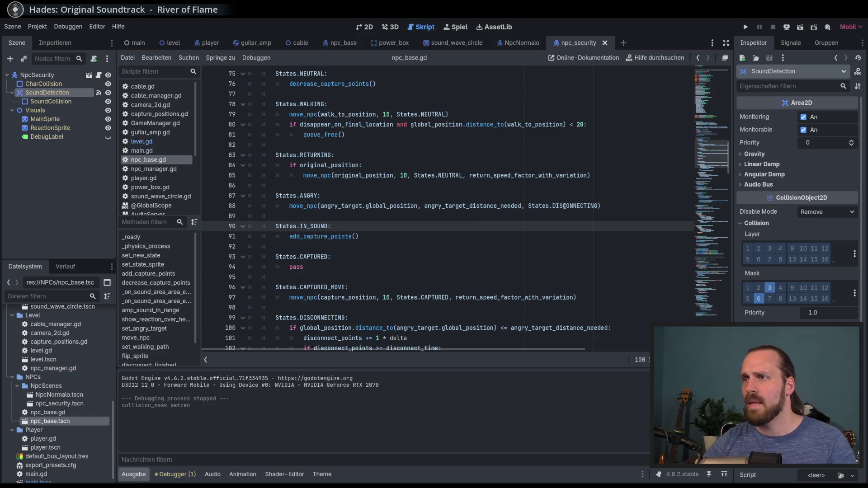
pyautogui.doubleClick(564, 206)
pyautogui.click(525, 233)
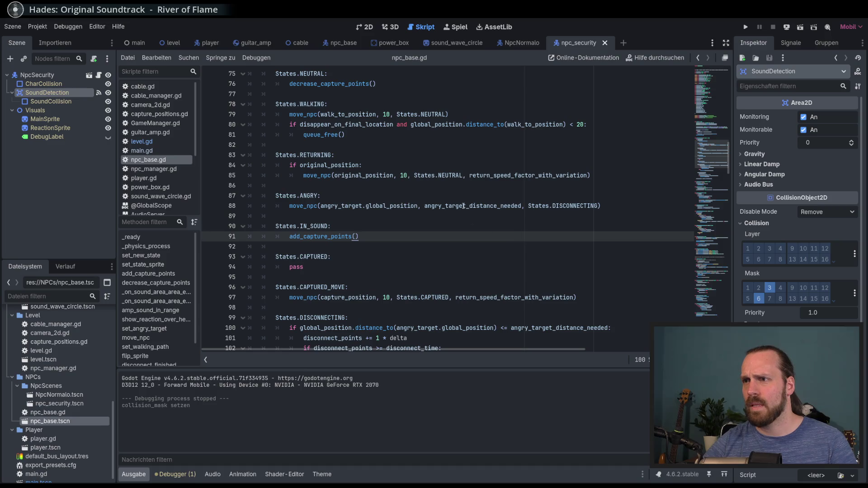
pyautogui.moveTo(464, 206)
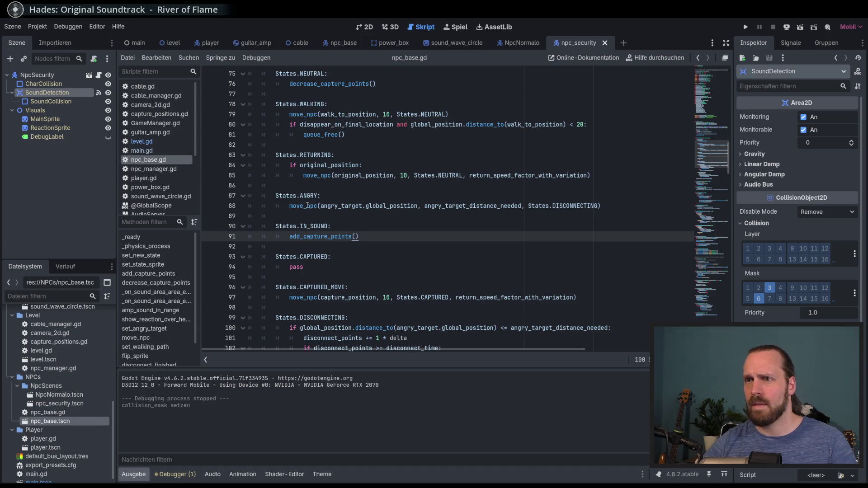
pyautogui.keyDown('ctrl'); pyautogui.click(306, 206); pyautogui.keyUp('ctrl')
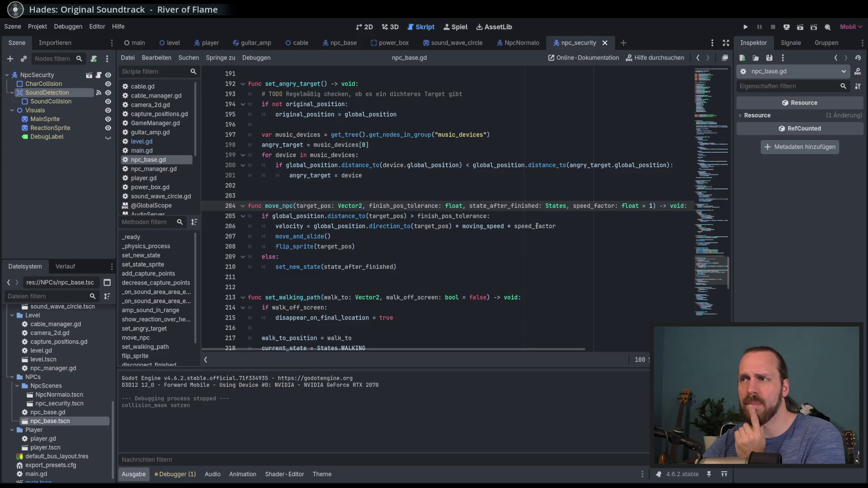
pyautogui.doubleClick(536, 226)
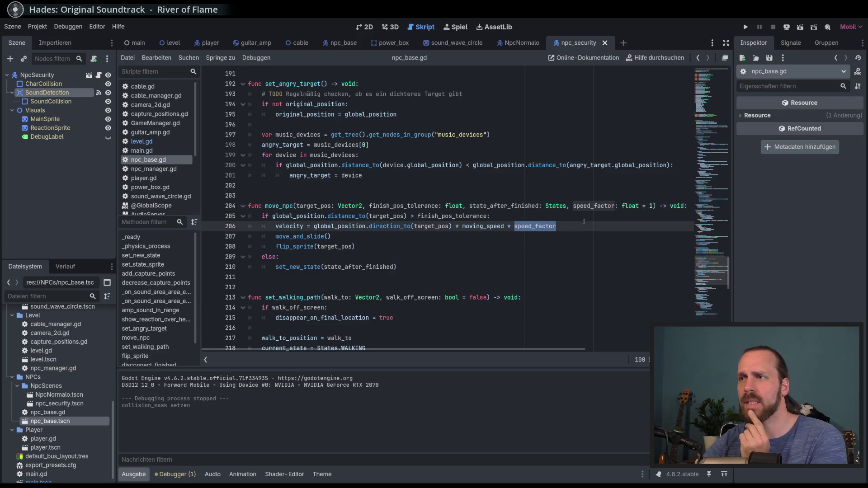
pyautogui.click(712, 162)
pyautogui.doubleClick(585, 176)
pyautogui.click(592, 195)
pyautogui.click(599, 166)
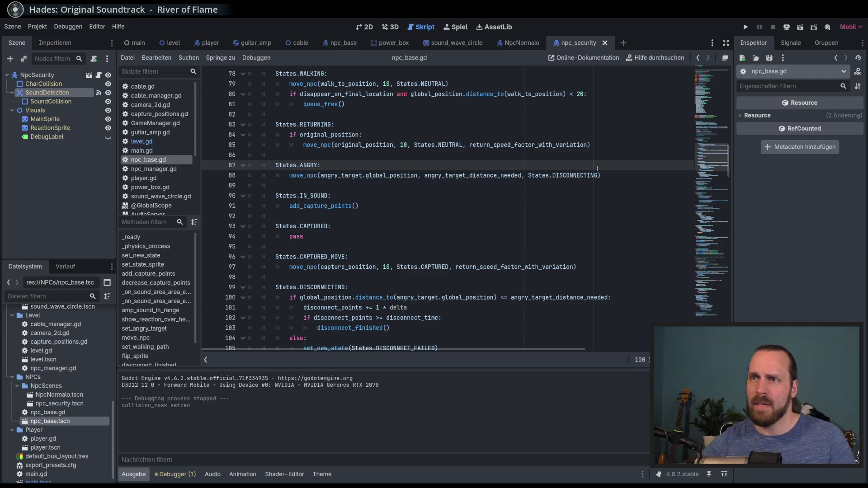
# - Start an 'if security:' block directly under States.IN_SOUND in npc_base.gd
pyautogui.press('Return')
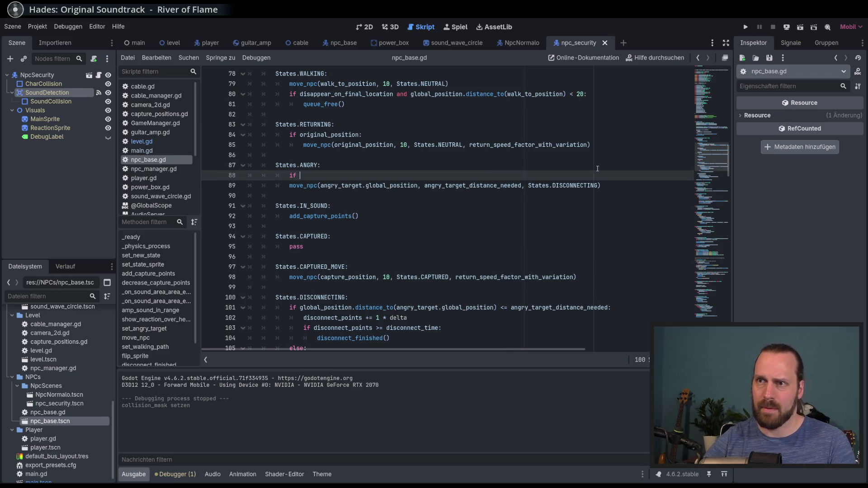
pyautogui.hotkey('ctrl', 'z')
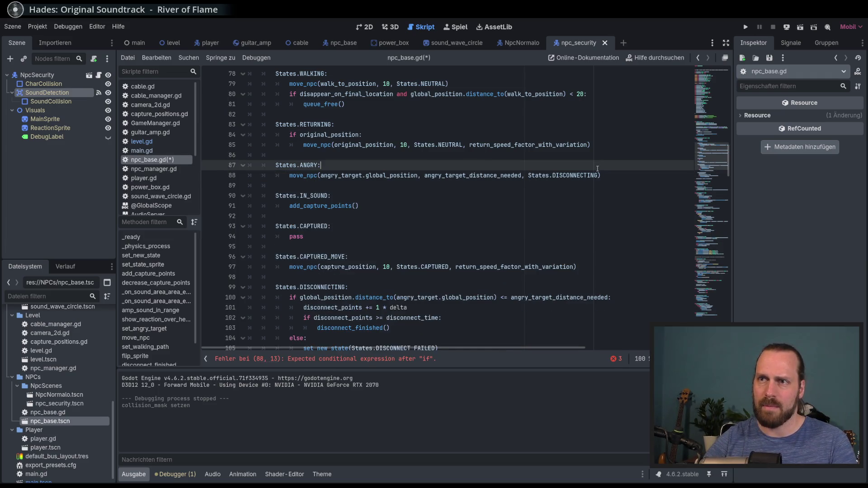
pyautogui.click(374, 204)
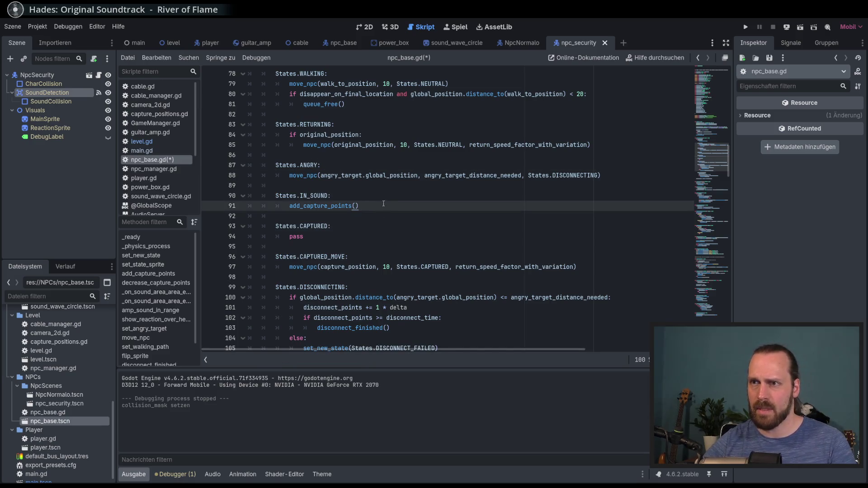
pyautogui.click(380, 200)
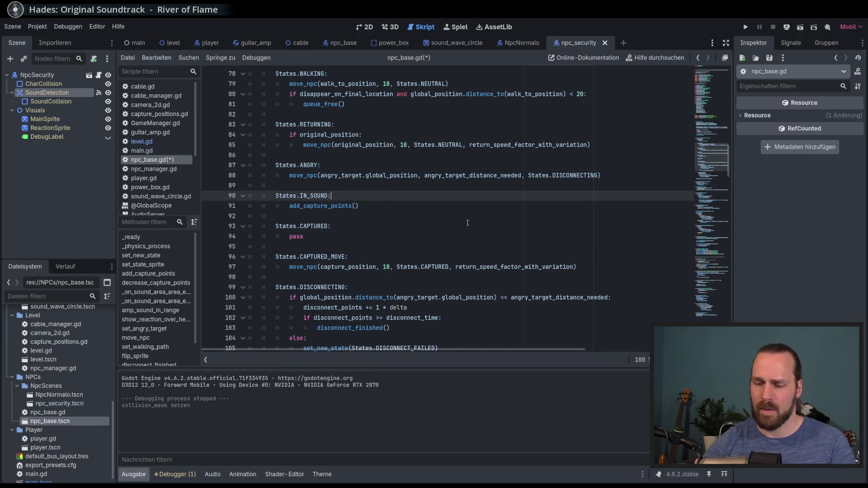
pyautogui.press('Return')
pyautogui.write('if ')
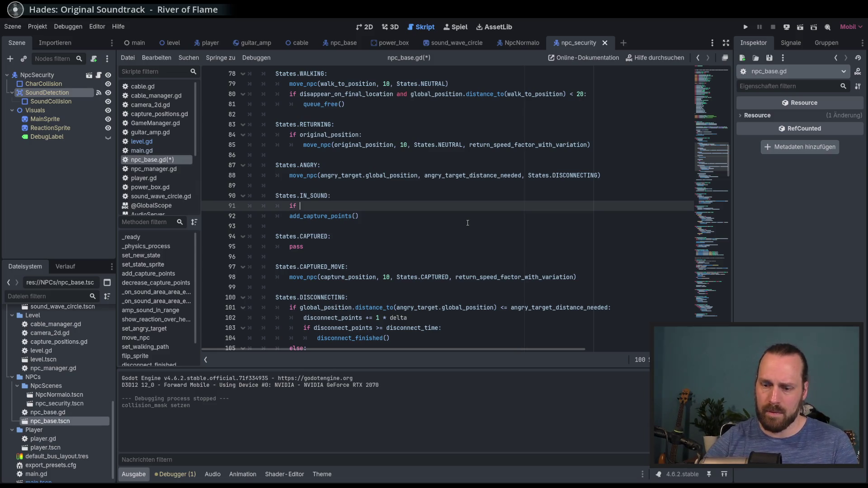
pyautogui.write('move')
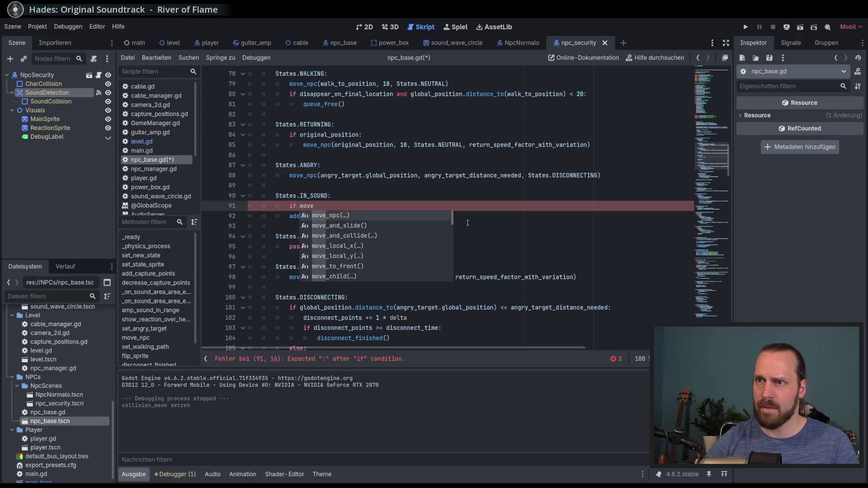
pyautogui.press('BackSpace')
pyautogui.press('BackSpace')
pyautogui.press('BackSpace')
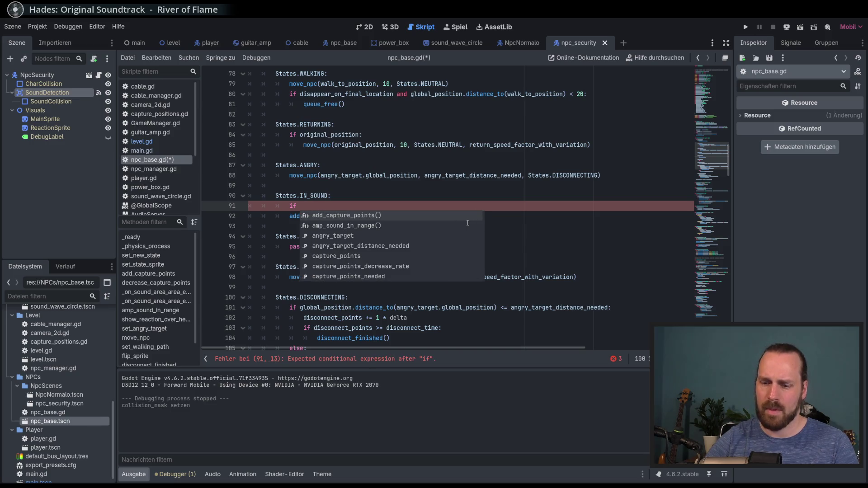
pyautogui.write('scale')
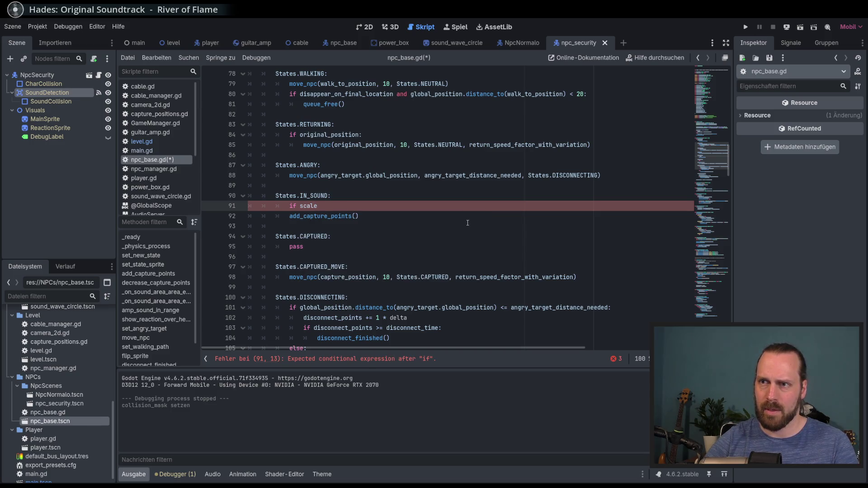
pyautogui.write('curity:')
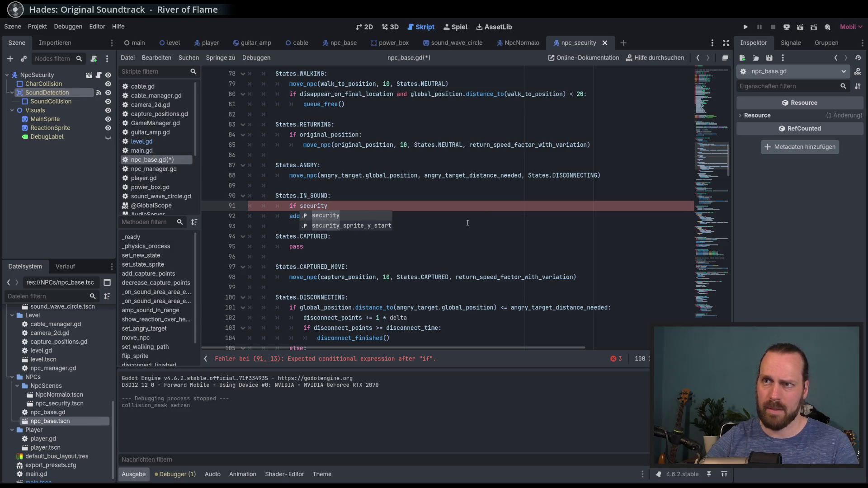
pyautogui.press('Return')
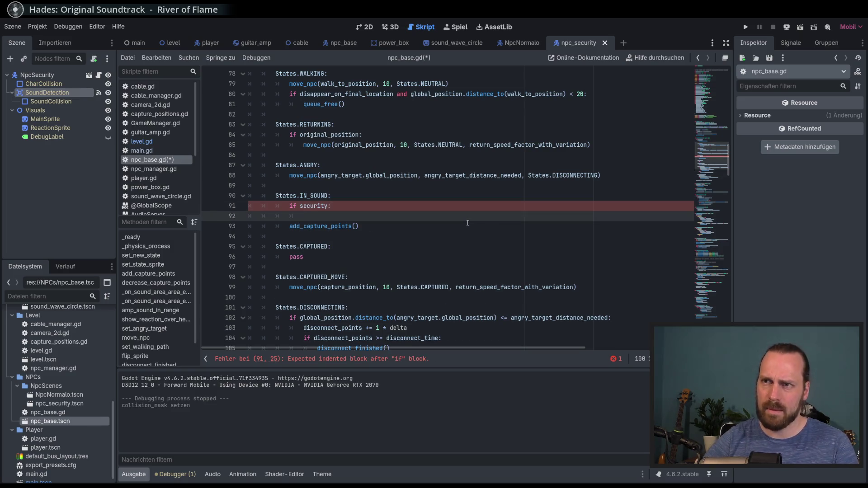
# - Copy the move_npc call from line 88 into the new if security block
pyautogui.click(646, 171)
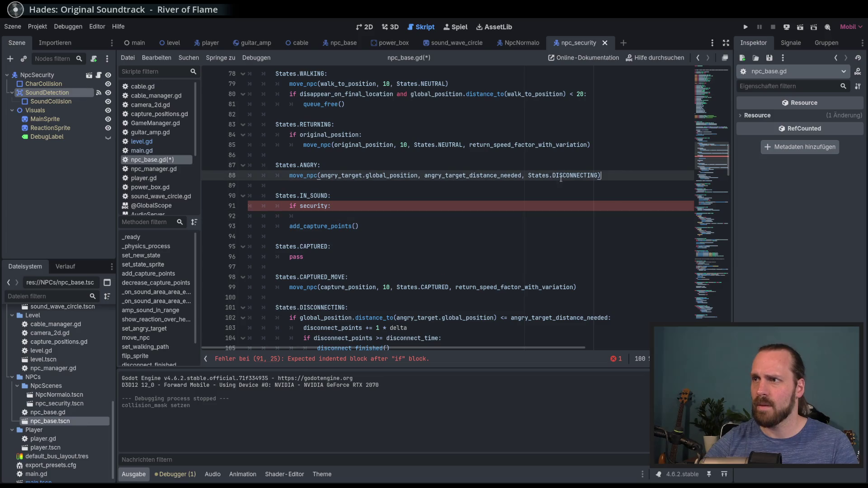
pyautogui.keyDown('shift'); pyautogui.click(291, 174); pyautogui.keyUp('shift')
pyautogui.hotkey('ctrl', 'c')
pyautogui.click(319, 216)
pyautogui.hotkey('ctrl', 'v')
# - Put add_capture_points() in an else branch below it and save the script
pyautogui.scroll(-1, 495, 232)
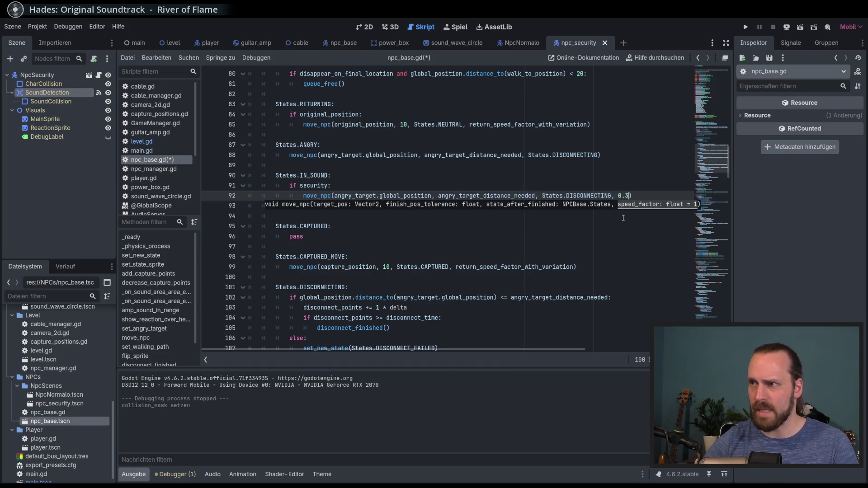
pyautogui.click(362, 206)
pyautogui.write('add_capture_points()')
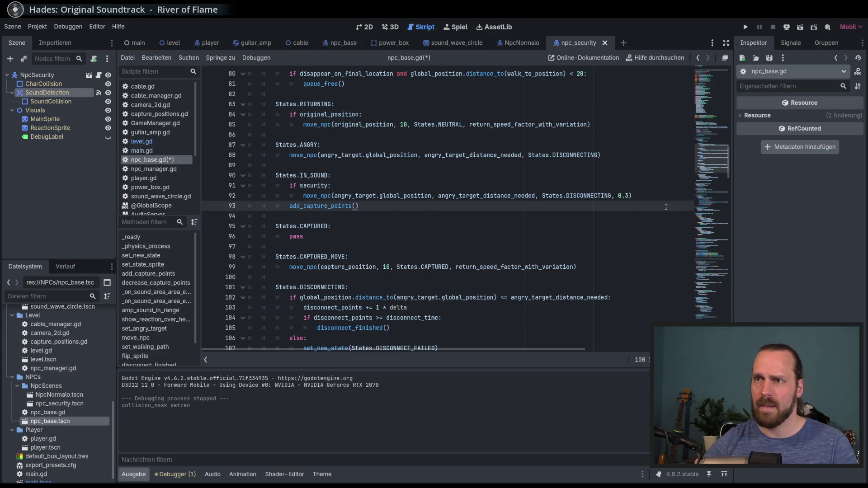
pyautogui.click(633, 196)
pyautogui.press('Return')
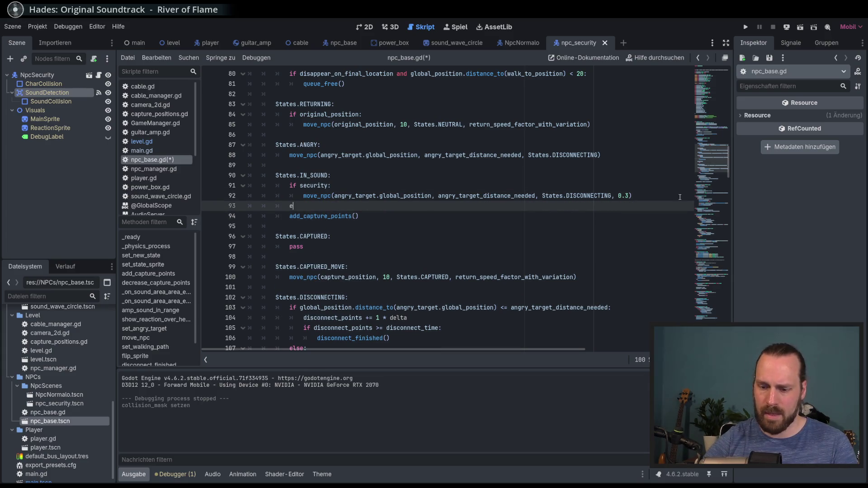
pyautogui.press('Down')
pyautogui.press('Home')
pyautogui.press('Tab')
pyautogui.hotkey('ctrl', 's')
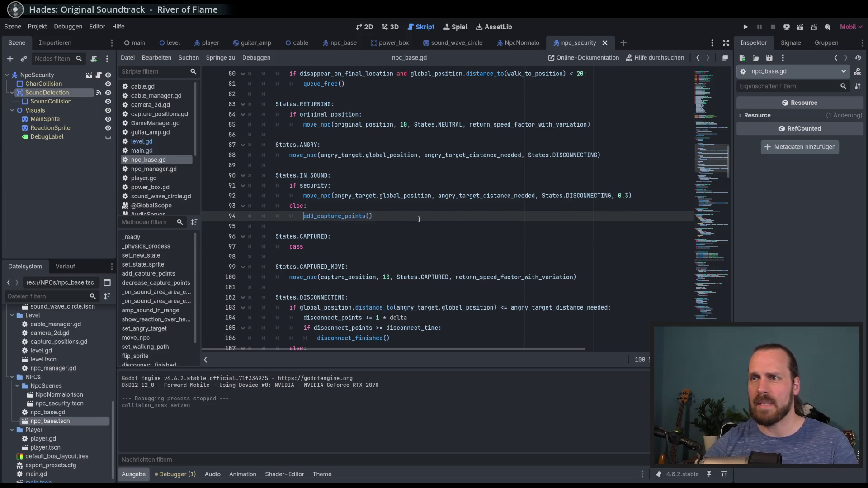
# - Remove 'if not security:' from add_capture_points, dedent its body, and run the game
pyautogui.click(424, 246)
pyautogui.scroll(-7, 423, 246)
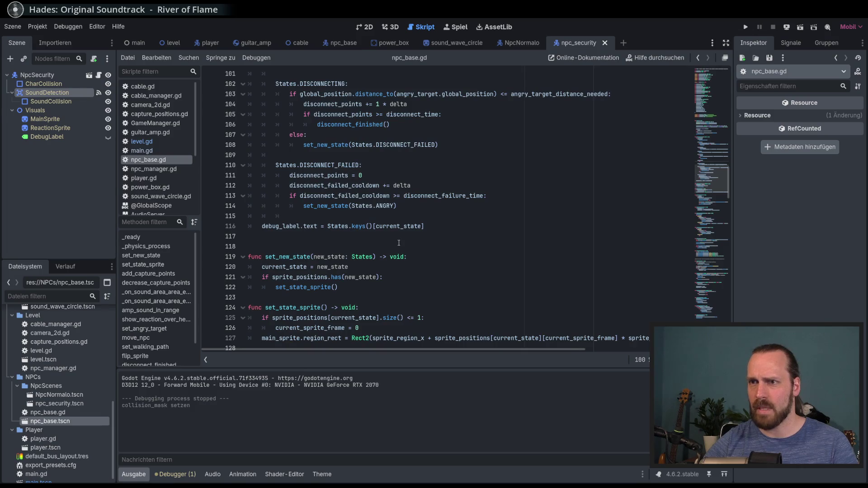
pyautogui.scroll(-5, 399, 243)
pyautogui.click(329, 228)
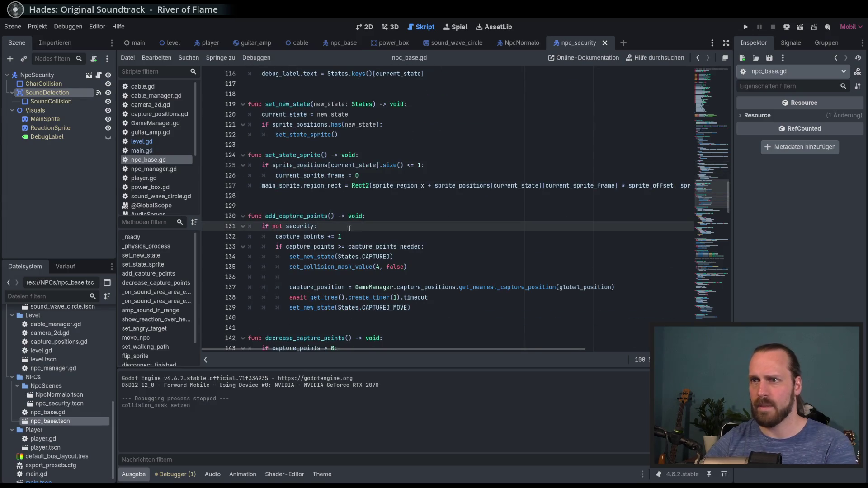
pyautogui.hotkey('ctrl', 'shift', 'k')
pyautogui.moveTo(342, 226); pyautogui.dragTo(352, 276)
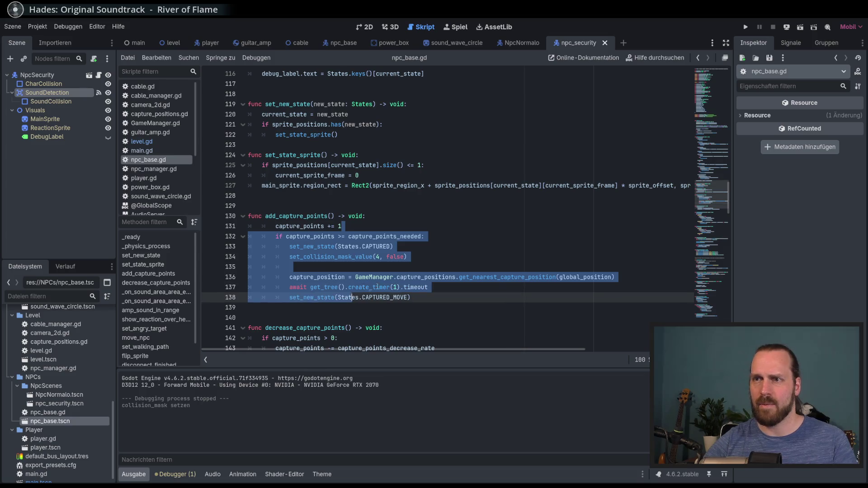
pyautogui.hotkey('shift', 'Tab')
pyautogui.press('F5')
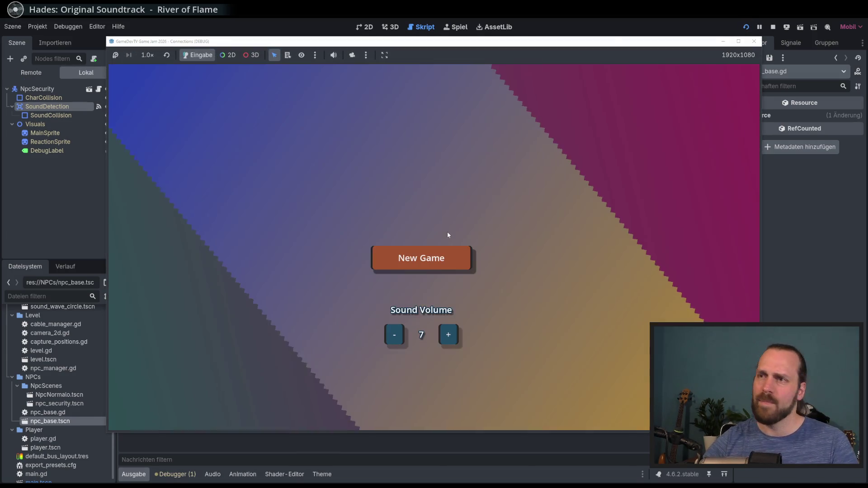
# - Play a new game, moving the guitarist left and playing guitar, then stop the run
pyautogui.click(461, 260)
pyautogui.press('Return')
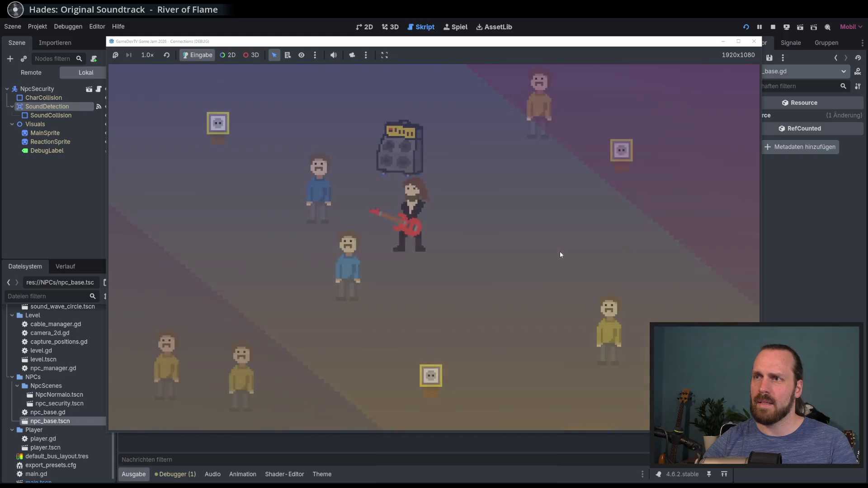
pyautogui.press('a')
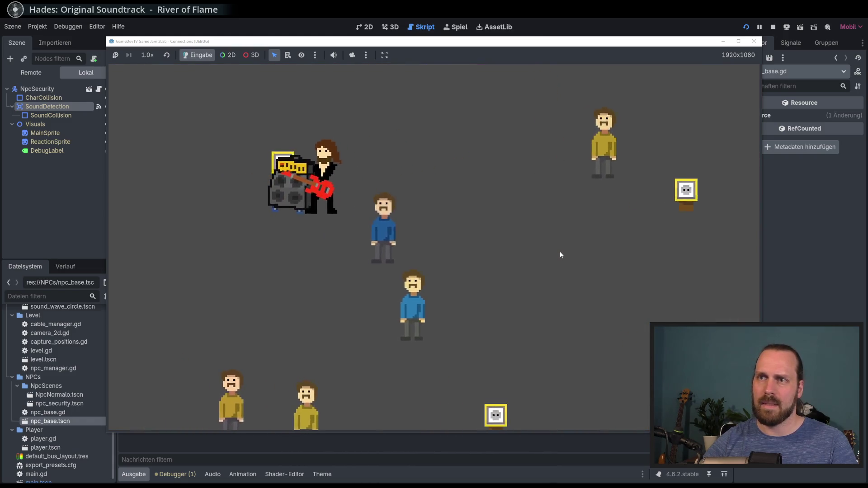
pyautogui.press('space')
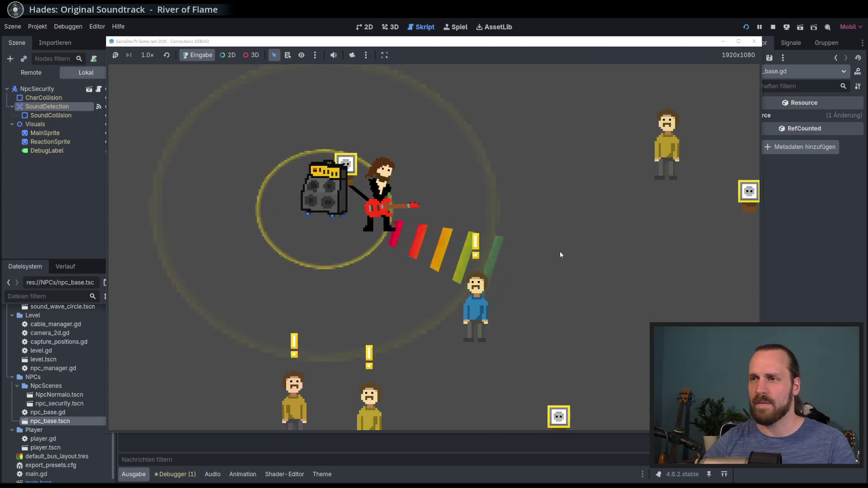
pyautogui.press('F8')
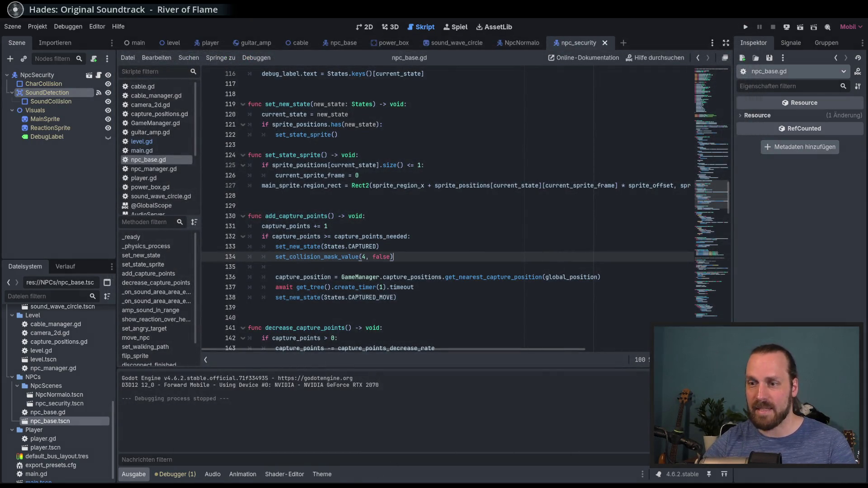
pyautogui.hotkey('alt', 'Tab')
pyautogui.scroll(4, 298, 250)
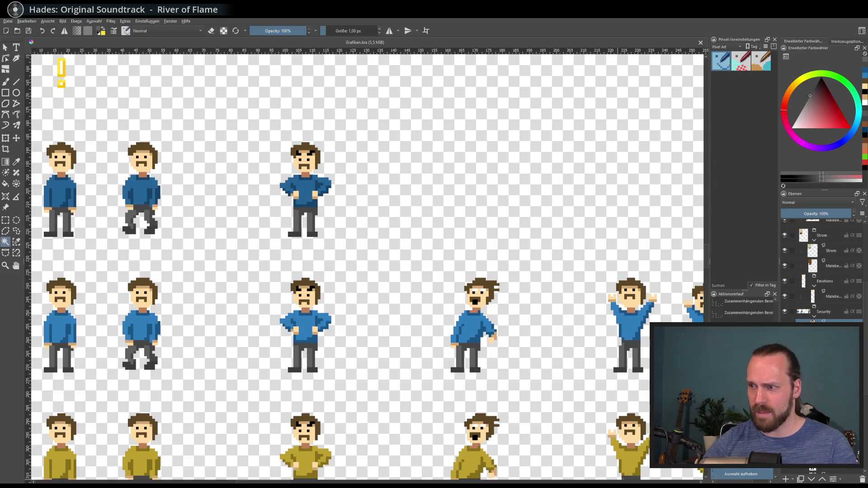
# - Duplicate the sprite layer and shift the copied hands-on-hips character to the right
pyautogui.moveTo(296, 247); pyautogui.dragTo(332, 253)
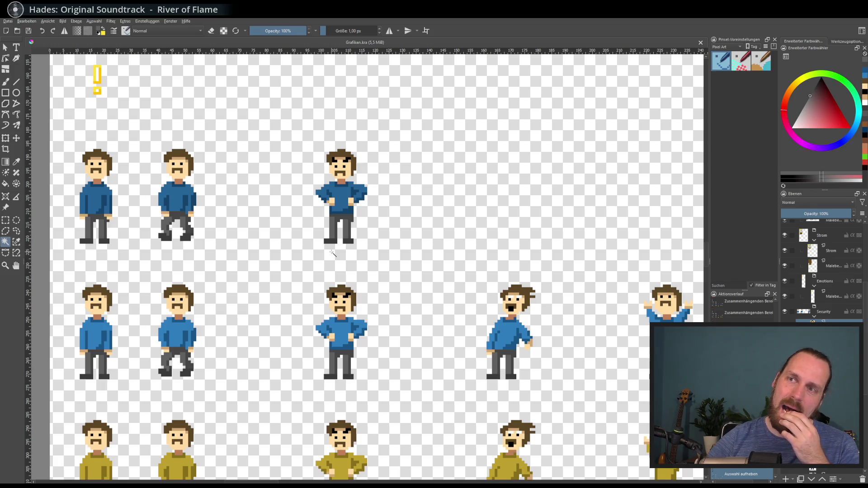
pyautogui.moveTo(332, 253); pyautogui.dragTo(319, 252)
pyautogui.hotkey('ctrl', 'z')
pyautogui.hotkey('ctrl', 'shift', 'z')
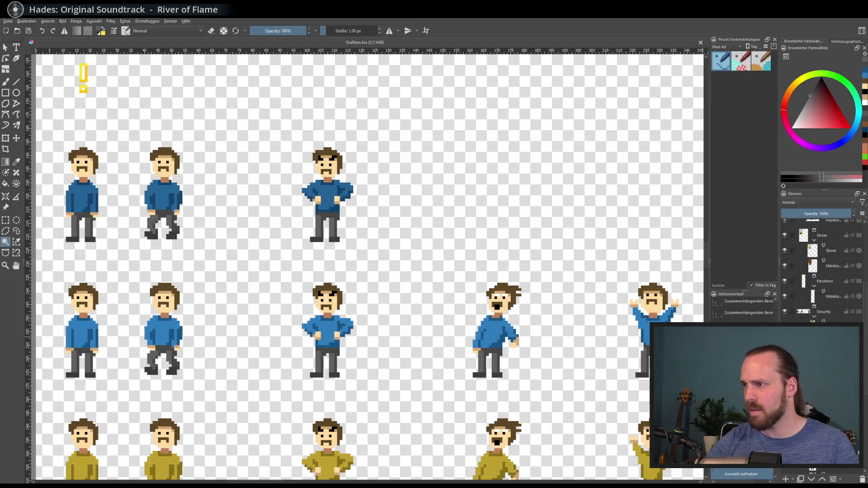
pyautogui.rightClick(805, 235)
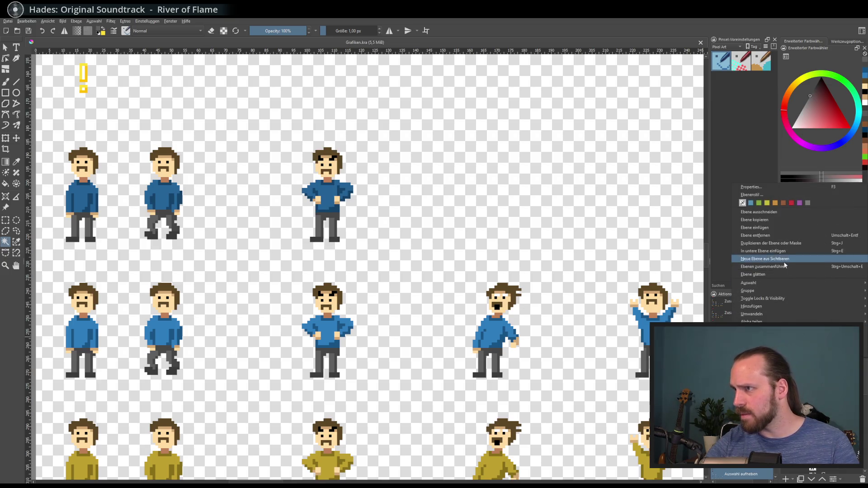
pyautogui.click(786, 244)
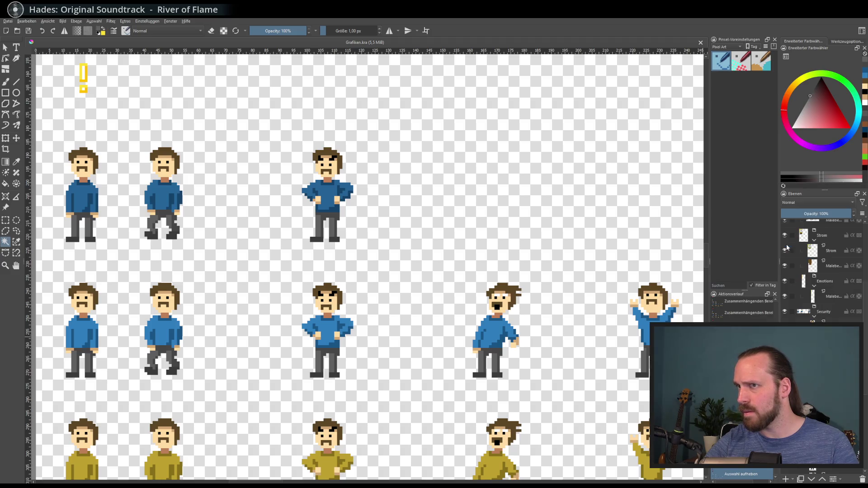
pyautogui.click(17, 140)
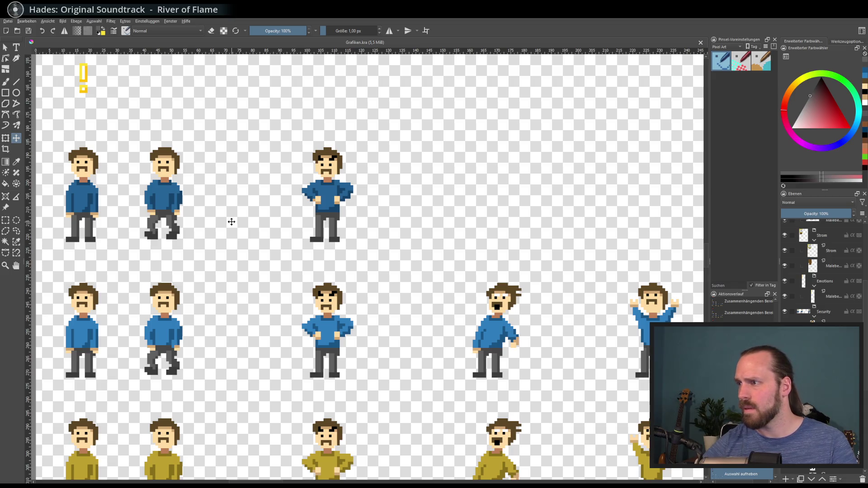
pyautogui.click(342, 214)
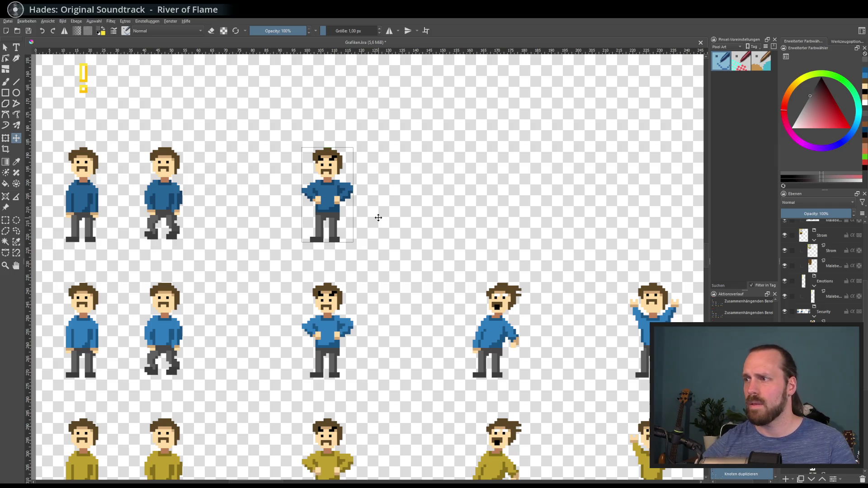
pyautogui.press('Return')
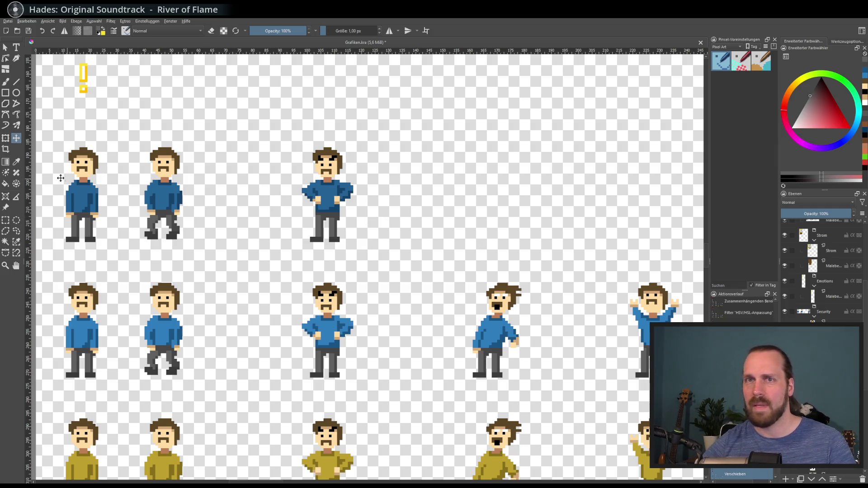
pyautogui.click(308, 196)
pyautogui.hotkey('shift', 'Right')
pyautogui.hotkey('shift', 'Right')
pyautogui.hotkey('shift', 'Right')
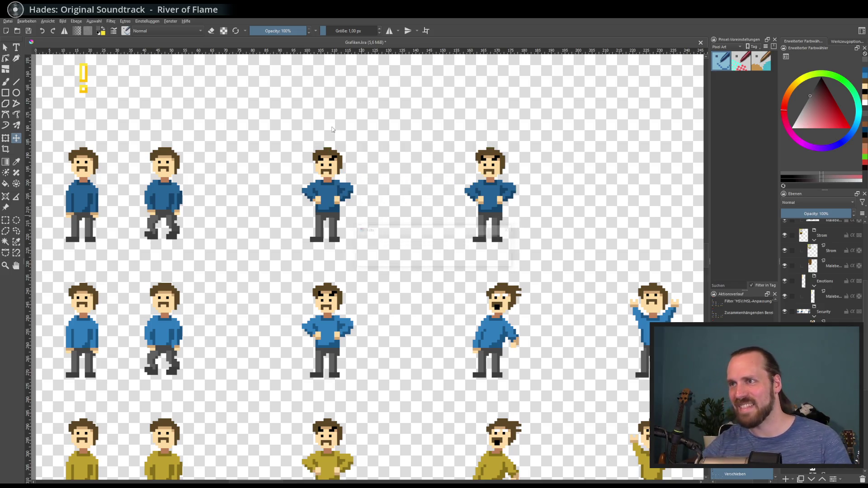
pyautogui.scroll(2, 489, 166)
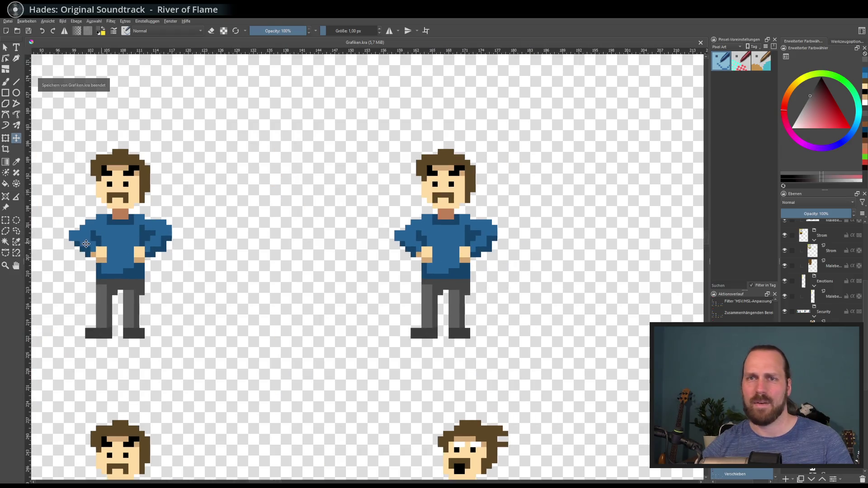
# - Paint black eyebrows and a black moustache on the copied character, then save Grafiken.kra
pyautogui.press('b')
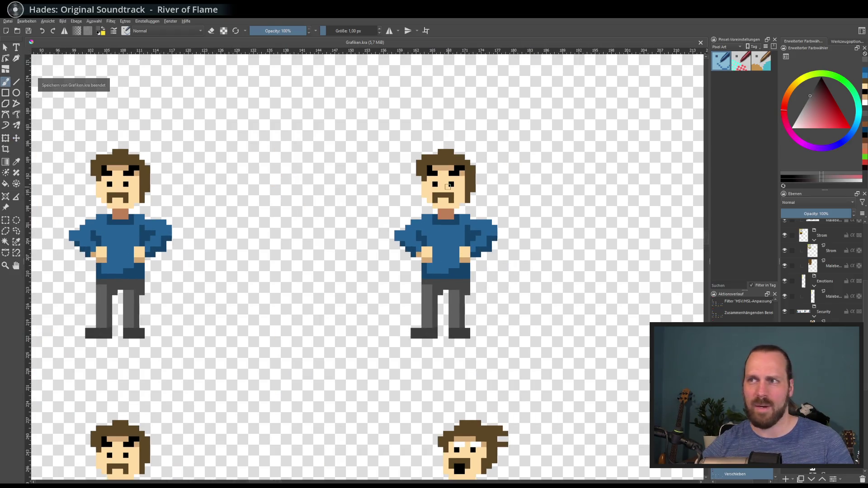
pyautogui.click(409, 168)
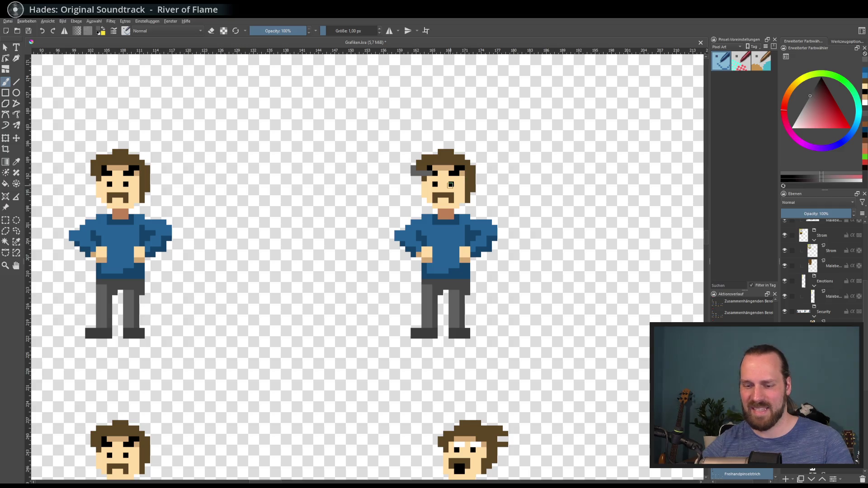
pyautogui.press('d')
pyautogui.moveTo(438, 171)
pyautogui.mouseDown()
pyautogui.moveTo(418, 171)
pyautogui.moveTo(473, 168)
pyautogui.mouseUp()
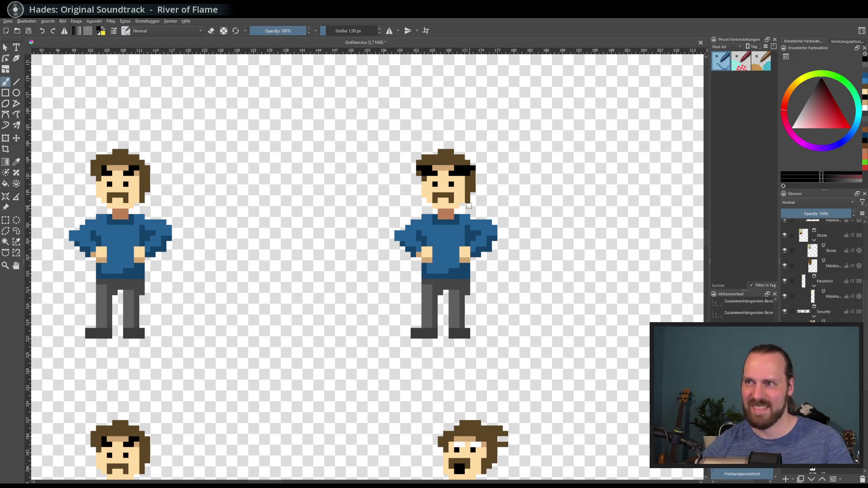
pyautogui.moveTo(436, 201); pyautogui.dragTo(446, 200)
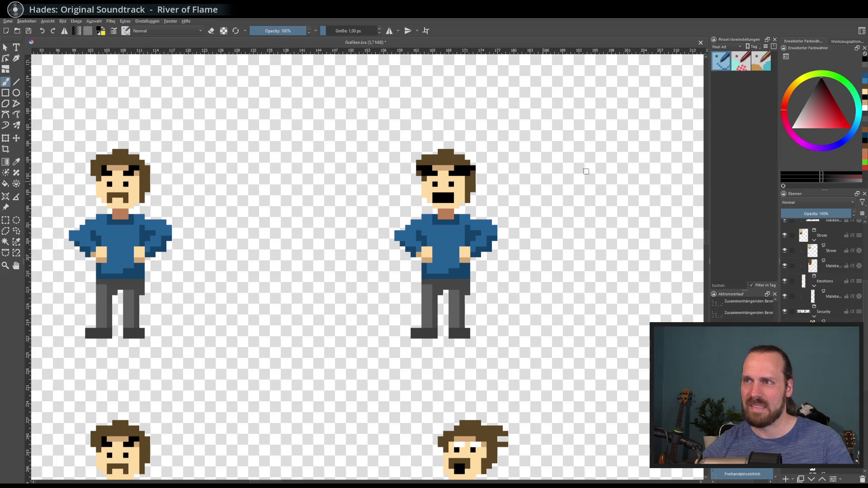
pyautogui.press('x')
pyautogui.moveTo(452, 194); pyautogui.dragTo(453, 202)
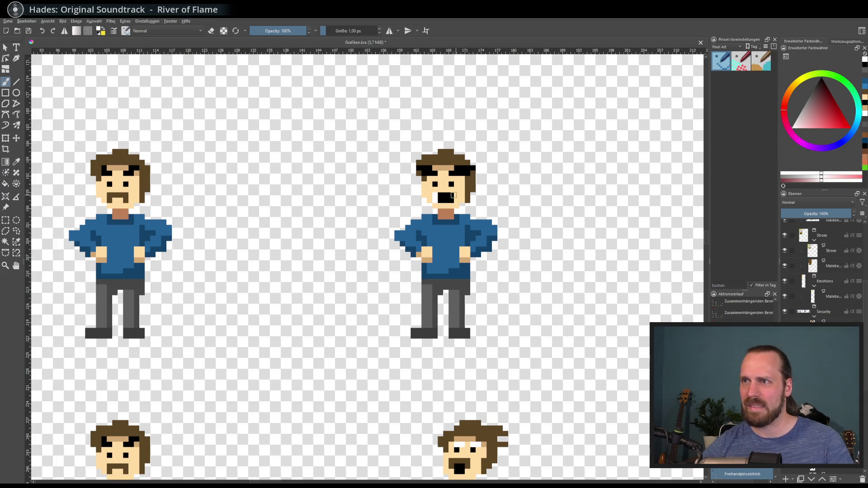
pyautogui.hotkey('ctrl', 'z')
pyautogui.hotkey('ctrl', 's')
pyautogui.scroll(-6, 300, 155)
pyautogui.scroll(1, 300, 155)
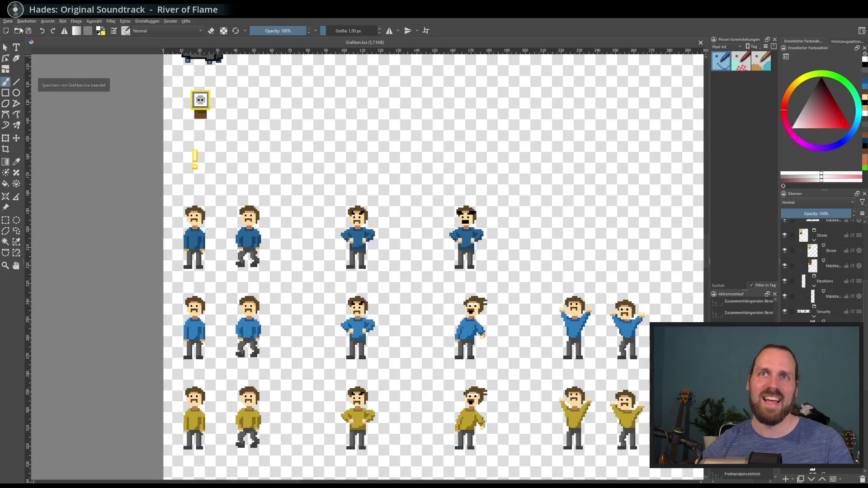
# - Export the sprite sheet as Grafik.png, overwriting the existing file and accepting the PNG options
pyautogui.click(8, 21)
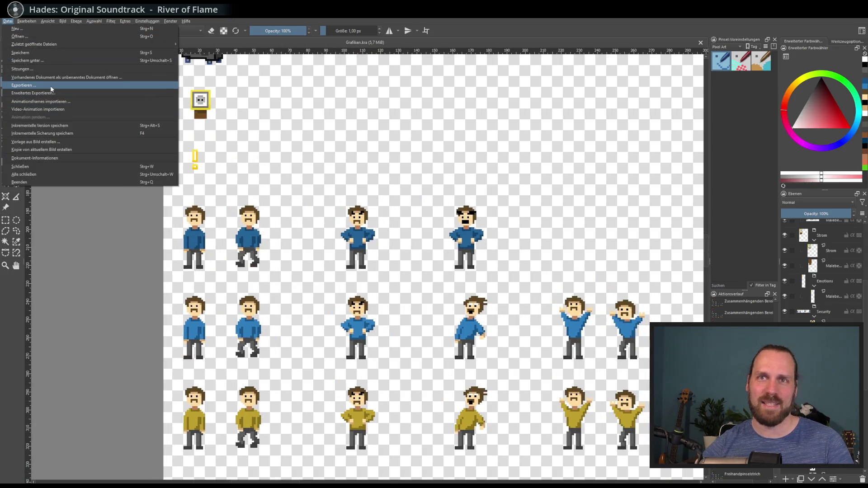
pyautogui.click(51, 86)
pyautogui.doubleClick(336, 170)
pyautogui.click(444, 251)
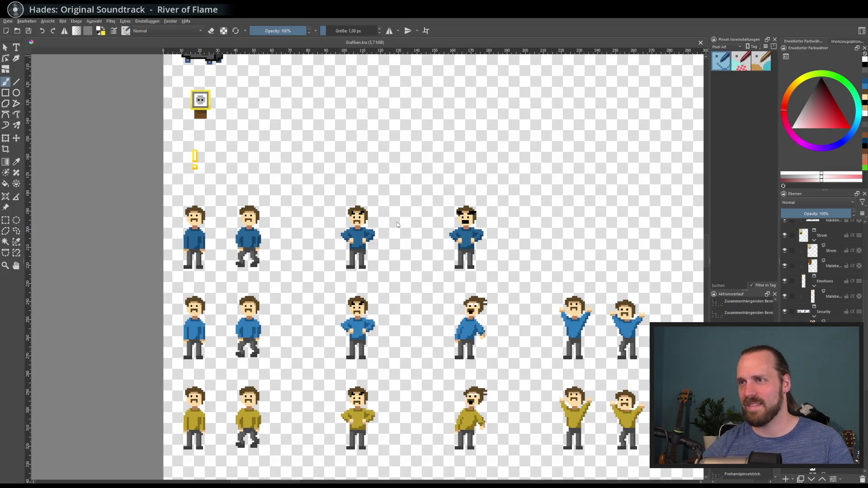
pyautogui.hotkey('ctrl', 'shift', 'e')
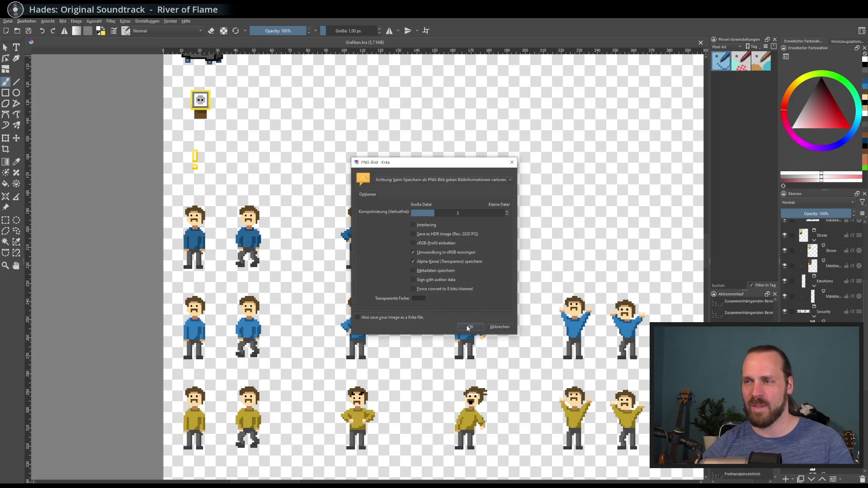
pyautogui.click(469, 327)
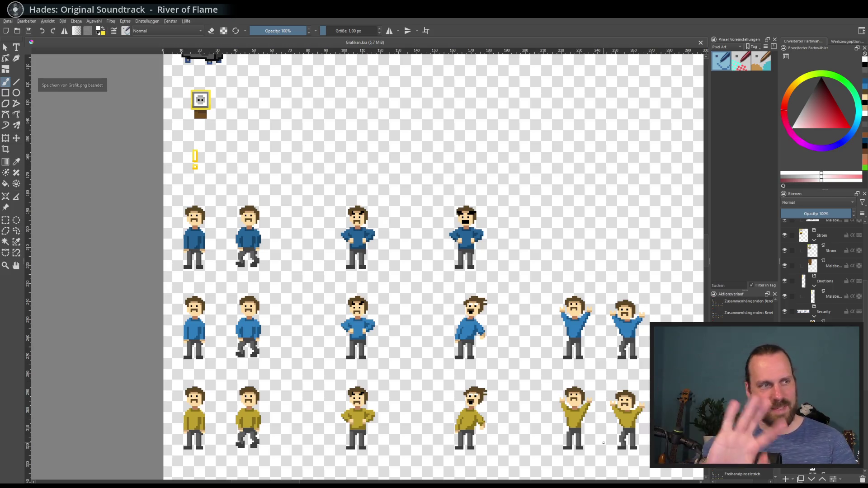
pyautogui.hotkey('alt', 'Tab')
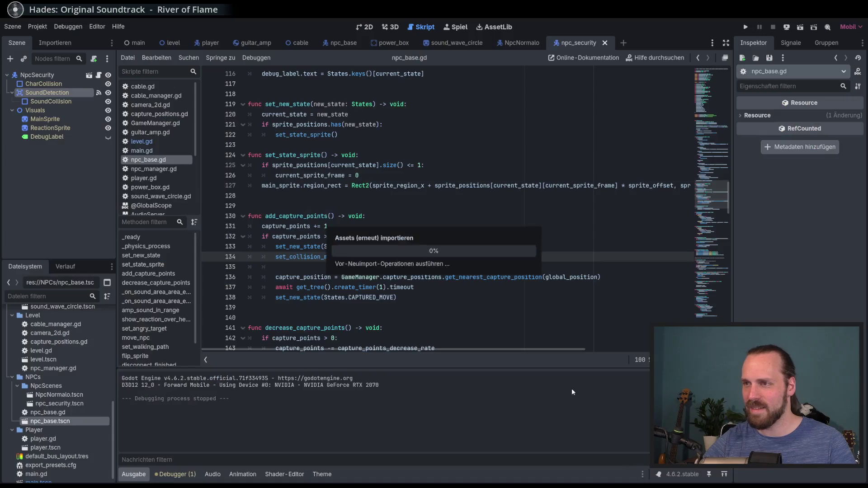
pyautogui.press('F5')
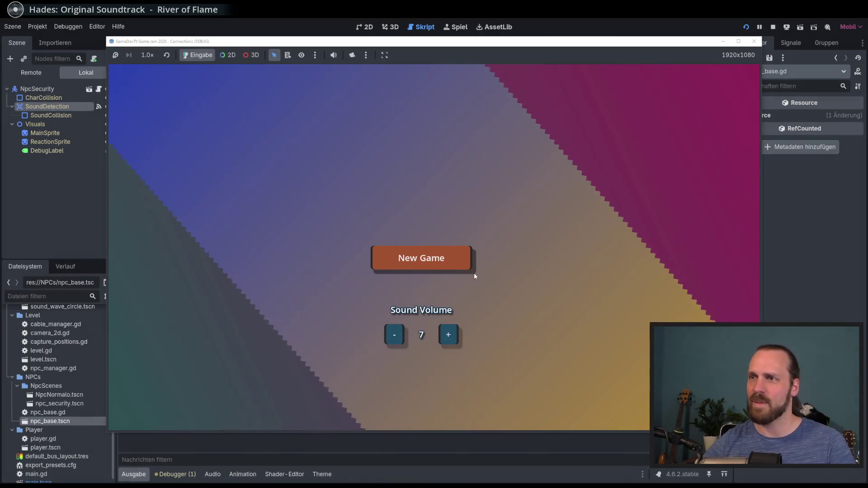
pyautogui.click(471, 269)
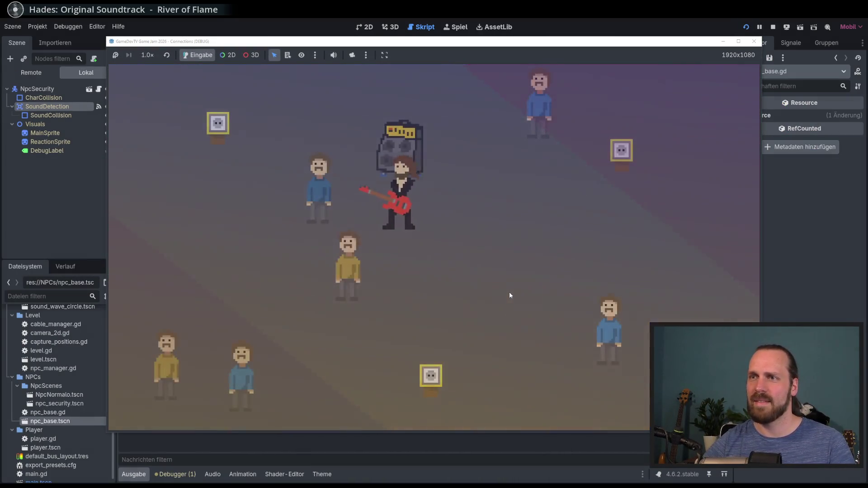
pyautogui.hotkey('w', 'd')
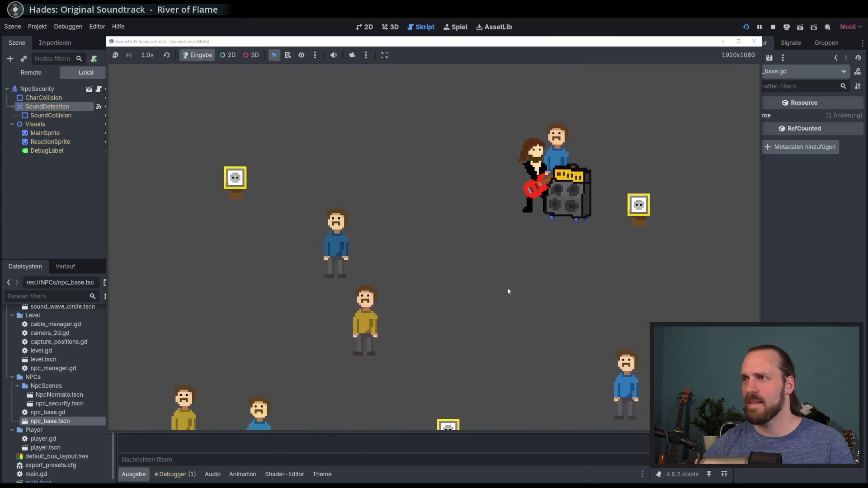
pyautogui.press('a')
pyautogui.press('space')
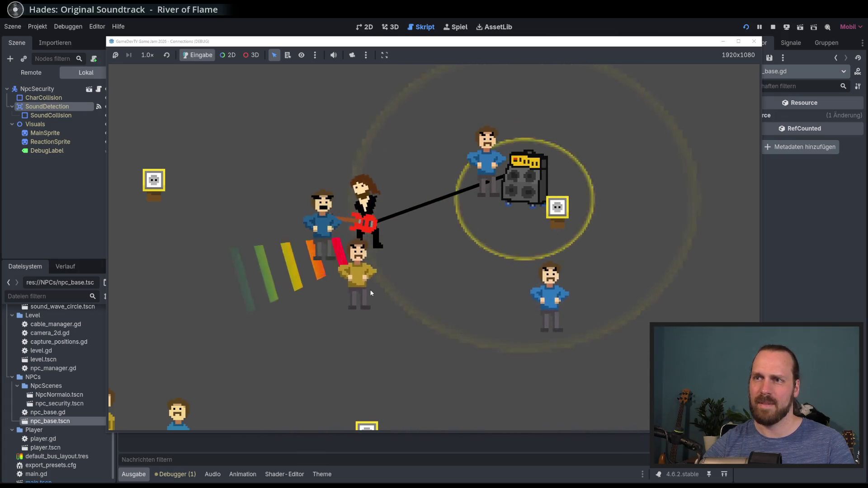
pyautogui.press('d')
pyautogui.press('space')
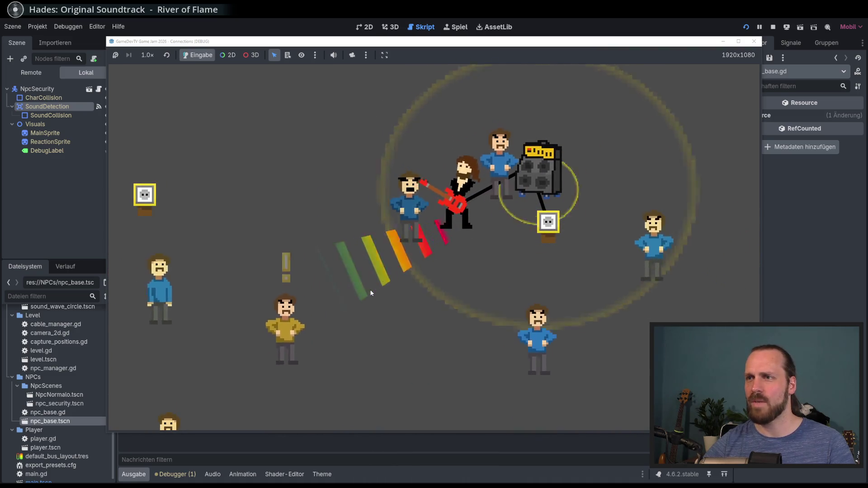
pyautogui.press('d')
pyautogui.press('a')
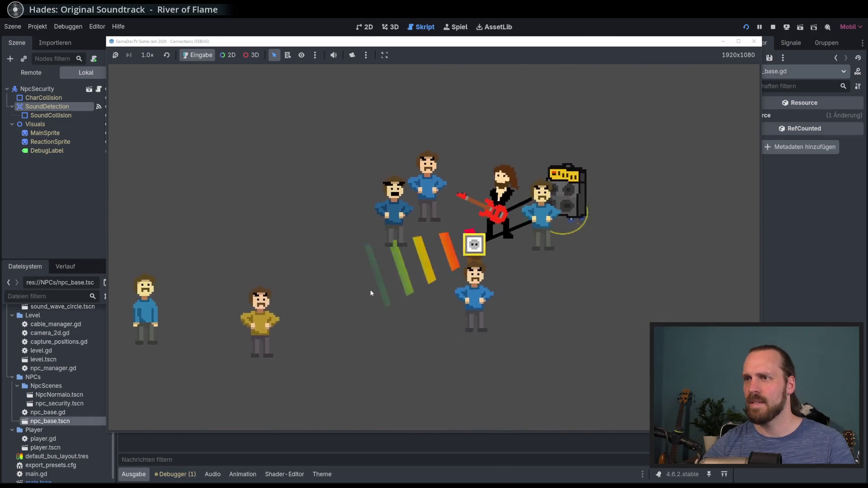
pyautogui.press('space')
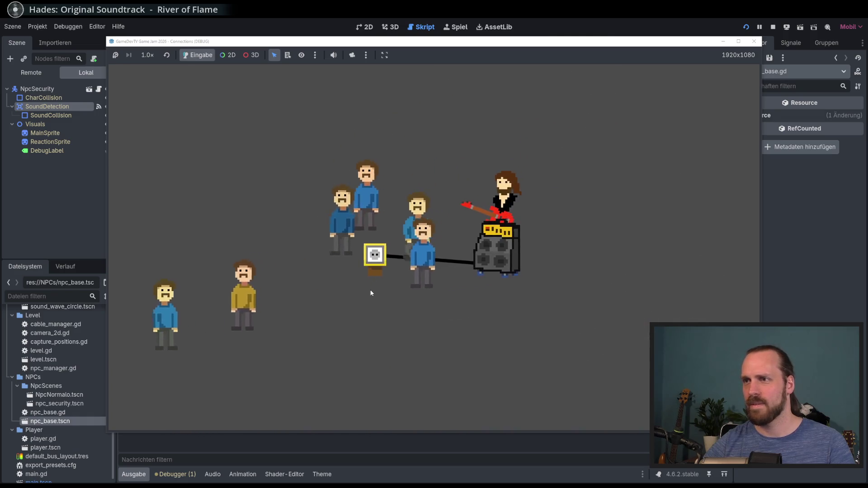
pyautogui.press('space')
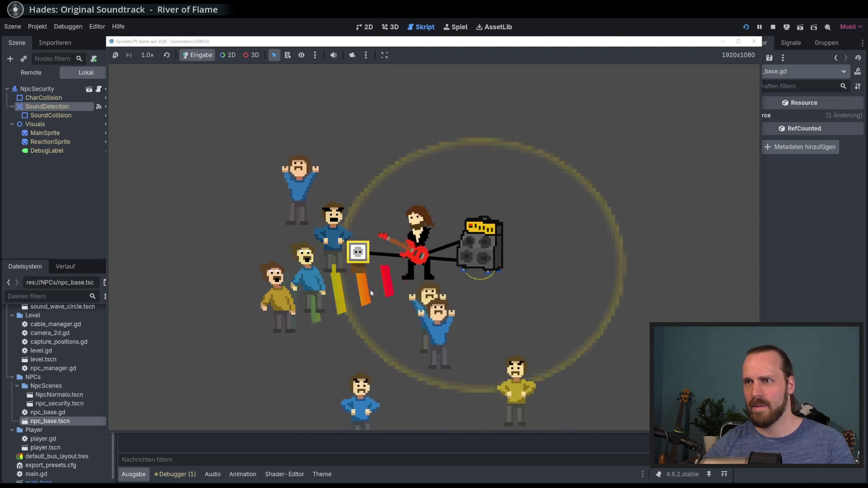
pyautogui.press('F8')
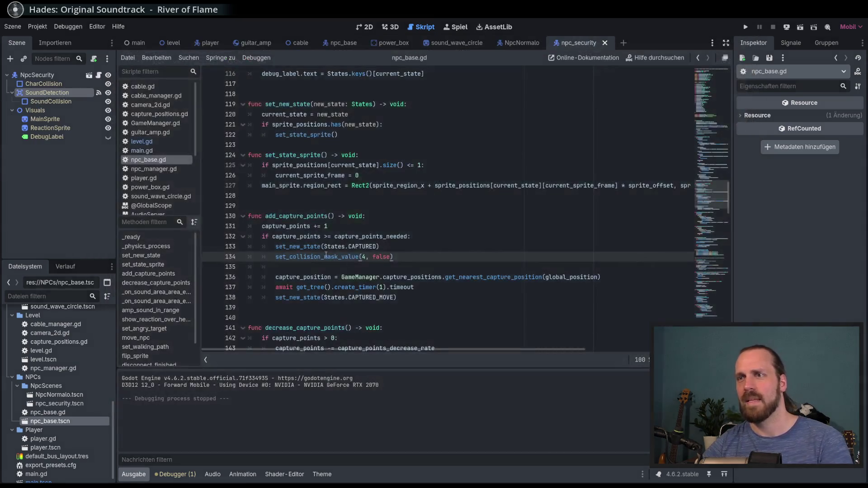
pyautogui.moveTo(517, 351); pyautogui.dragTo(658, 351)
pyautogui.moveTo(571, 351); pyautogui.dragTo(430, 351)
pyautogui.scroll(-5, 405, 258)
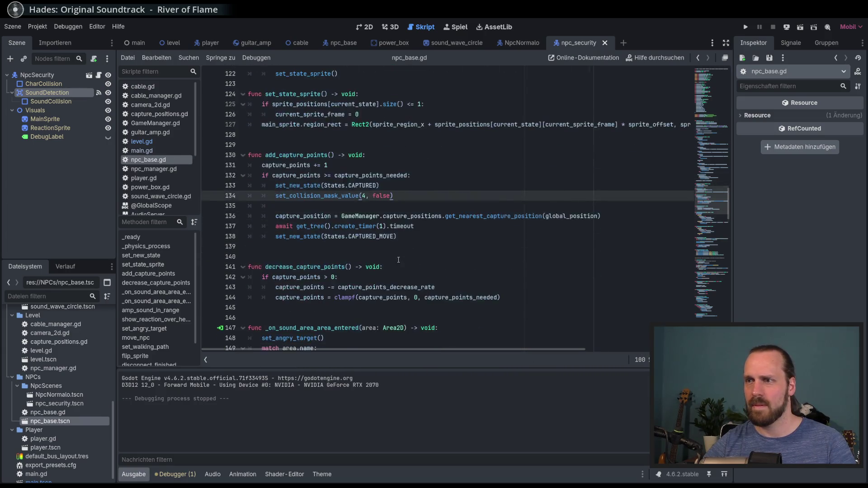
pyautogui.scroll(9, 396, 245)
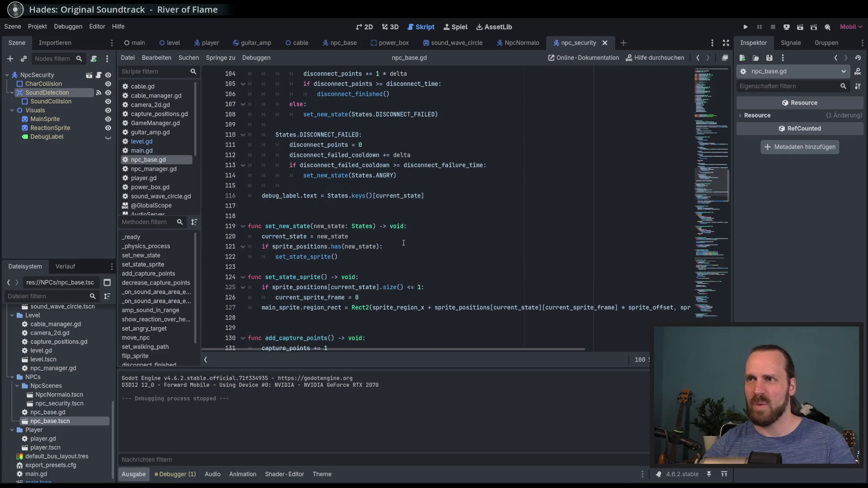
pyautogui.scroll(2, 403, 243)
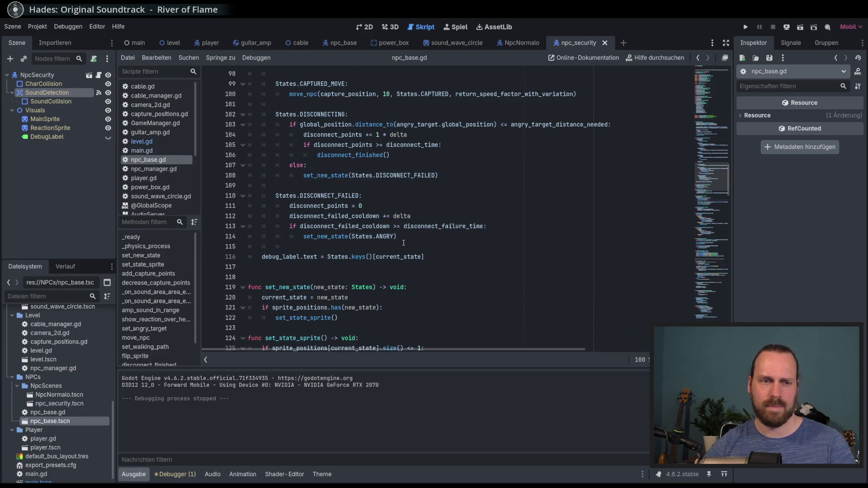
pyautogui.scroll(-9, 404, 240)
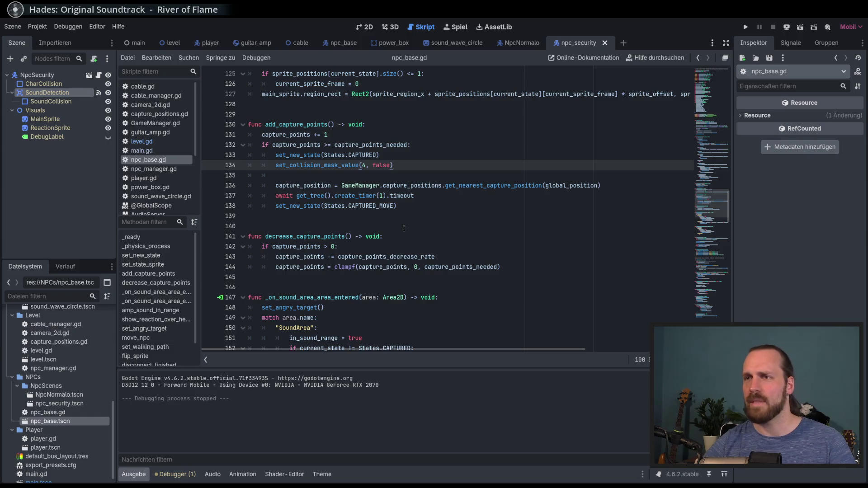
pyautogui.scroll(-5, 403, 228)
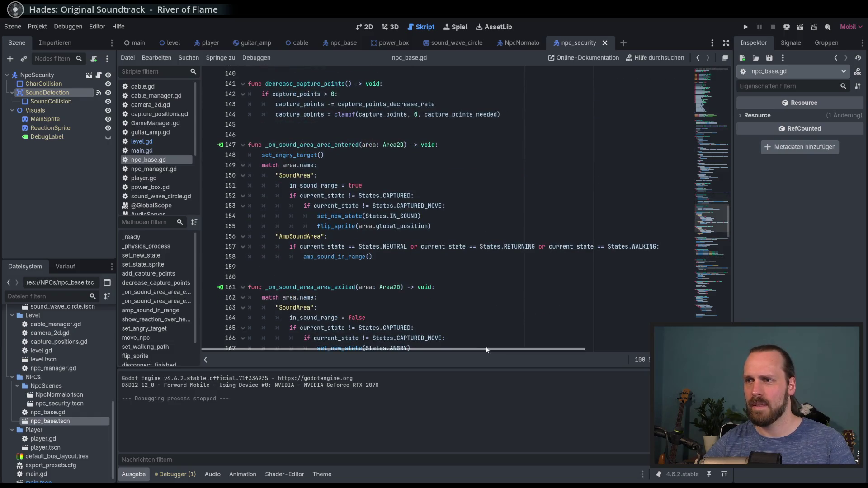
pyautogui.scroll(-6, 462, 300)
pyautogui.scroll(-4, 458, 288)
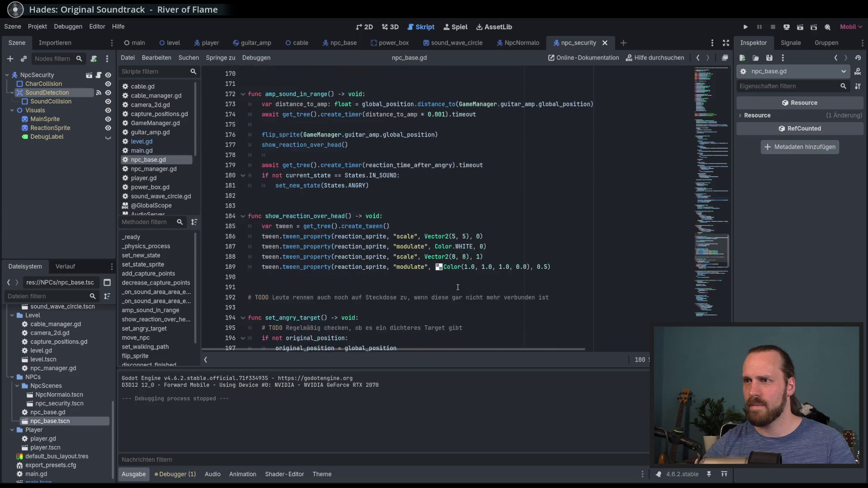
pyautogui.scroll(6, 458, 287)
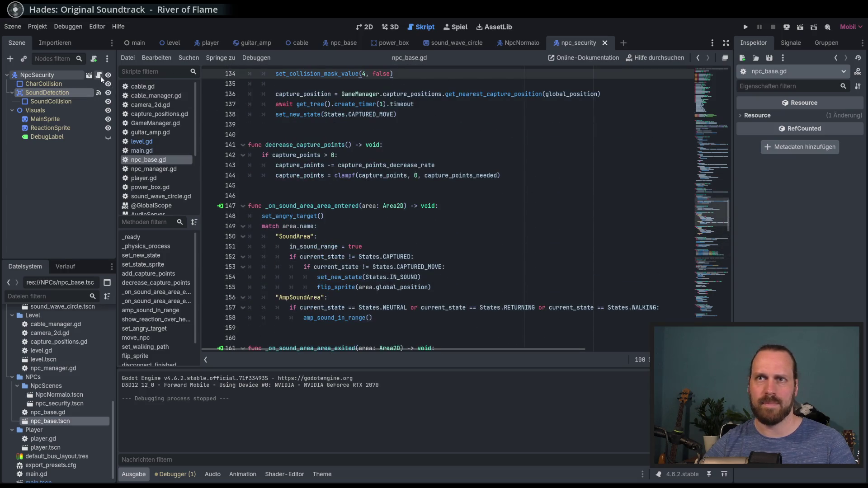
pyautogui.scroll(15, 679, 194)
pyautogui.scroll(20, 678, 194)
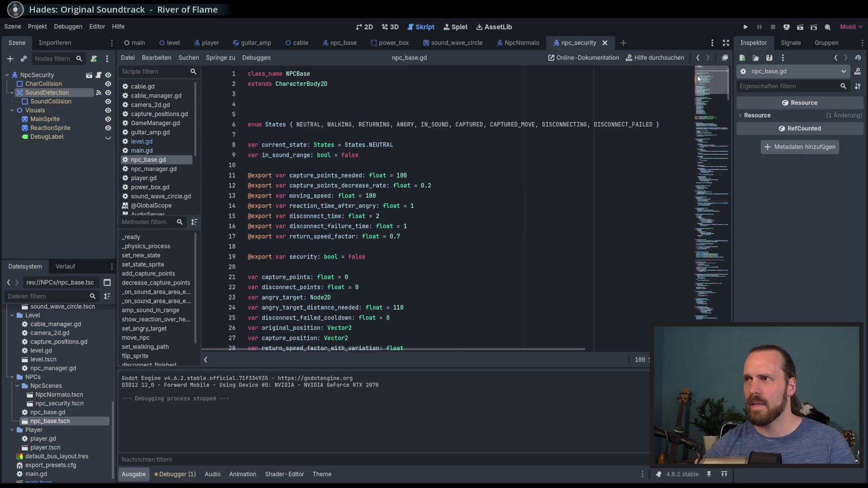
pyautogui.scroll(-2, 357, 202)
pyautogui.click(351, 197)
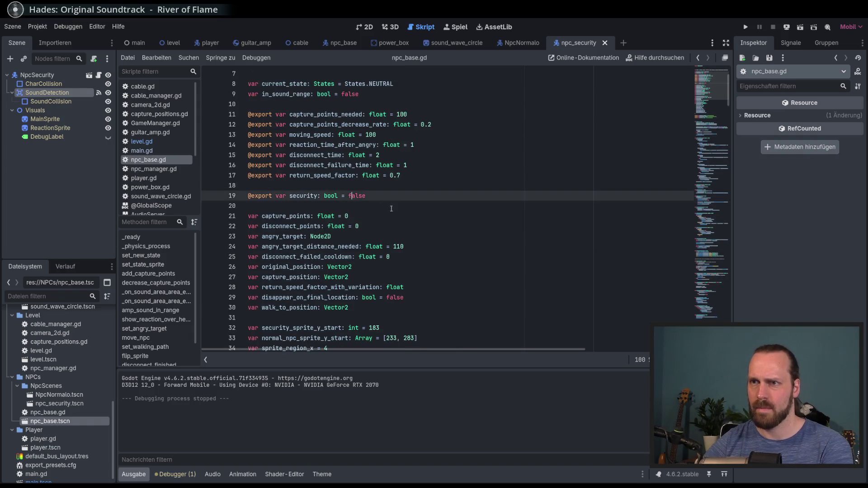
# - Declare a float security_speed_in_sound_factor set to 0.4 below the security variable
pyautogui.press('Return')
pyautogui.write('var')
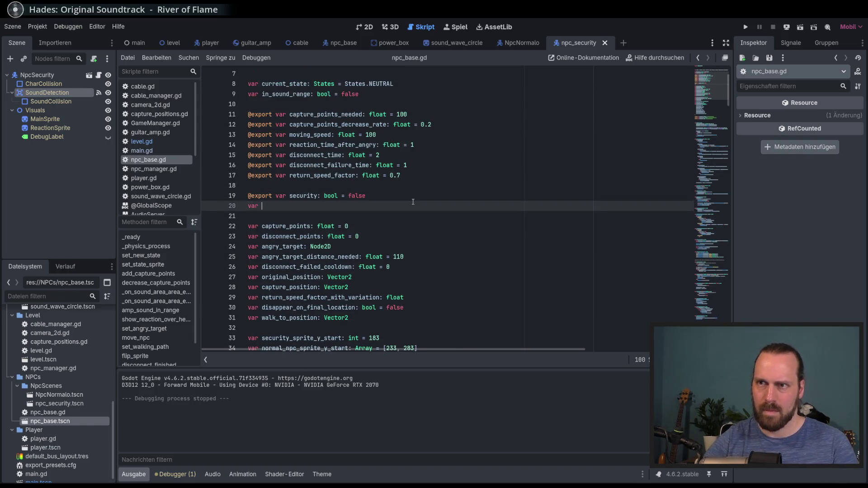
pyautogui.write('security_f')
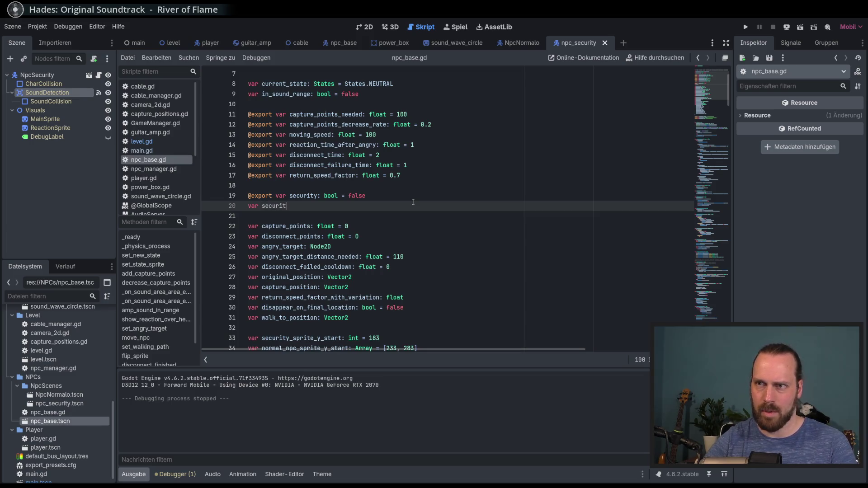
pyautogui.write('peed_in')
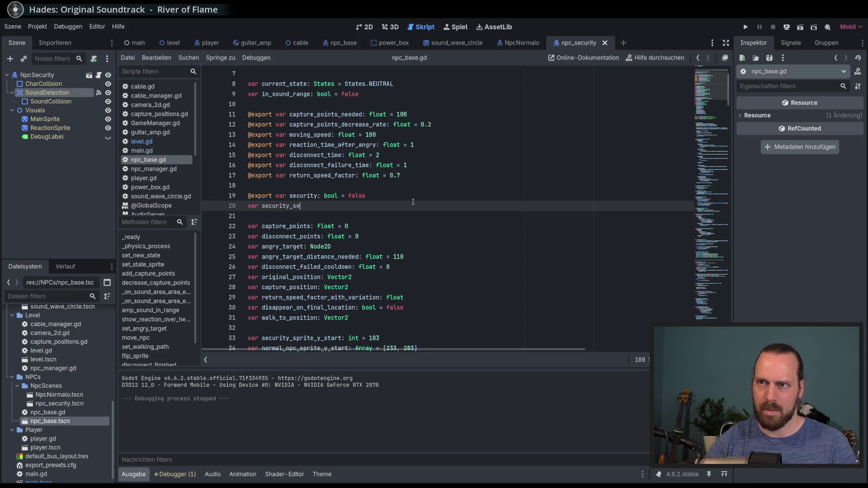
pyautogui.write('_sound-fa')
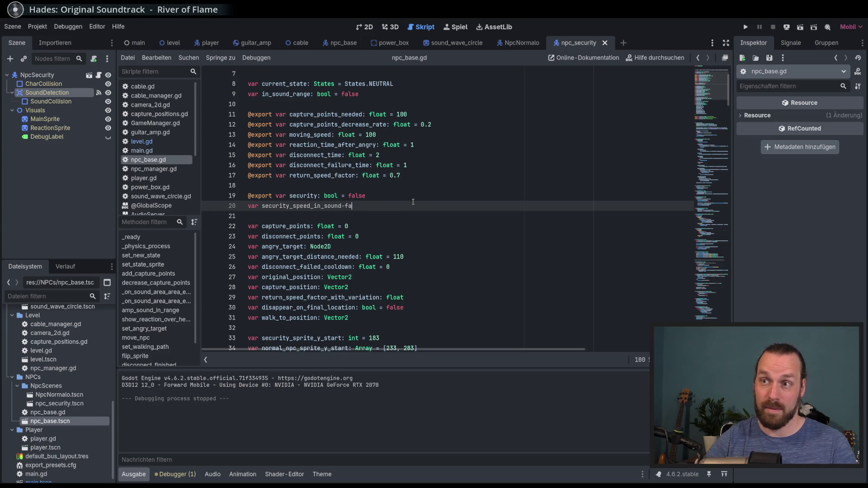
pyautogui.press('BackSpace')
pyautogui.write('_factor:float = 0.')
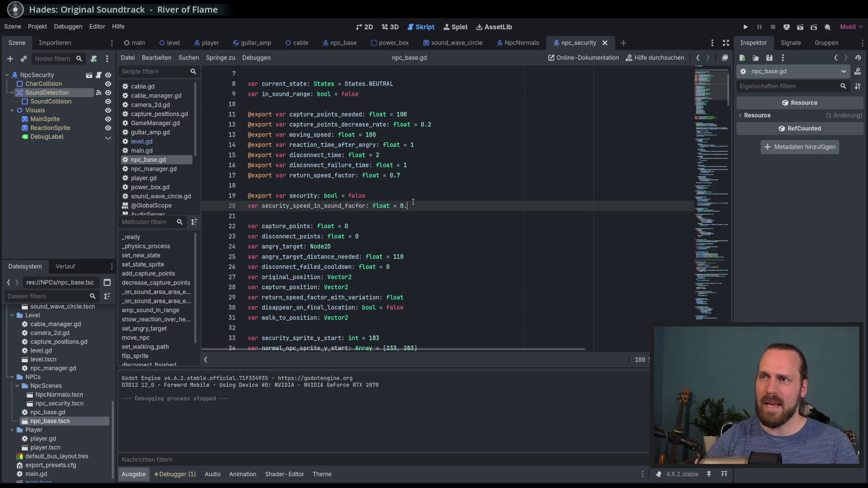
pyautogui.write('4')
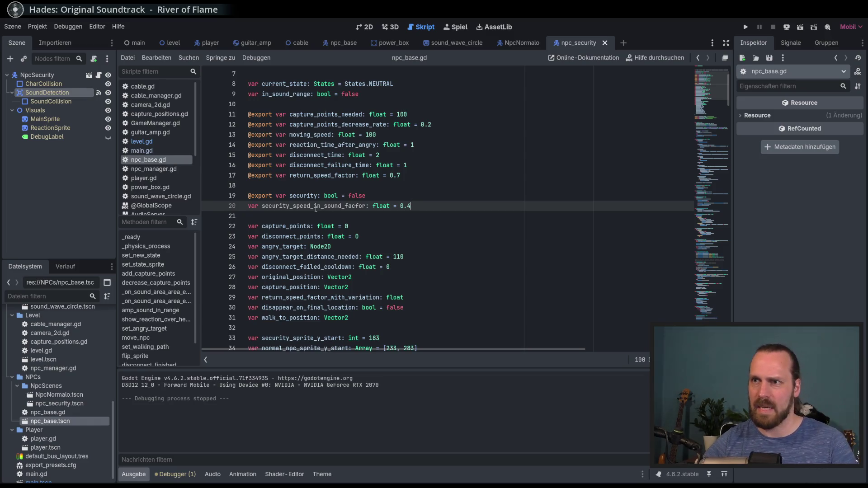
# - Replace the hard-coded 0.3 speed on line 93 with the new variable and save
pyautogui.click(713, 195)
pyautogui.scroll(-12, 712, 194)
pyautogui.scroll(20, 496, 234)
pyautogui.scroll(-13, 496, 234)
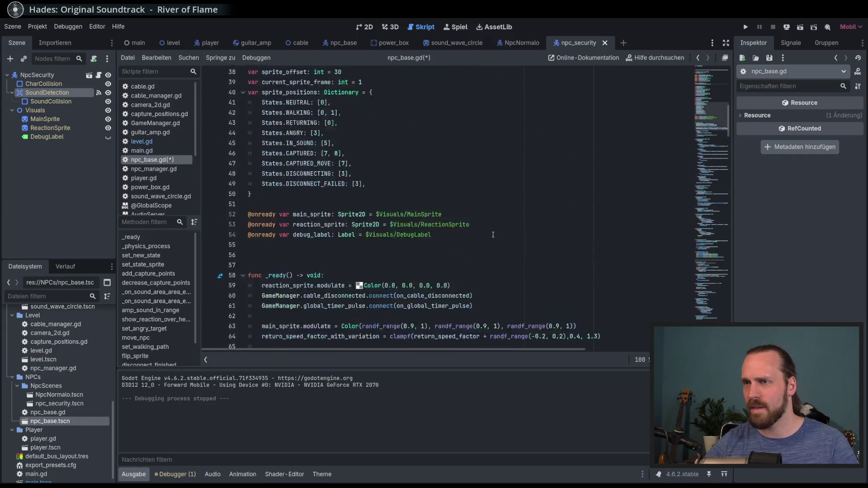
pyautogui.moveTo(619, 206); pyautogui.dragTo(630, 206)
pyautogui.write('security_speed_in_sound_facfor')
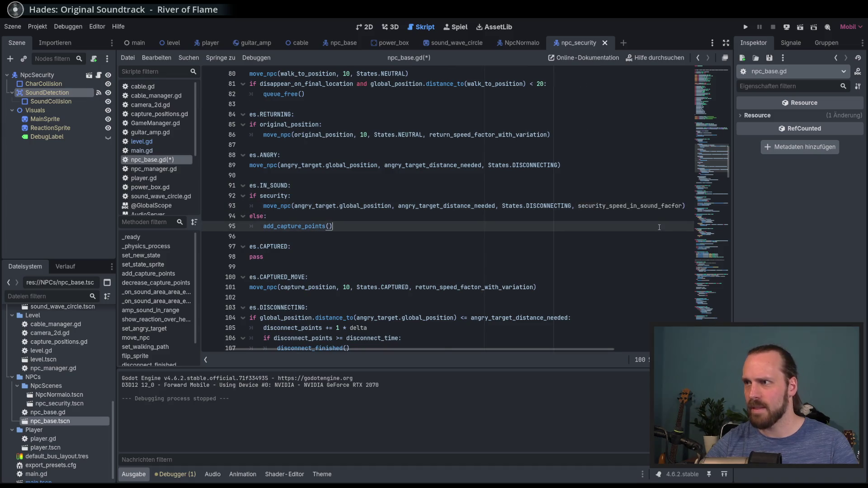
pyautogui.hotkey('ctrl', 's')
pyautogui.click(489, 237)
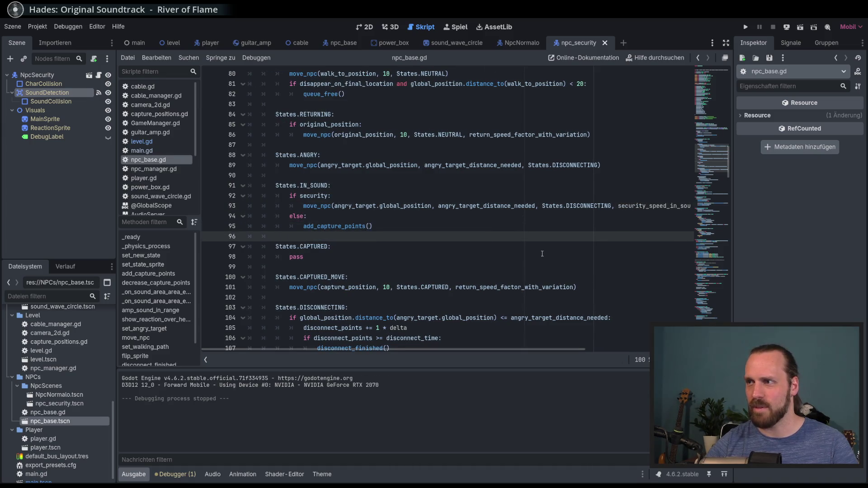
pyautogui.scroll(-5, 542, 253)
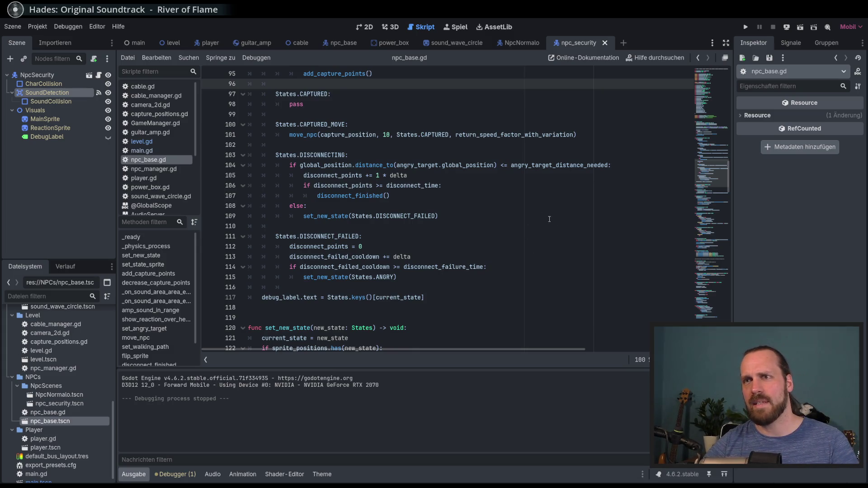
pyautogui.moveTo(716, 185); pyautogui.dragTo(710, 85)
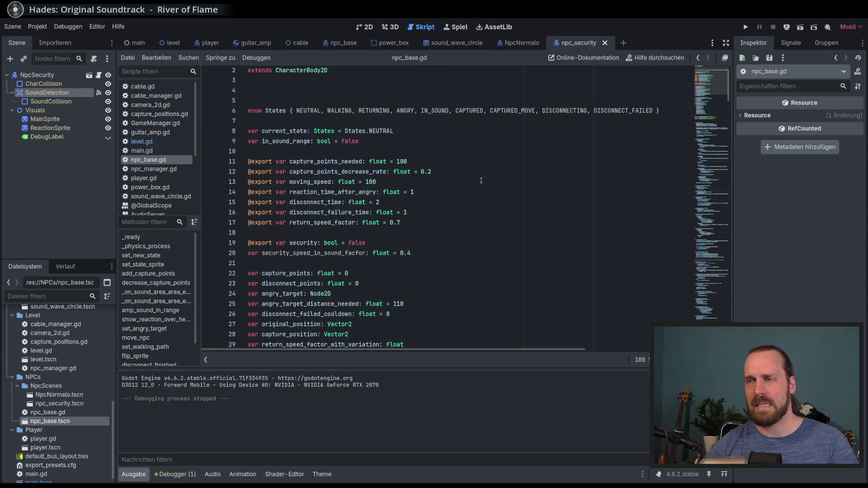
# - Lower security_speed_in_sound_factor on line 20 from 0.4 to 0.3
pyautogui.click(453, 224)
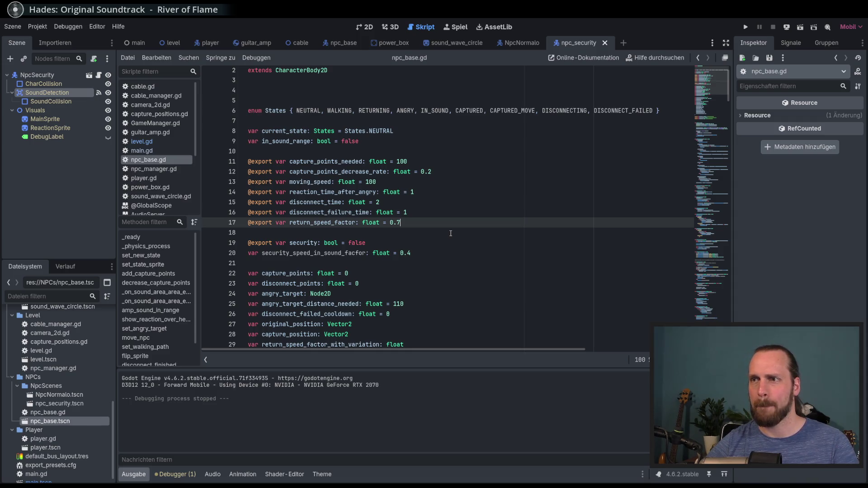
pyautogui.click(421, 253)
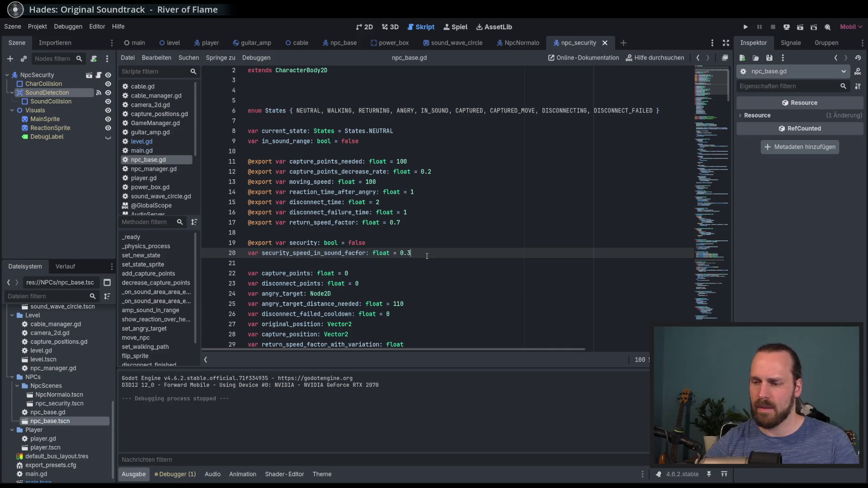
pyautogui.scroll(-2, 427, 262)
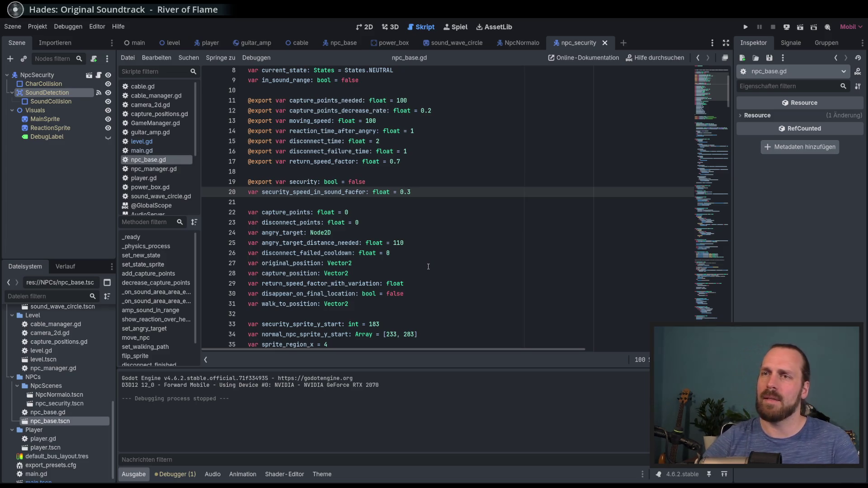
pyautogui.scroll(-6, 517, 212)
pyautogui.scroll(-3, 517, 212)
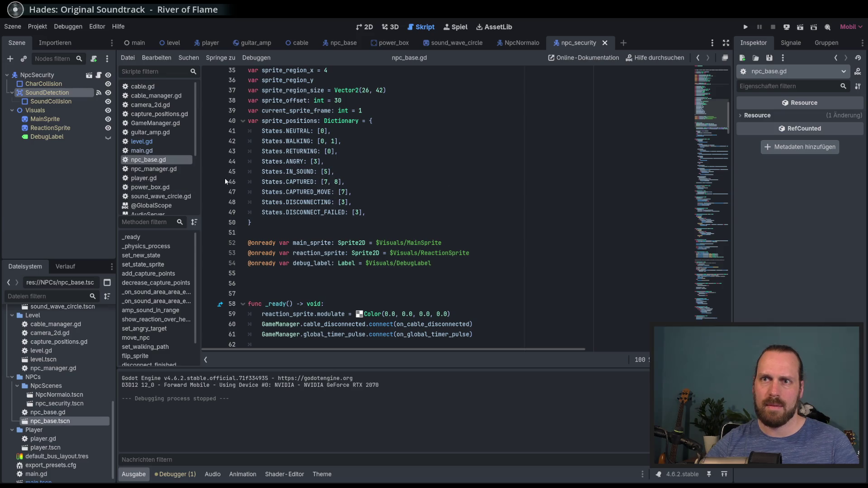
pyautogui.moveTo(714, 116); pyautogui.dragTo(706, 142)
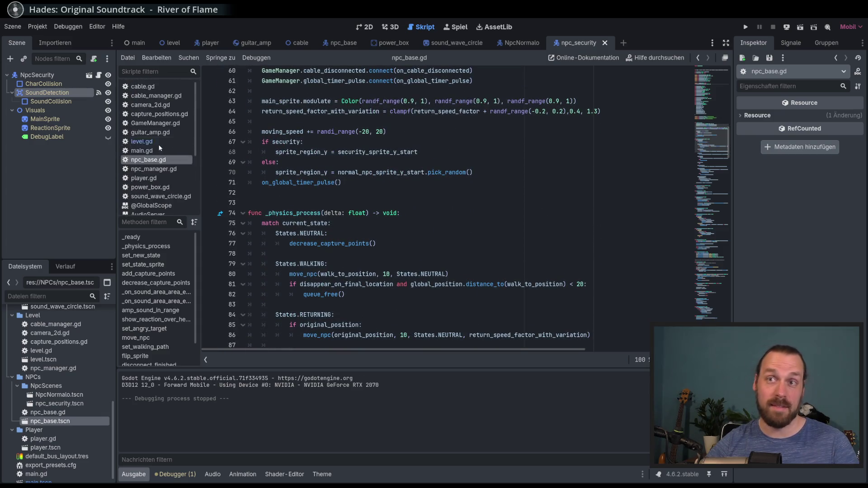
pyautogui.click(145, 70)
# - Open GameManager.gd via the 'gama' script filter, adding then deleting an unfinished func line
pyautogui.write('gama')
pyautogui.click(149, 85)
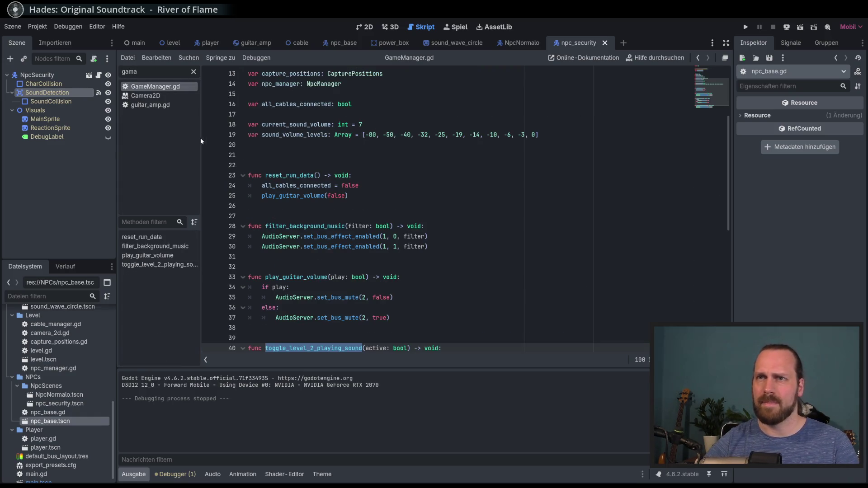
pyautogui.scroll(-4, 407, 271)
pyautogui.click(413, 304)
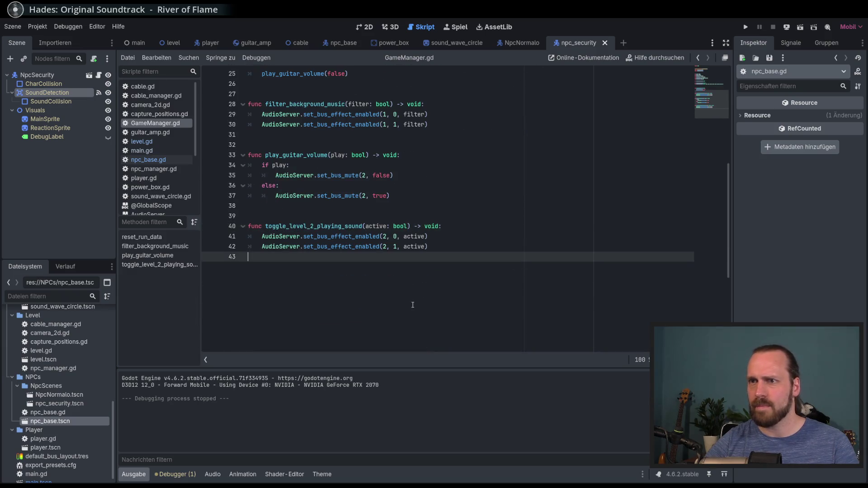
pyautogui.press('Return')
pyautogui.press('Return')
pyautogui.write('func')
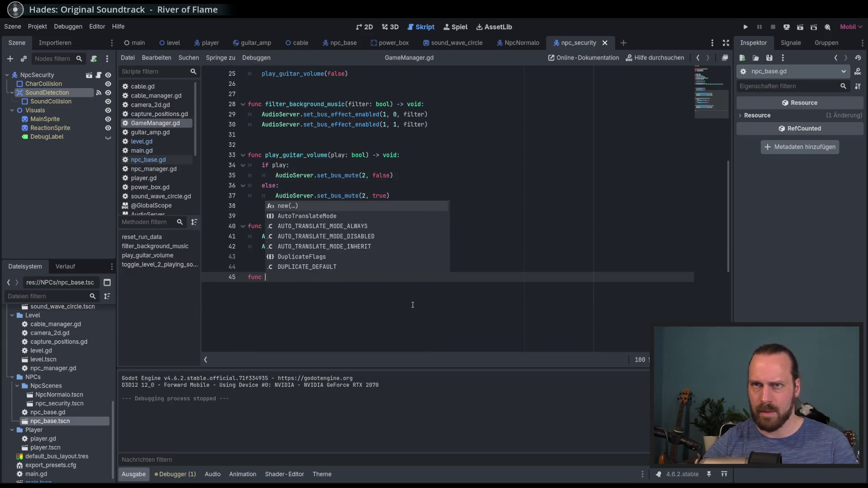
pyautogui.press('Escape')
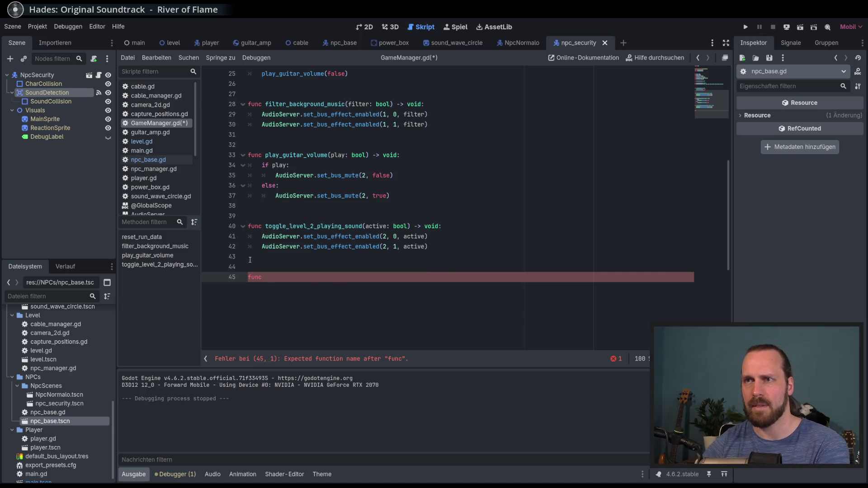
pyautogui.press('BackSpace')
pyautogui.press('BackSpace')
pyautogui.press('BackSpace')
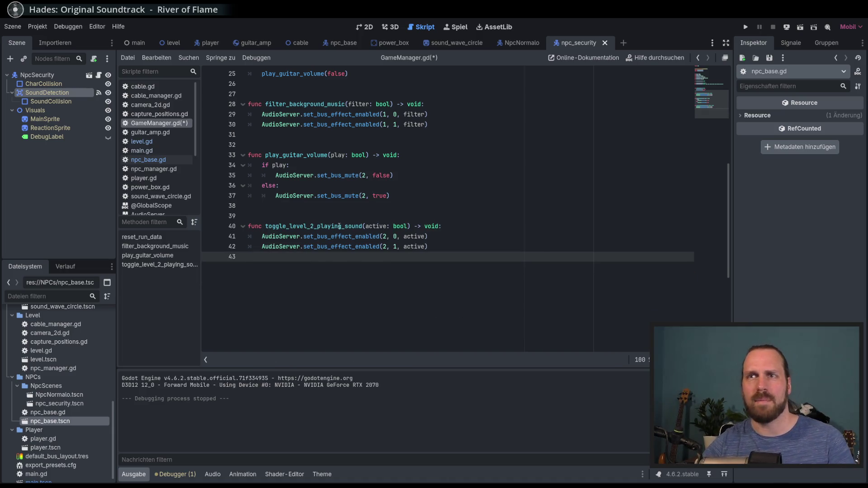
pyautogui.click(175, 43)
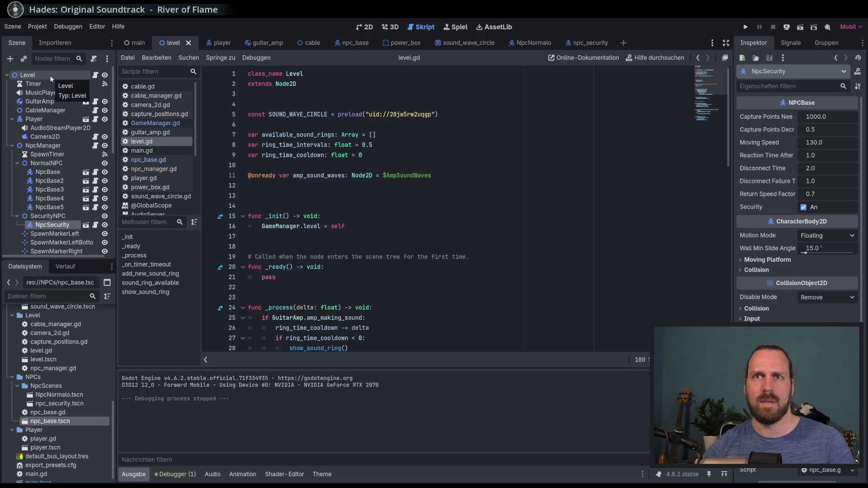
# - Start a new 'func game_over() -> void:' at the end of level.gd
pyautogui.click(95, 75)
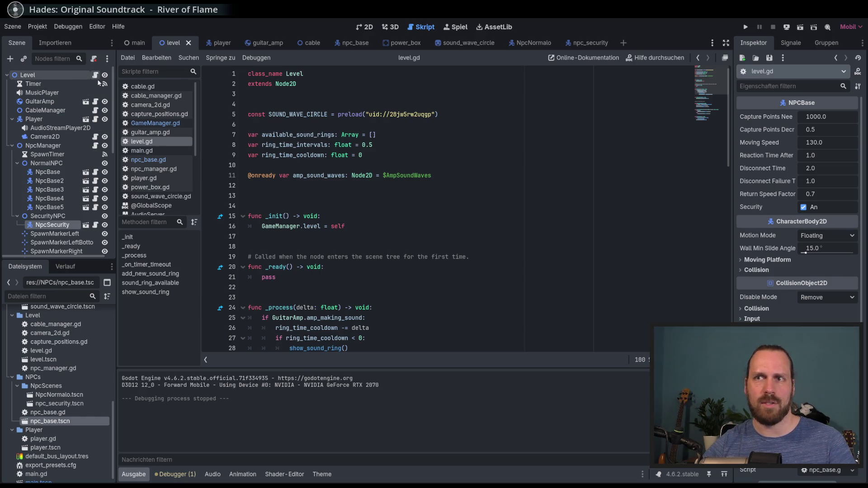
pyautogui.scroll(-12, 407, 262)
pyautogui.click(431, 280)
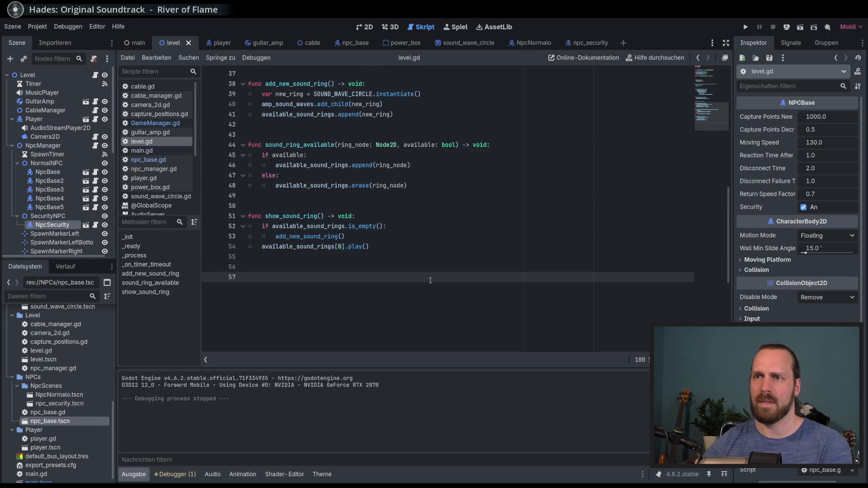
pyautogui.write('func game_over() -> void:')
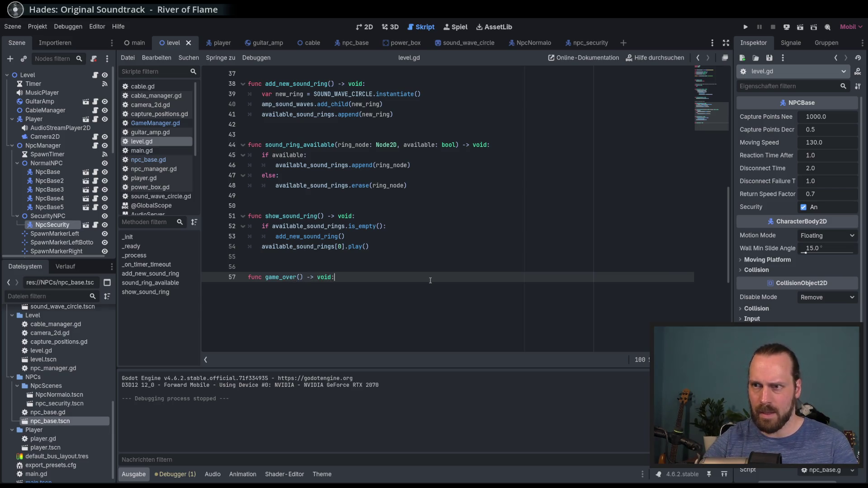
pyautogui.press('Return')
pyautogui.write('music')
pyautogui.press('Escape')
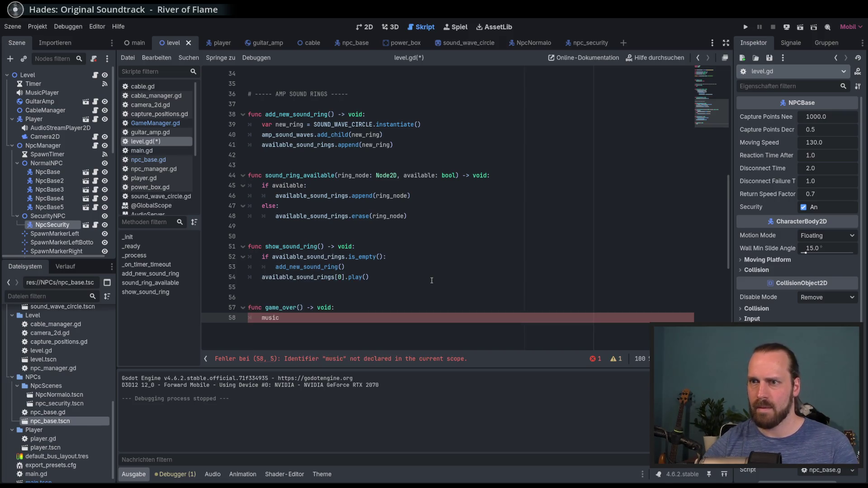
pyautogui.scroll(10, 428, 253)
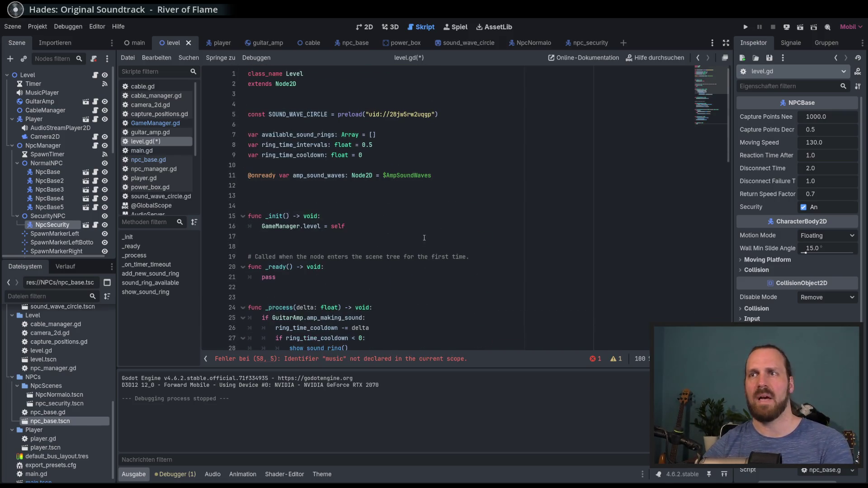
pyautogui.click(440, 190)
pyautogui.click(61, 91)
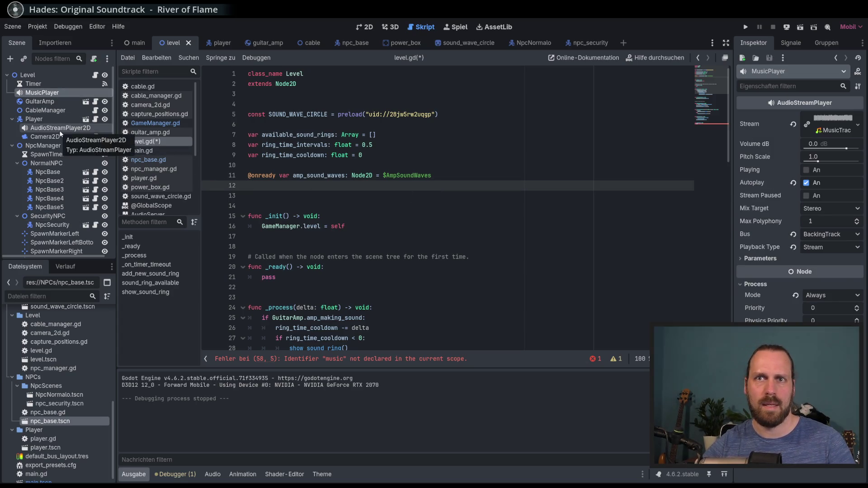
pyautogui.keyDown('ctrl'); pyautogui.click(61, 128); pyautogui.keyUp('ctrl')
pyautogui.moveTo(61, 128)
pyautogui.mouseDown()
pyautogui.moveTo(244, 187)
pyautogui.moveTo(280, 186)
pyautogui.mouseUp()
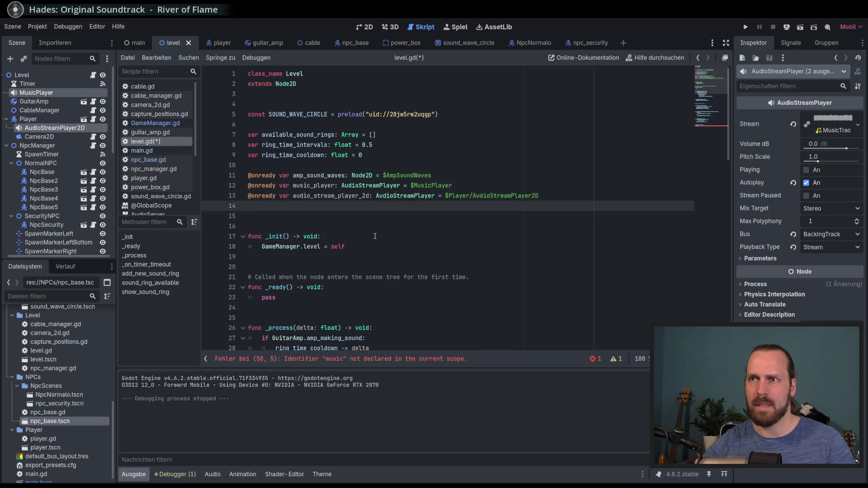
# - Fill game_over with music_player.stop() and audio_stream_player_2d.stop(), and save
pyautogui.scroll(-15, 374, 235)
pyautogui.click(296, 222)
pyautogui.hotkey('ctrl', 'shift', 'Left')
pyautogui.write('music_player.st')
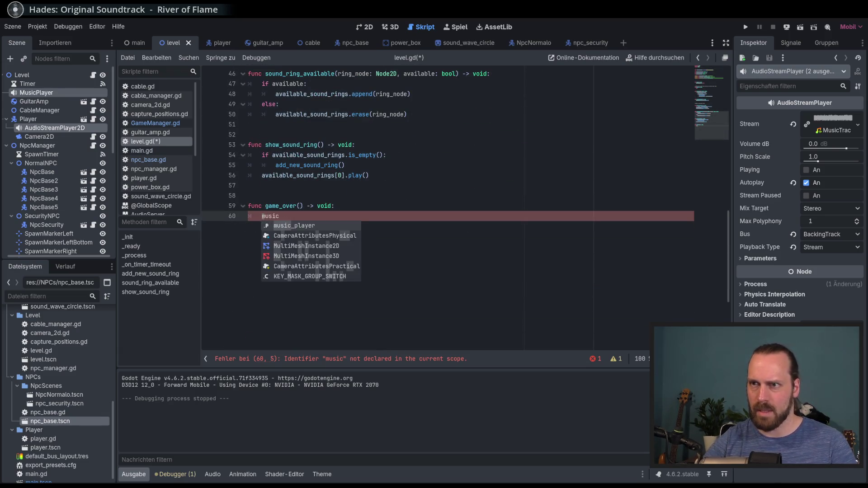
pyautogui.write('o')
pyautogui.press('Return')
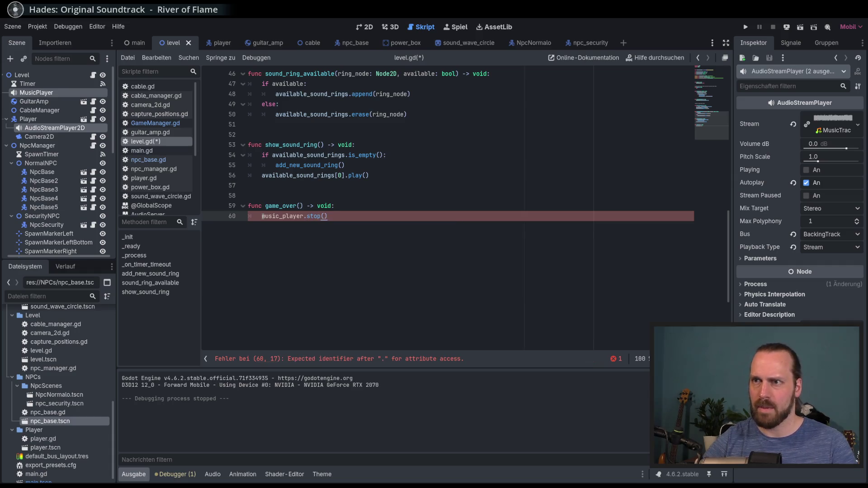
pyautogui.press('Return')
pyautogui.write('aud')
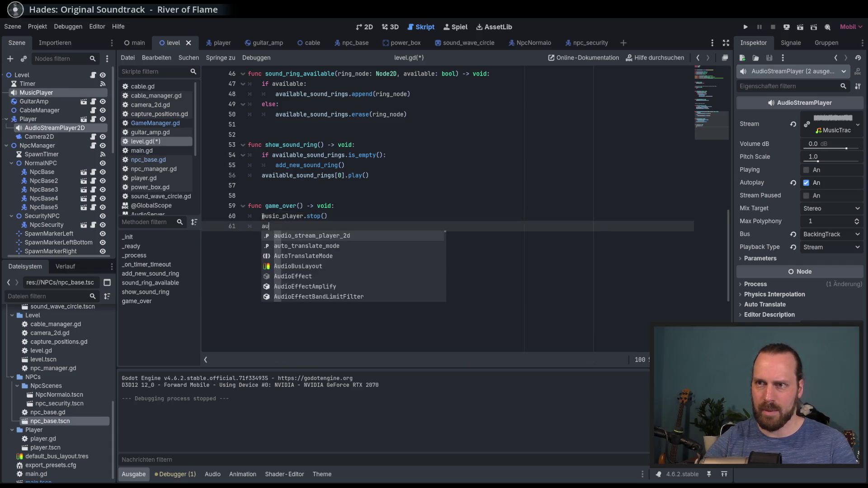
pyautogui.press('Return')
pyautogui.write('.stop')
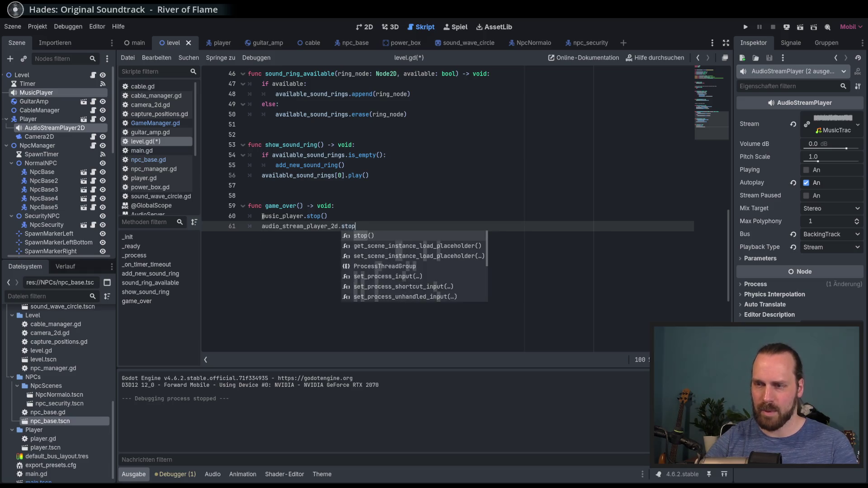
pyautogui.press('Return')
pyautogui.hotkey('ctrl', 's')
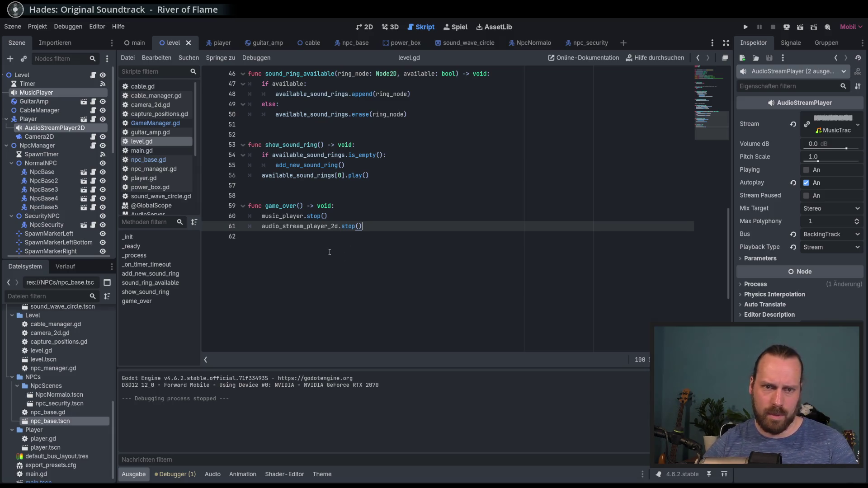
pyautogui.scroll(15, 317, 73)
# - Review the 'class_name Level' declaration and reference lines at the top of level.gd
pyautogui.doubleClick(271, 73)
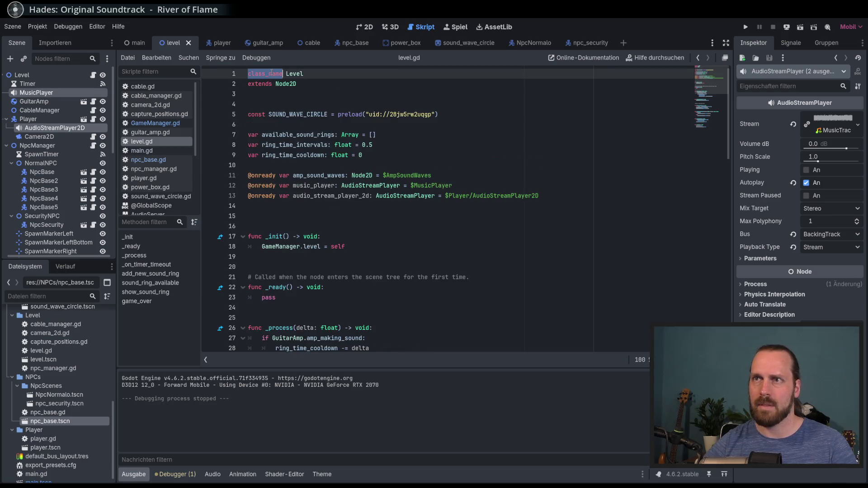
pyautogui.doubleClick(296, 74)
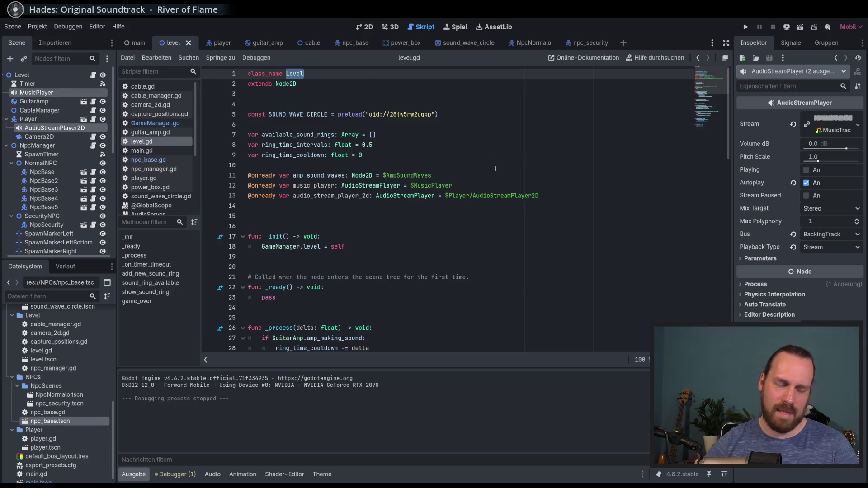
pyautogui.click(452, 185)
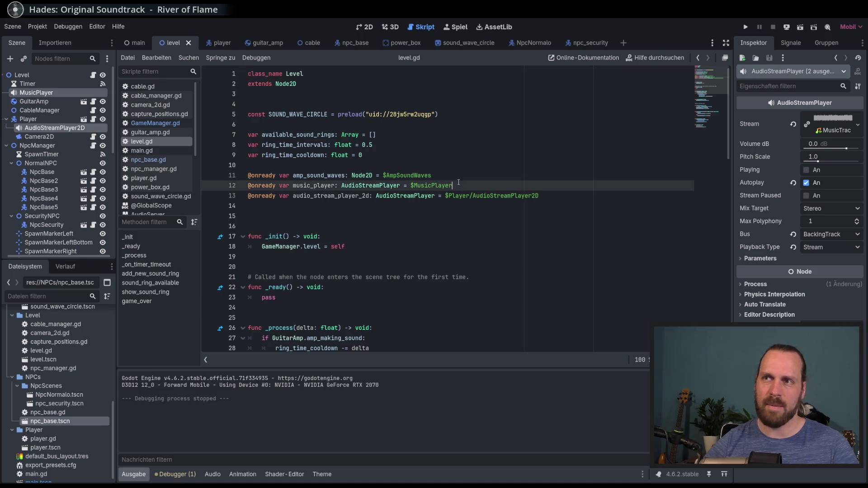
pyautogui.click(451, 173)
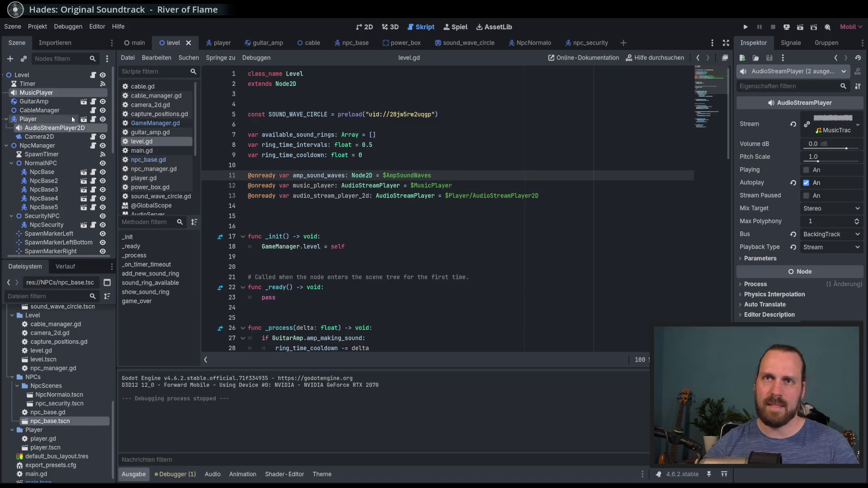
pyautogui.doubleClick(296, 75)
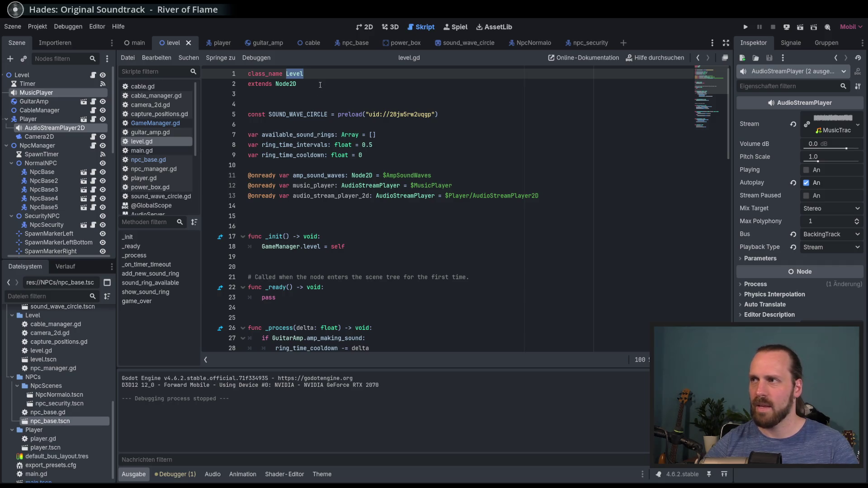
pyautogui.click(400, 190)
# - Look over the script body, then switch to the 2D view of the level scene
pyautogui.scroll(-5, 426, 209)
pyautogui.scroll(4, 426, 209)
pyautogui.scroll(1, 426, 208)
pyautogui.moveTo(315, 134)
pyautogui.mouseDown()
pyautogui.moveTo(352, 204)
pyautogui.moveTo(356, 325)
pyautogui.mouseUp()
pyautogui.click(322, 236)
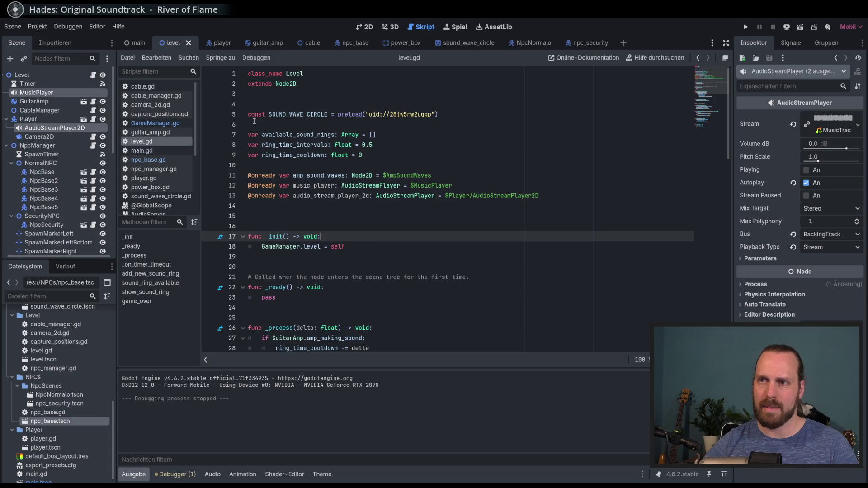
pyautogui.scroll(-5, 440, 218)
pyautogui.scroll(5, 440, 219)
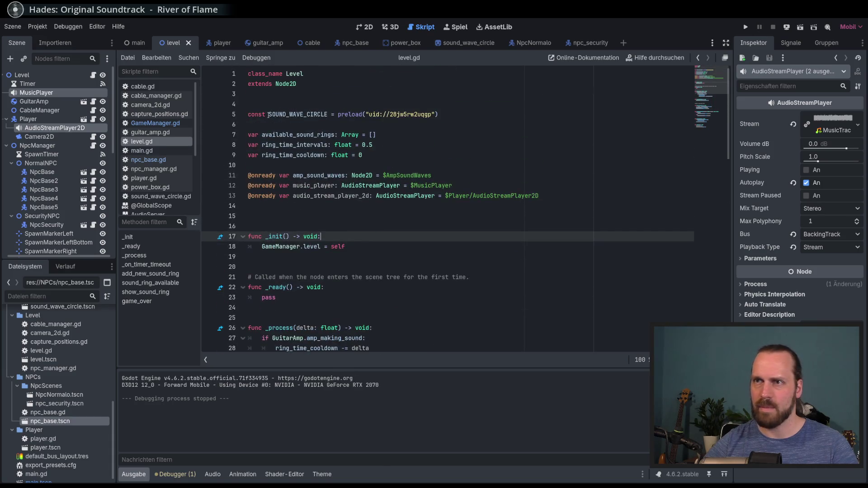
pyautogui.click(361, 28)
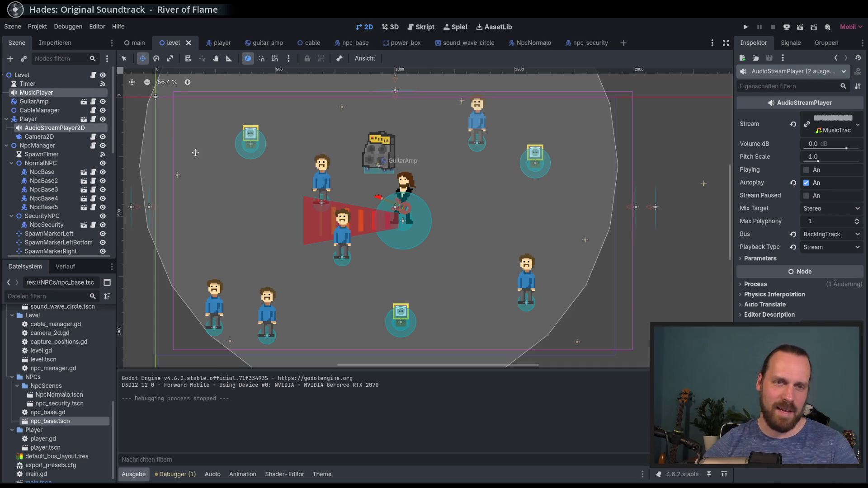
# - Return to level.gd and look over its MusicPlayer reference lines
pyautogui.click(93, 75)
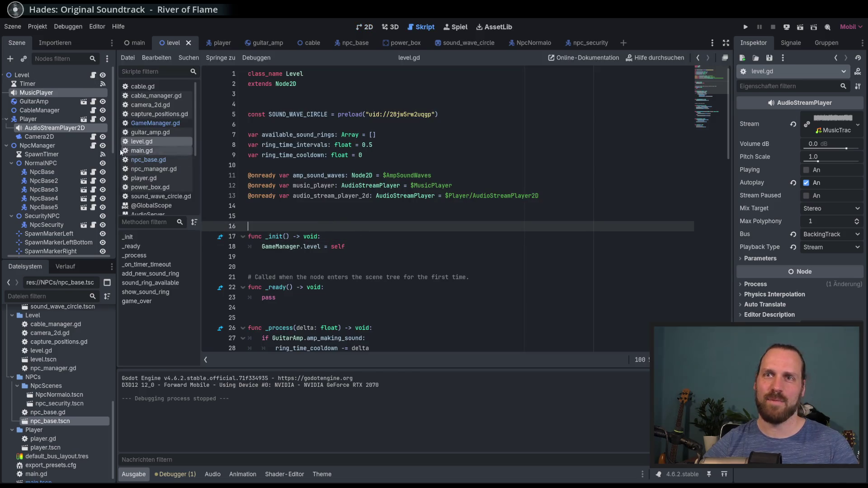
pyautogui.click(54, 92)
pyautogui.click(455, 238)
pyautogui.click(454, 248)
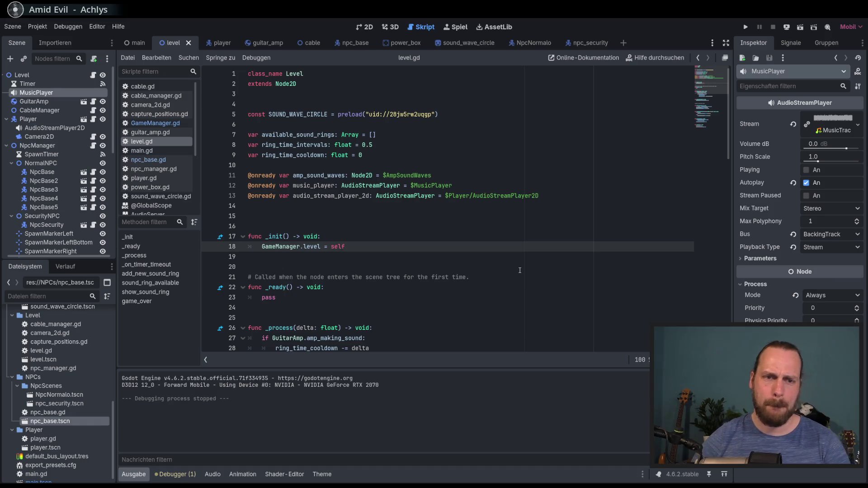
pyautogui.scroll(-8, 585, 280)
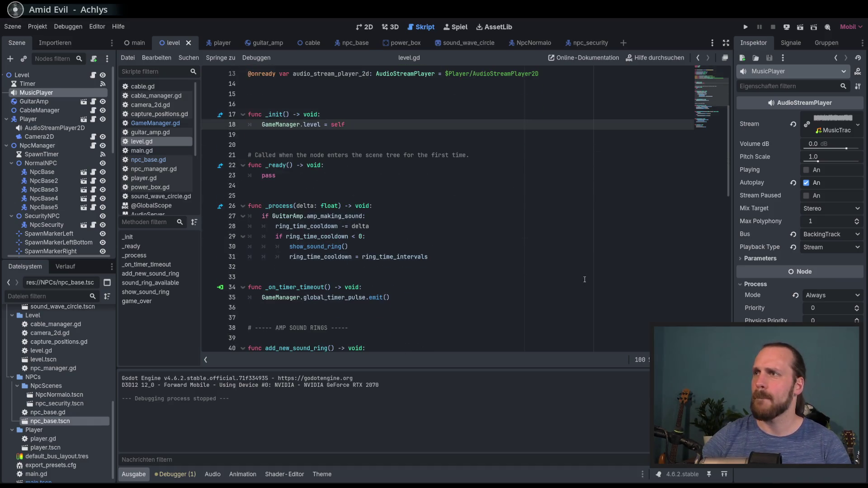
pyautogui.scroll(7, 592, 282)
pyautogui.scroll(2, 592, 282)
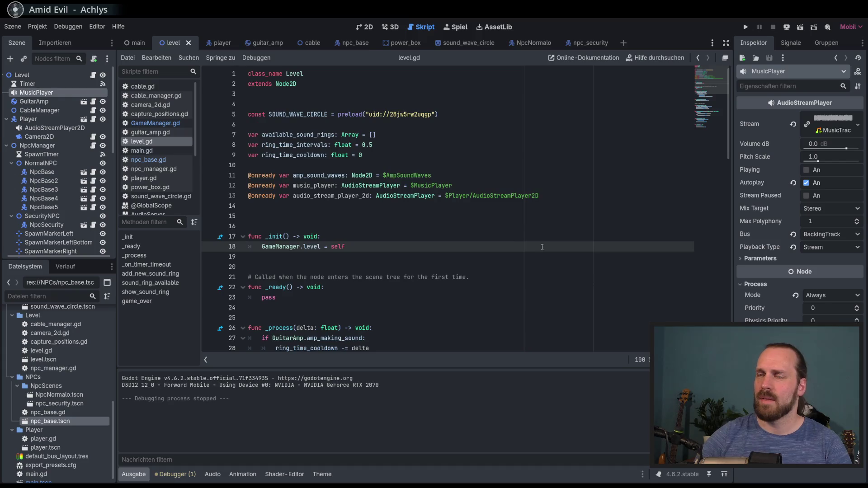
pyautogui.press('pageup')
# - Check the game_over() header and its music_player.stop() line in level.gd
pyautogui.click(307, 195)
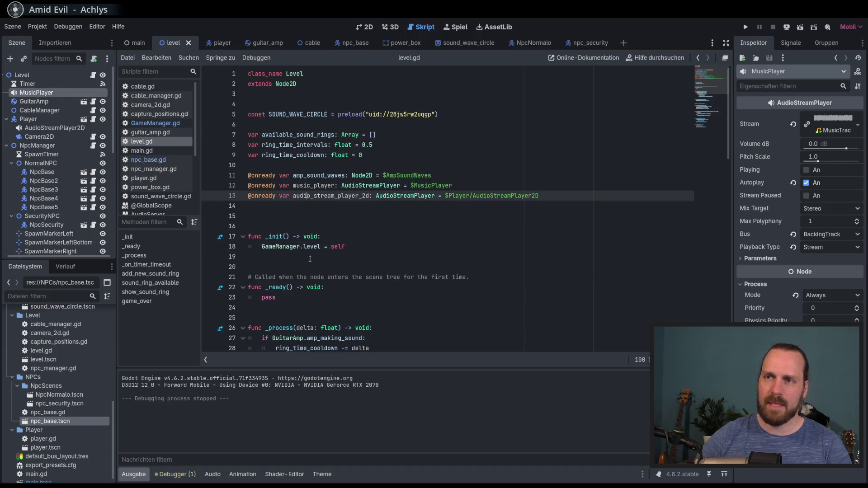
pyautogui.doubleClick(248, 238)
pyautogui.click(280, 307)
pyautogui.scroll(-3, 395, 281)
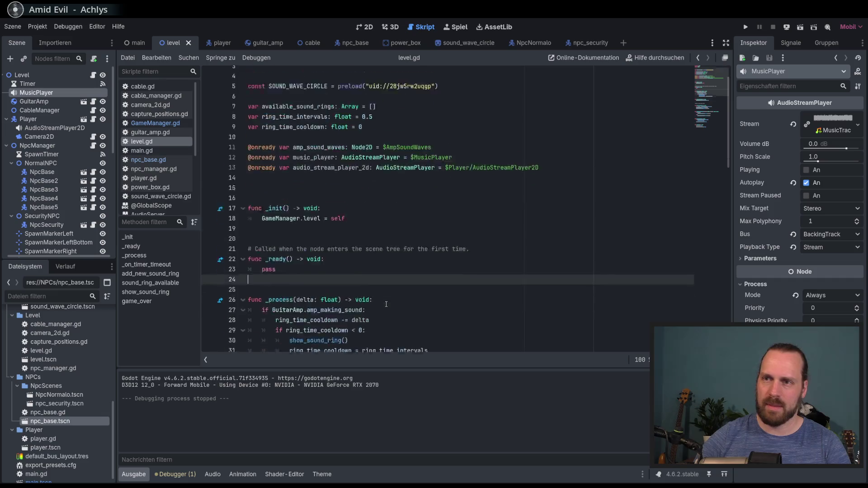
pyautogui.scroll(3, 395, 281)
pyautogui.scroll(-15, 504, 283)
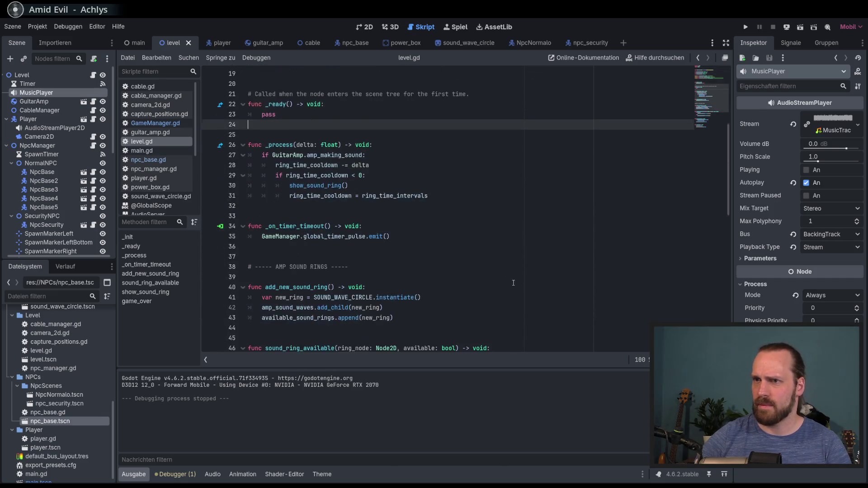
pyautogui.scroll(5, 571, 271)
pyautogui.click(369, 297)
pyautogui.click(369, 307)
pyautogui.click(369, 318)
# - Review the end of game_over around line 61, then bring up GameManager.gd
pyautogui.scroll(1, 369, 298)
pyautogui.scroll(10, 369, 299)
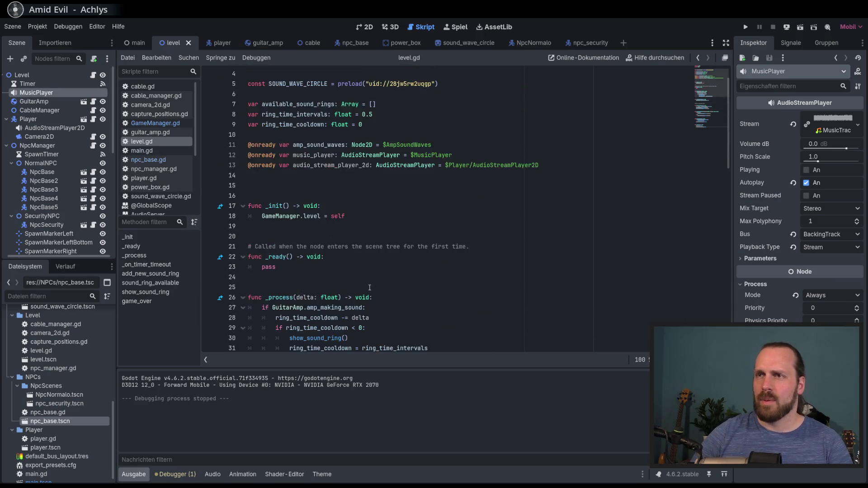
pyautogui.scroll(-12, 365, 263)
pyautogui.press('Up')
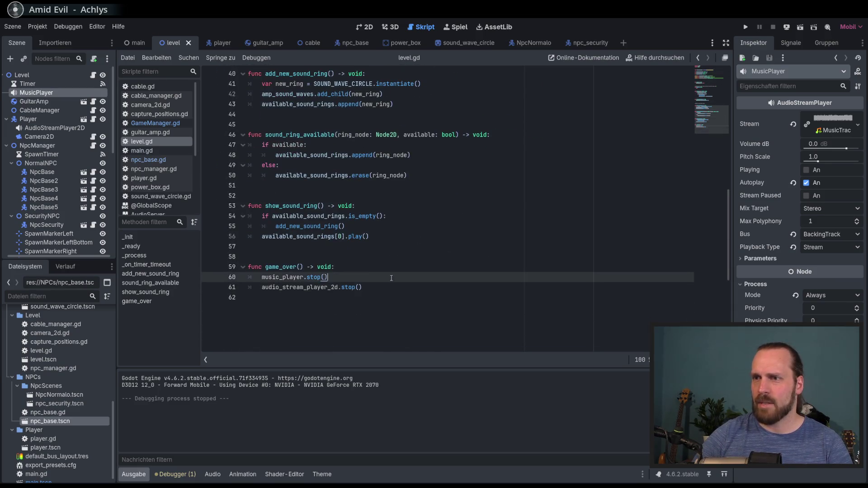
pyautogui.click(399, 285)
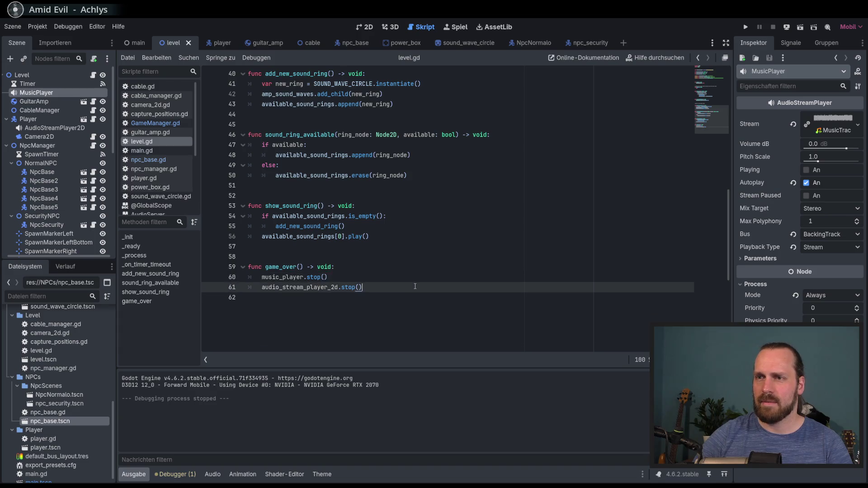
pyautogui.scroll(13, 412, 280)
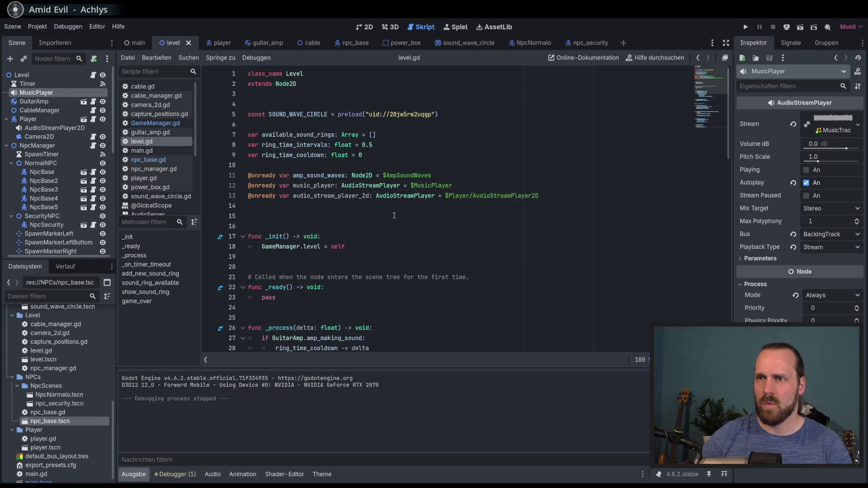
pyautogui.click(162, 125)
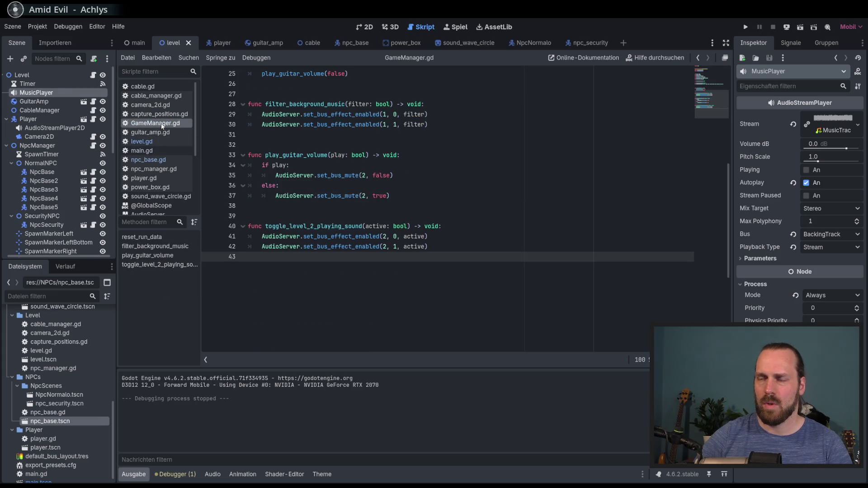
# - Declare 'var game_over: bool = false' below all_cables_connected in GameManager.gd
pyautogui.scroll(8, 427, 300)
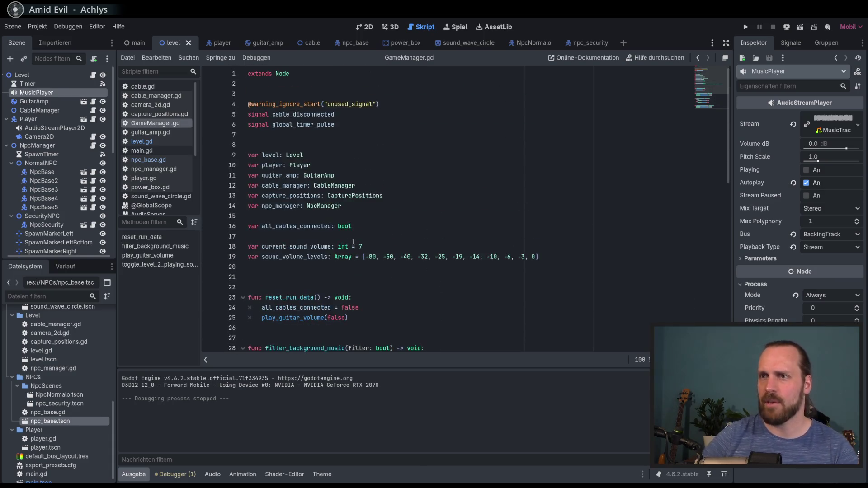
pyautogui.click(411, 231)
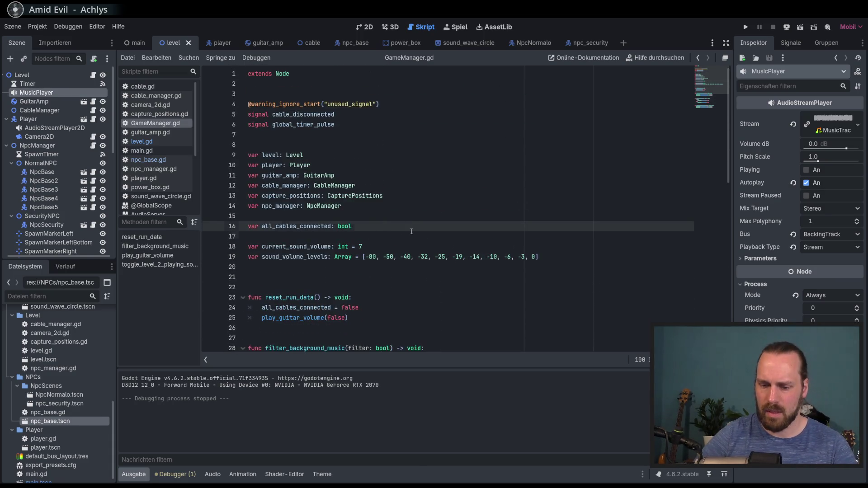
pyautogui.press('Return')
pyautogui.write('var game_over: boo')
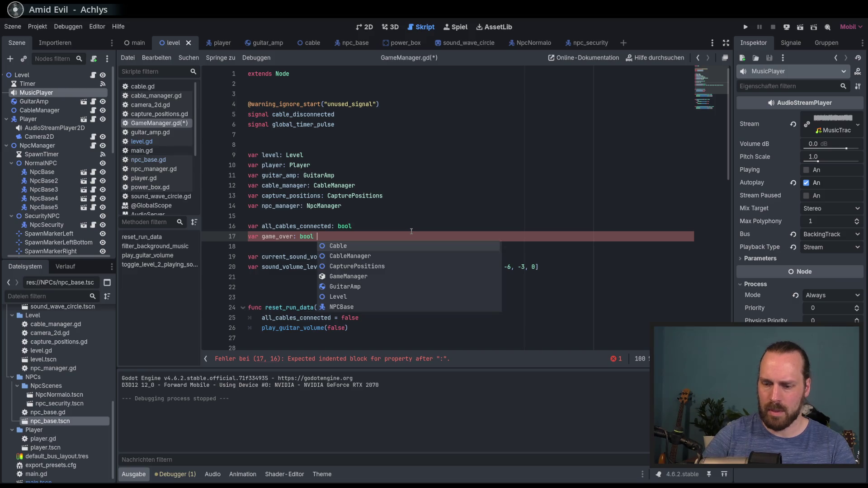
pyautogui.write(' lse')
pyautogui.hotkey('ctrl', 's')
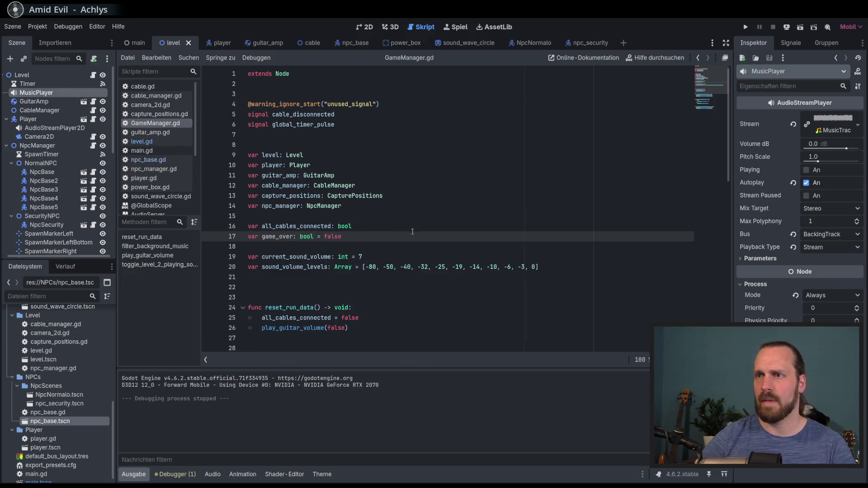
# - Add 'game_over = false' to the reset_run_data function
pyautogui.scroll(-3, 427, 252)
pyautogui.scroll(-3, 428, 252)
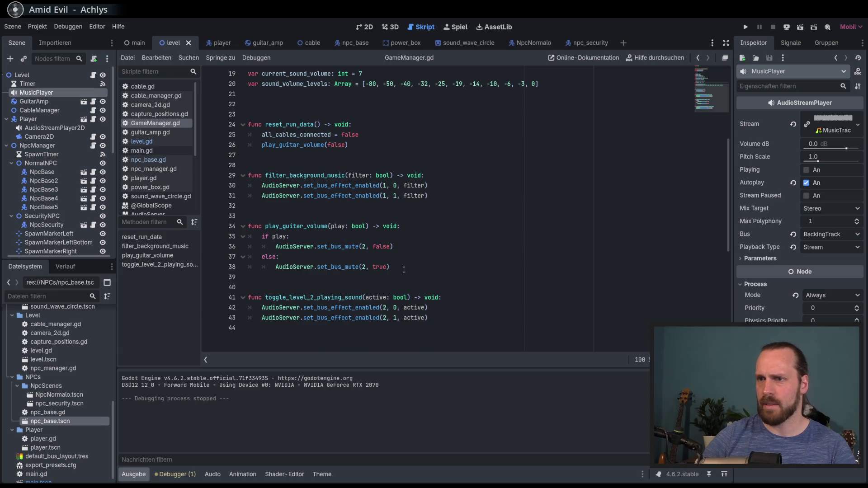
pyautogui.scroll(3, 370, 211)
pyautogui.click(410, 241)
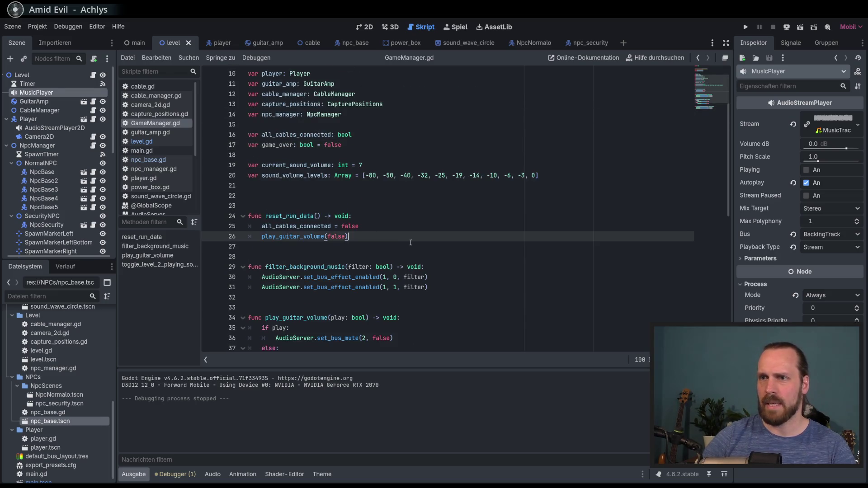
pyautogui.press('Return')
pyautogui.write('game')
pyautogui.press('Return')
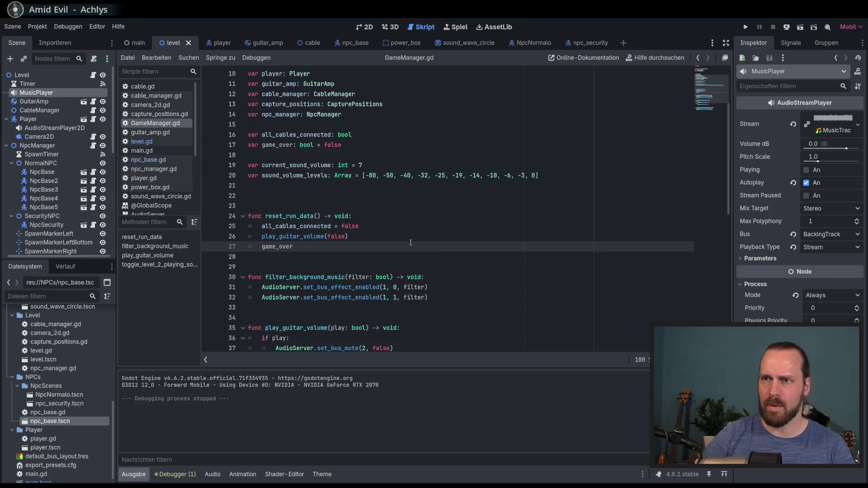
pyautogui.write('false')
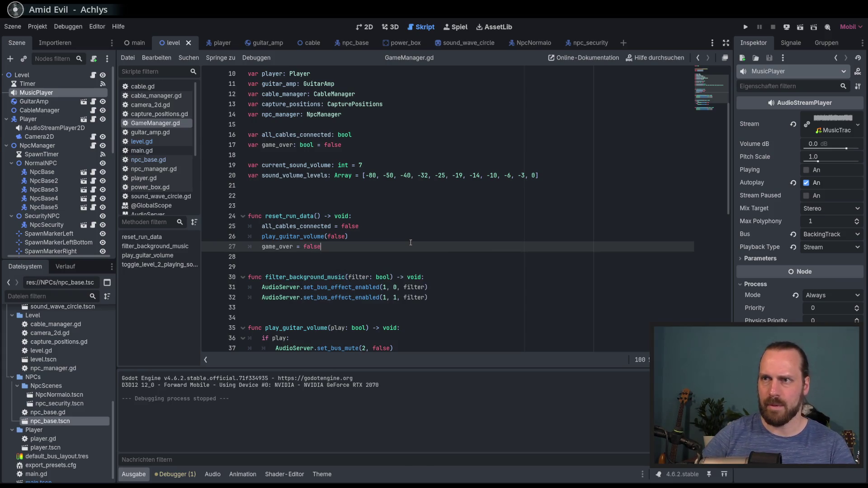
# - Add blank lines at the end of GameManager.gd and return to level.gd
pyautogui.scroll(-2, 416, 246)
pyautogui.scroll(-5, 417, 248)
pyautogui.click(423, 300)
pyautogui.press('Return')
pyautogui.press('Return')
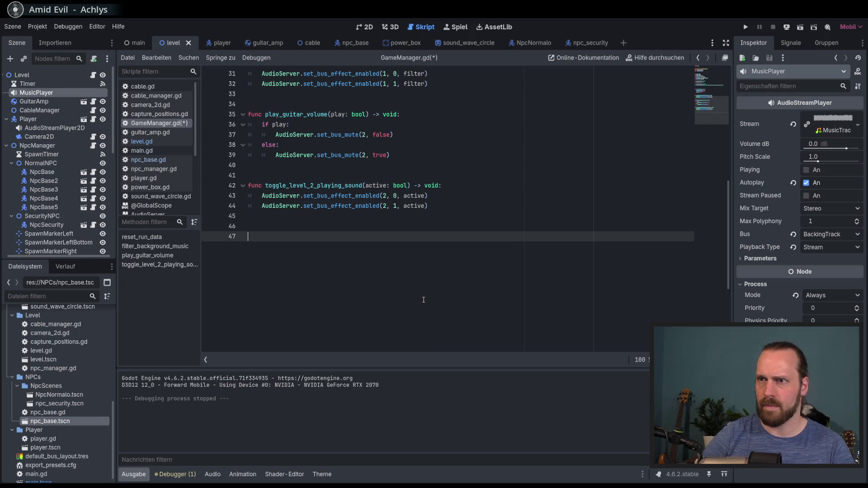
pyautogui.click(163, 142)
# - Append 'GameManager.game_over = true' to level.gd's game_over() and save both scripts
pyautogui.scroll(-12, 383, 279)
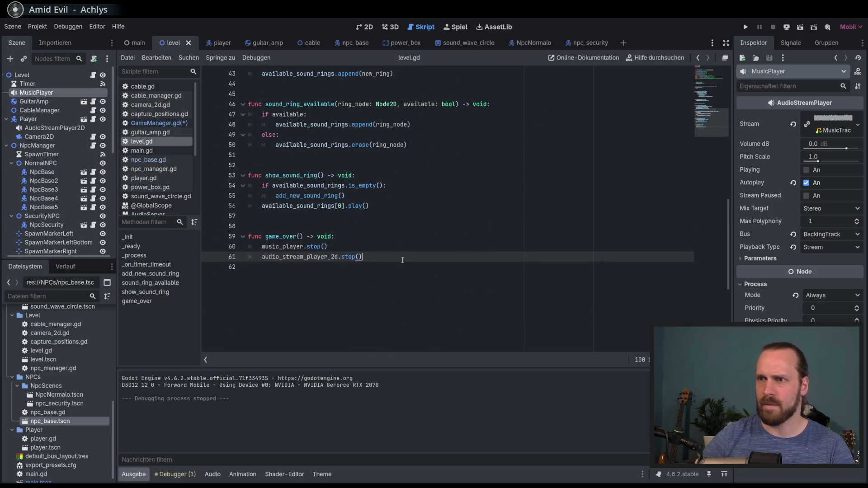
pyautogui.press('Return')
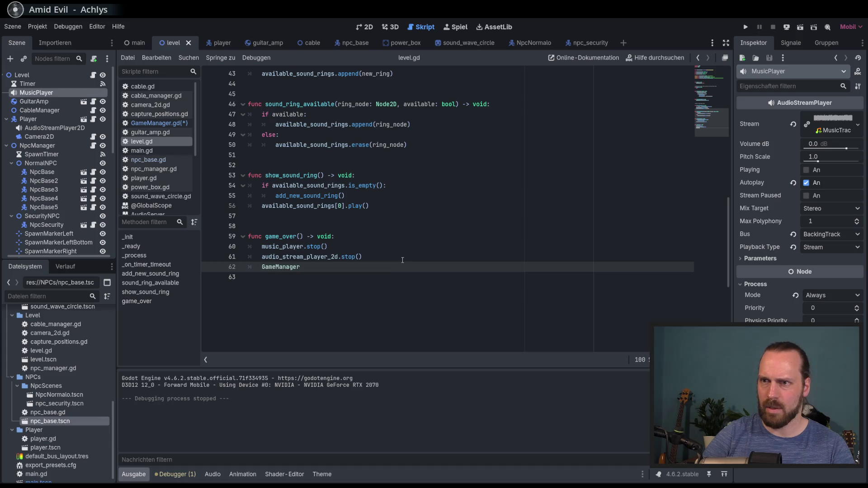
pyautogui.write('gam')
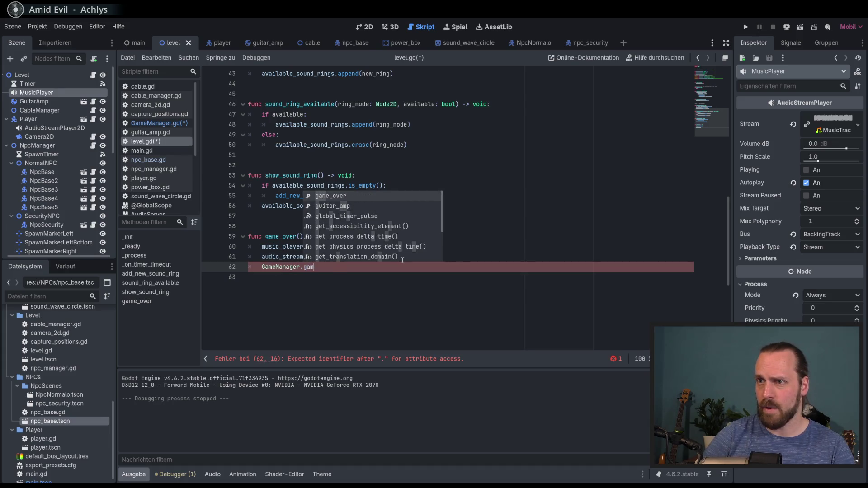
pyautogui.press('Return')
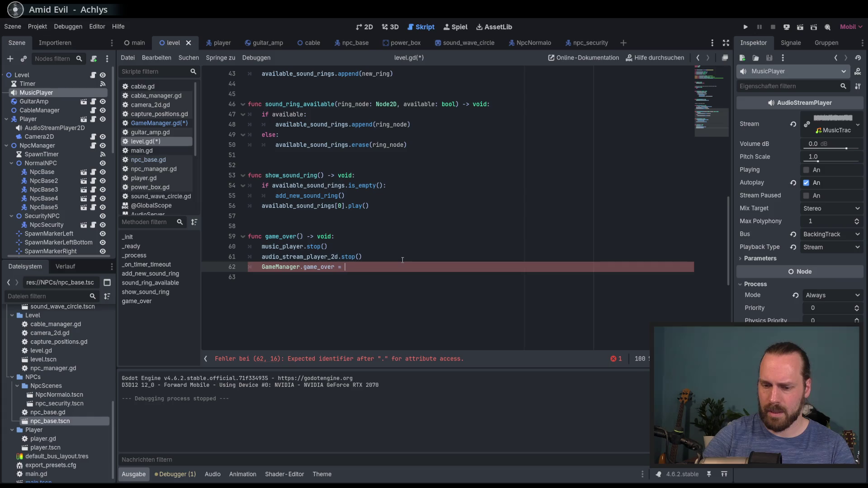
pyautogui.hotkey('ctrl', 's')
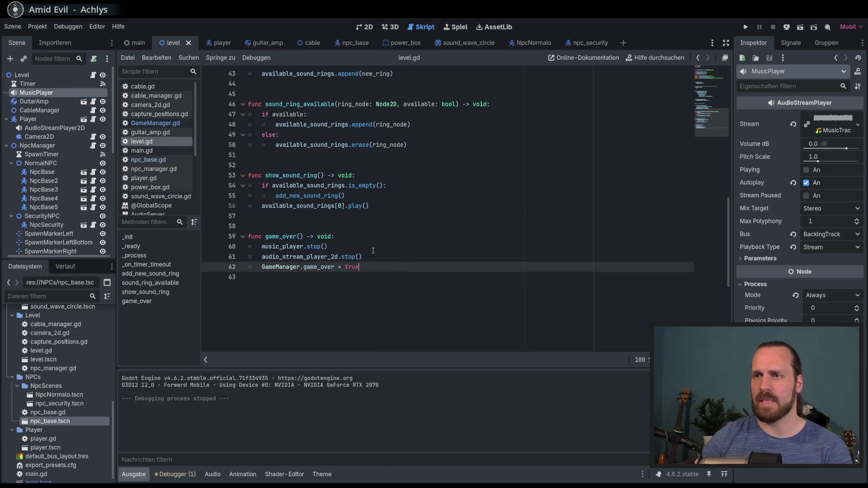
pyautogui.click(149, 160)
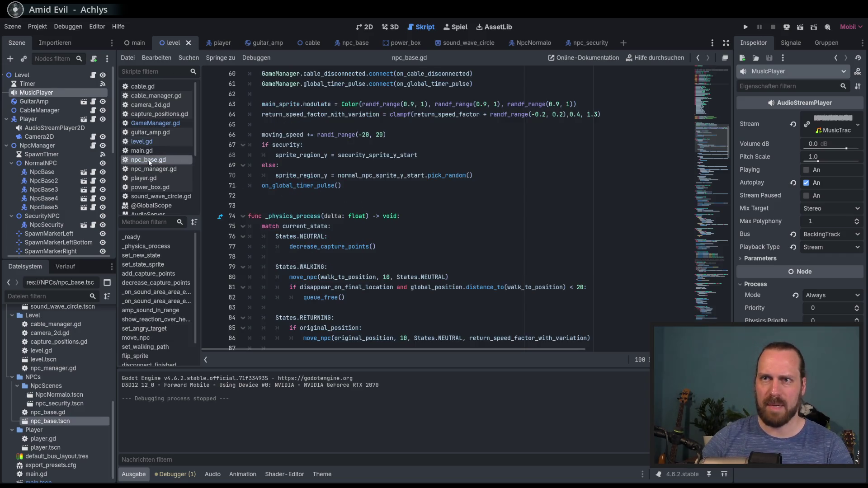
# - Browse npc_base.gd's DISCONNECTING state branches down to the disconnect_finished function
pyautogui.moveTo(708, 160); pyautogui.dragTo(707, 176)
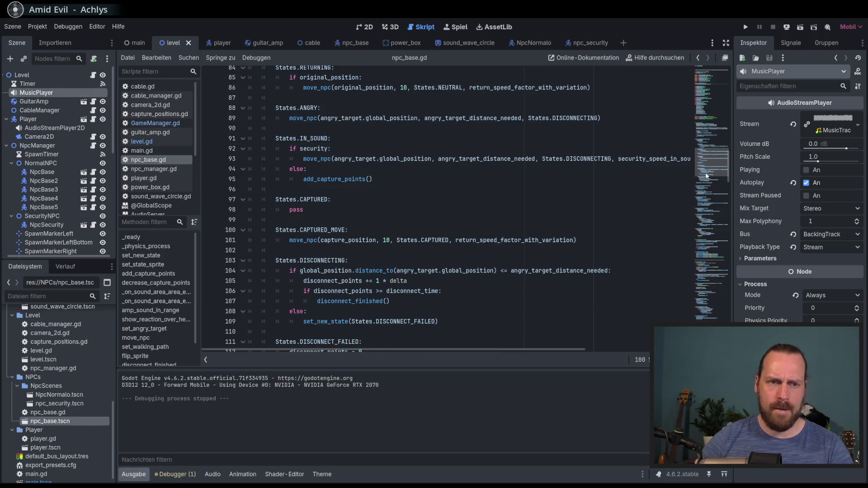
pyautogui.scroll(-10, 709, 172)
pyautogui.scroll(10, 709, 172)
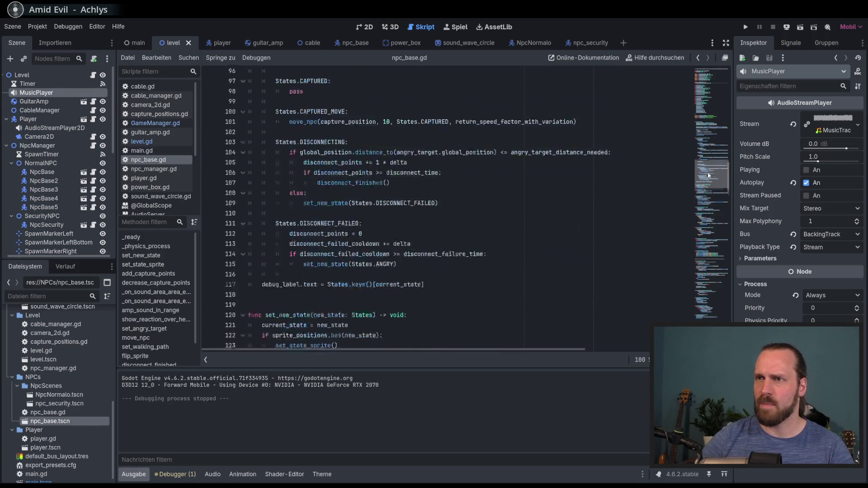
pyautogui.scroll(-1, 709, 172)
pyautogui.click(324, 239)
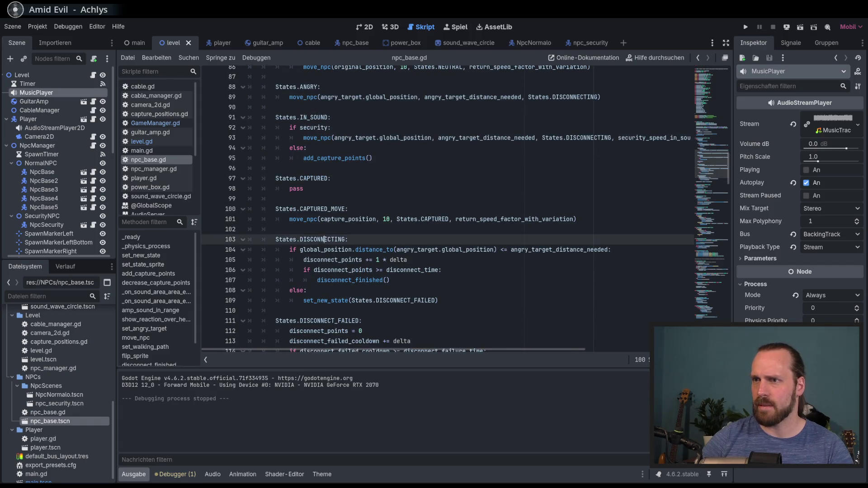
pyautogui.scroll(-3, 452, 281)
pyautogui.doubleClick(341, 229)
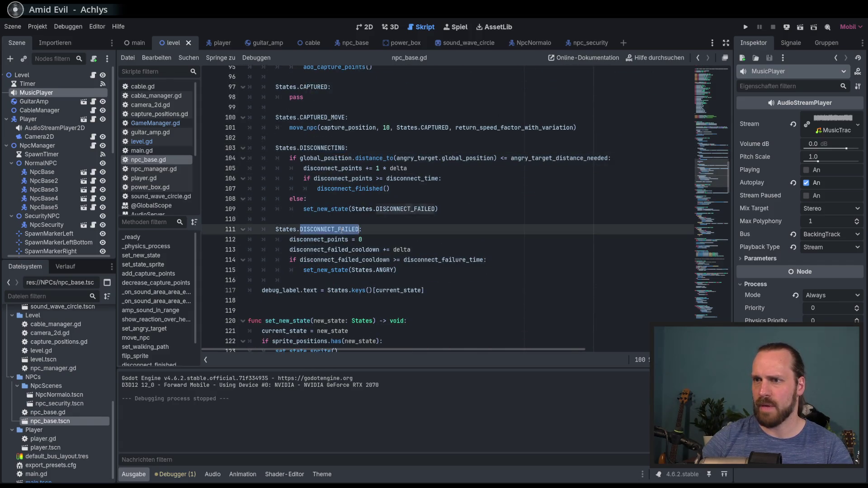
pyautogui.scroll(-4, 407, 271)
pyautogui.click(413, 281)
pyautogui.scroll(-6, 412, 280)
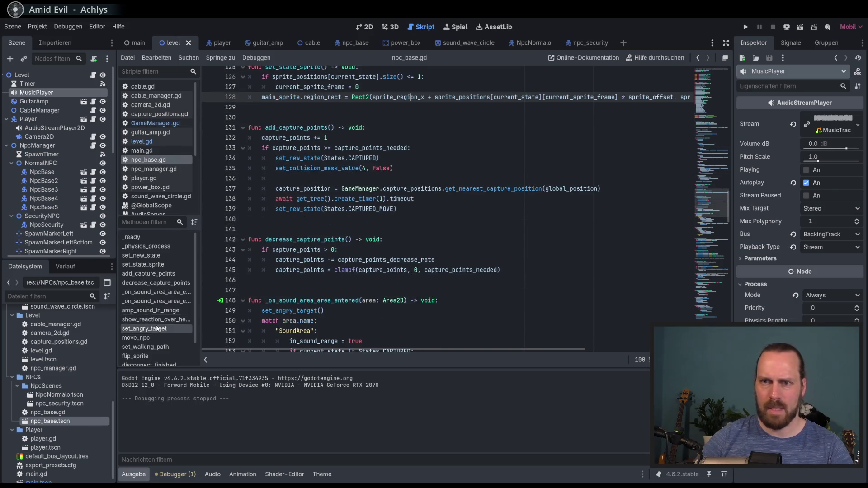
pyautogui.scroll(-2, 157, 317)
pyautogui.click(149, 340)
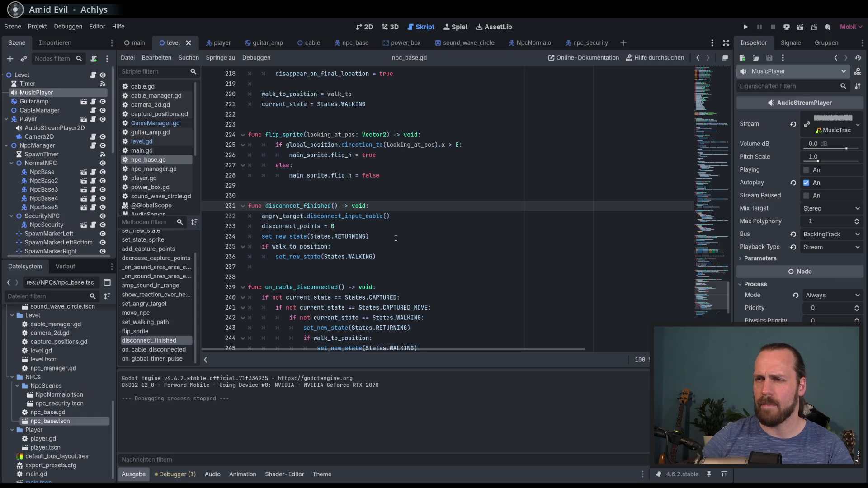
# - Add 'if security: GameManager.level.game_over()' to disconnect_finished and run the game with F5
pyautogui.click(399, 255)
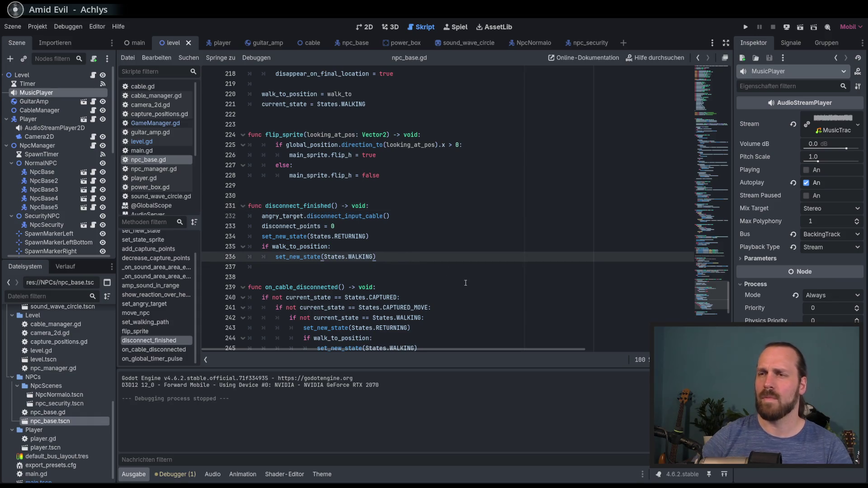
pyautogui.press('Return')
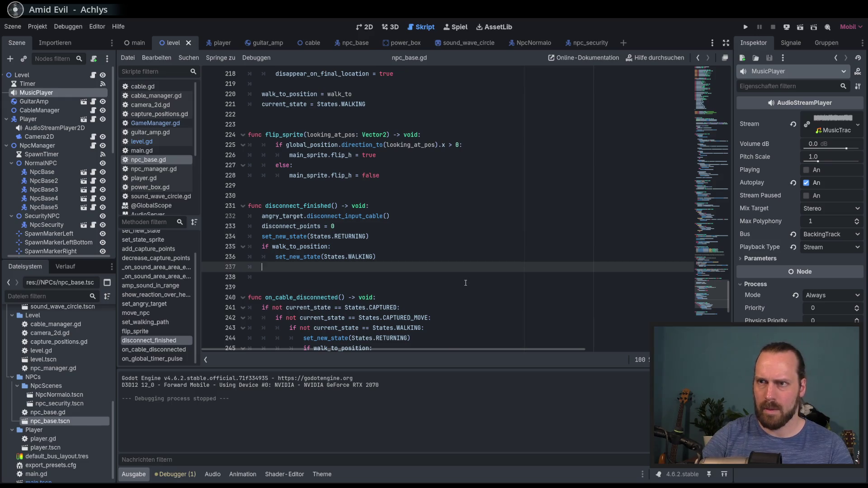
pyautogui.press('Return')
pyautogui.write(':')
pyautogui.press('Return')
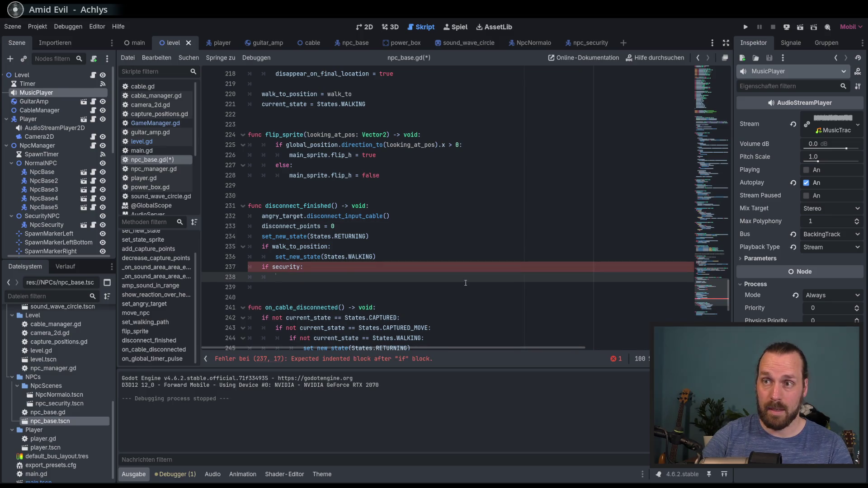
pyautogui.press('BackSpace')
pyautogui.press('BackSpace')
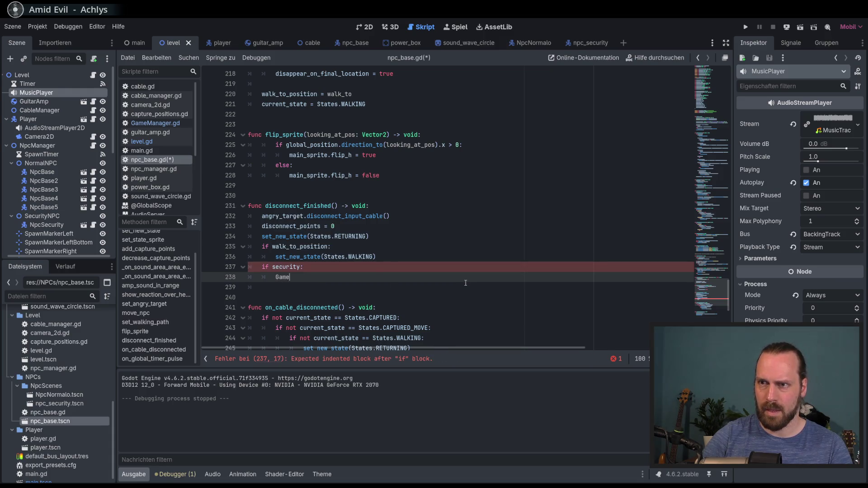
pyautogui.press('Return')
pyautogui.write('.kle')
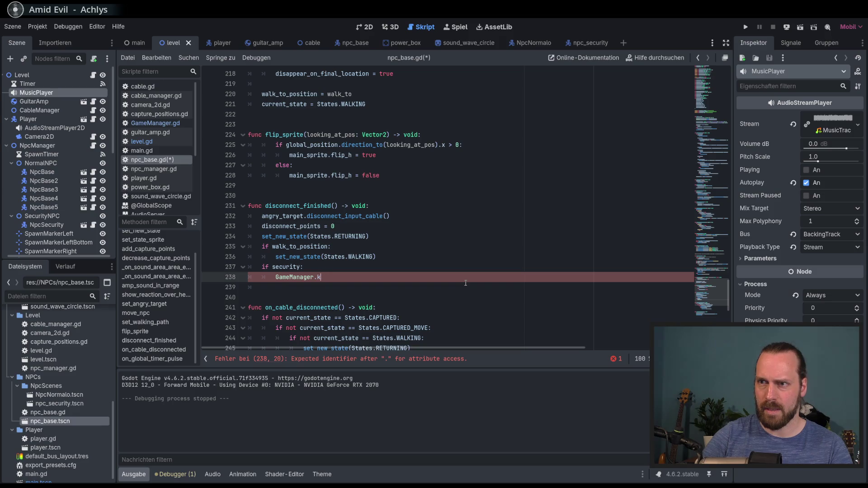
pyautogui.write('level')
pyautogui.press('Return')
pyautogui.write('.gam')
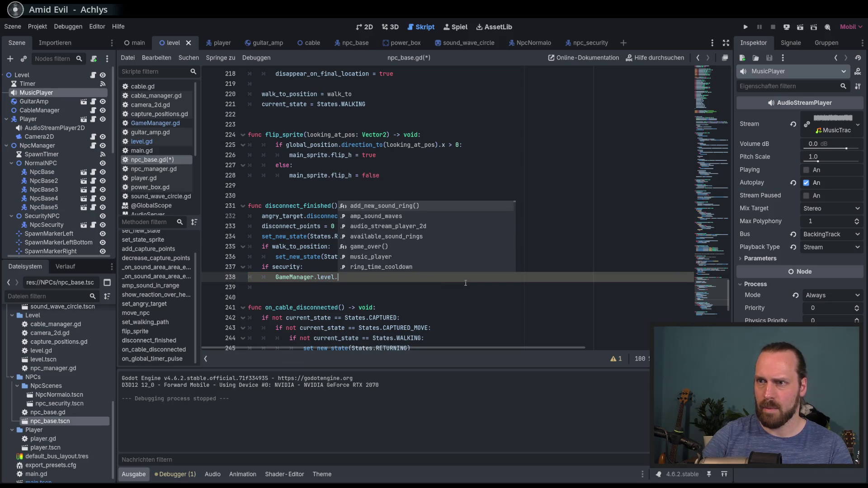
pyautogui.press('Return')
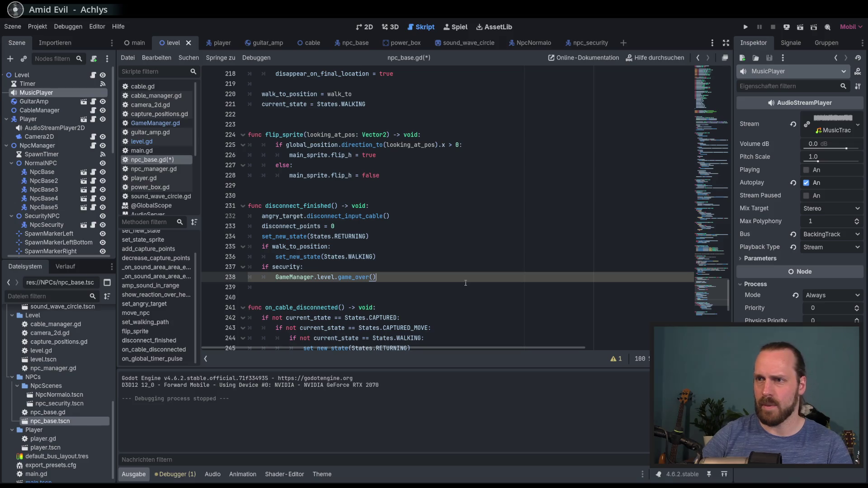
pyautogui.press('F5')
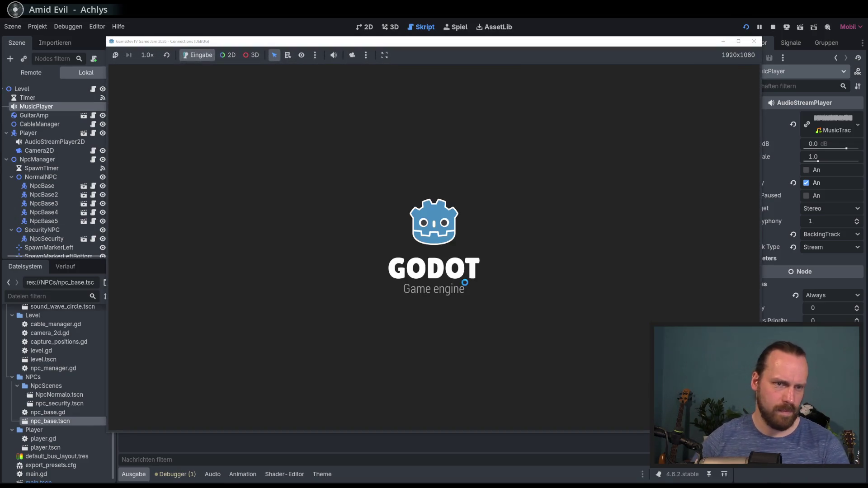
# - Start a new game and raise the sound volume to 10 in the pause menu
pyautogui.press('Return')
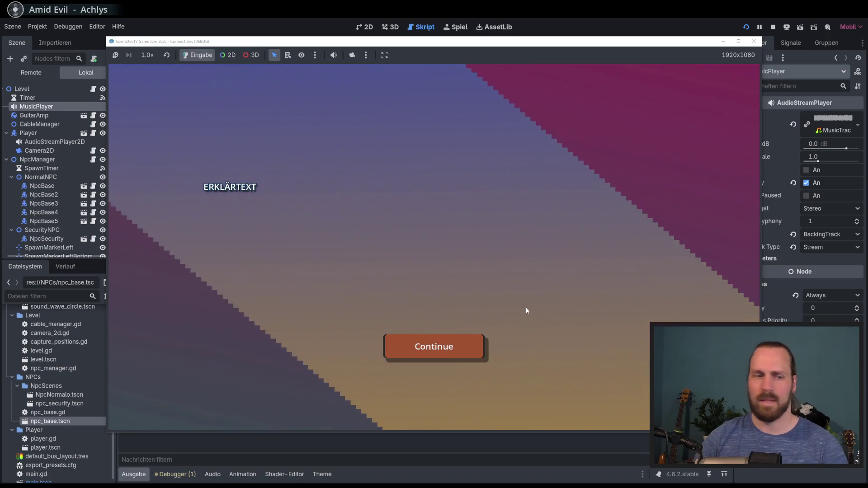
pyautogui.press('Return')
pyautogui.press('Escape')
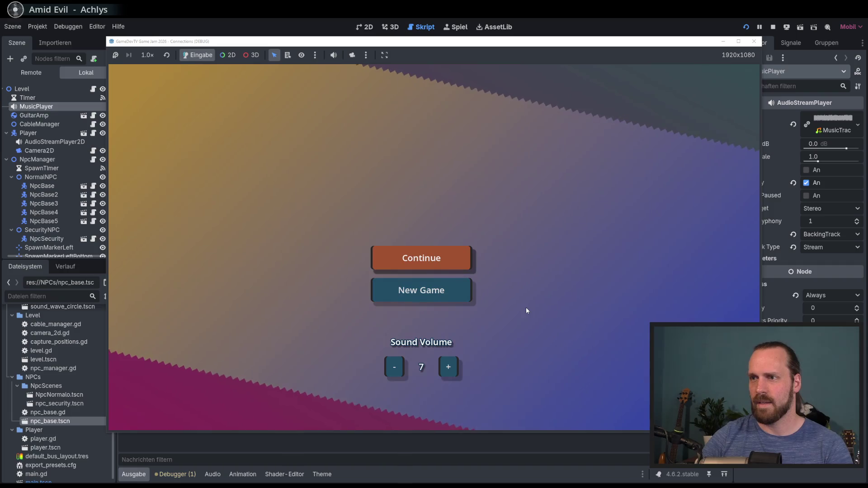
pyautogui.press('Down')
pyautogui.press('Down')
pyautogui.press('Right')
pyautogui.press('Return')
pyautogui.press('Return')
pyautogui.press('Return')
pyautogui.press('Up')
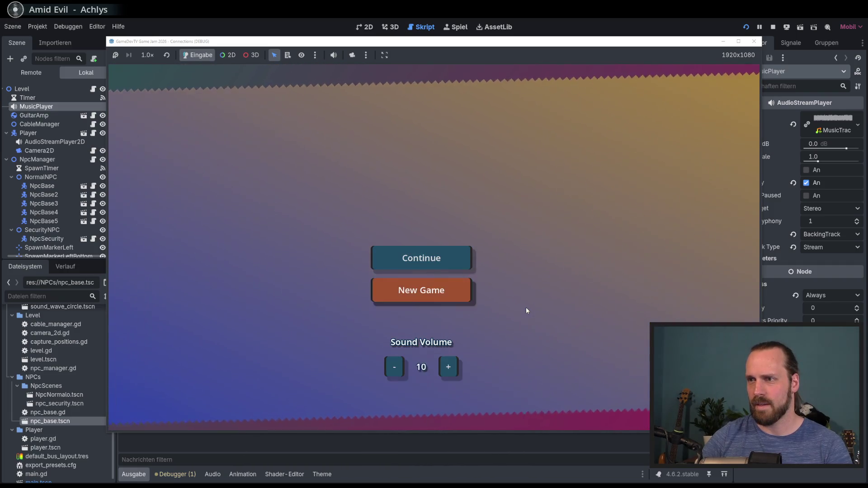
pyautogui.press('Up')
pyautogui.press('Return')
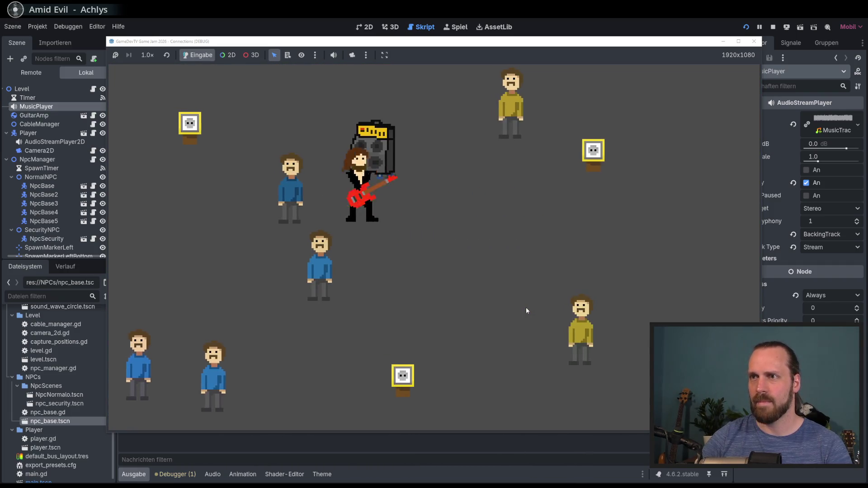
# - Walk the guitarist up-left, play a sound wave, then pause and resume
pyautogui.press('Left')
pyautogui.press('Up')
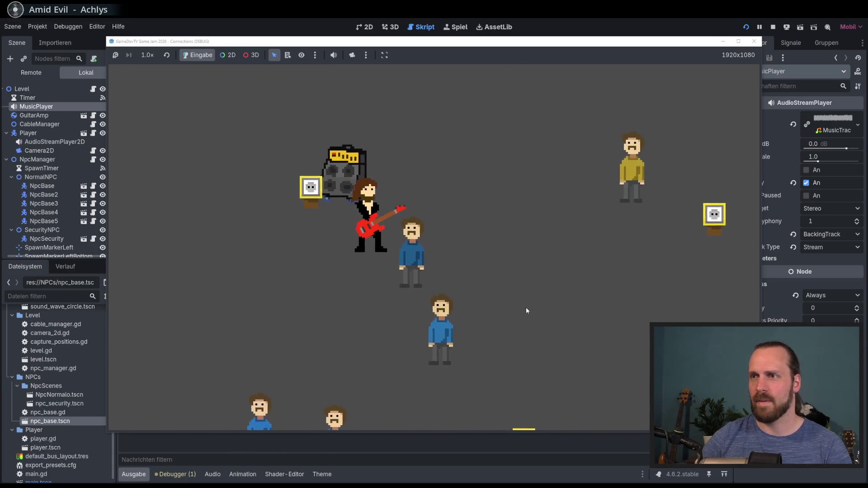
pyautogui.press('space')
pyautogui.press('Escape')
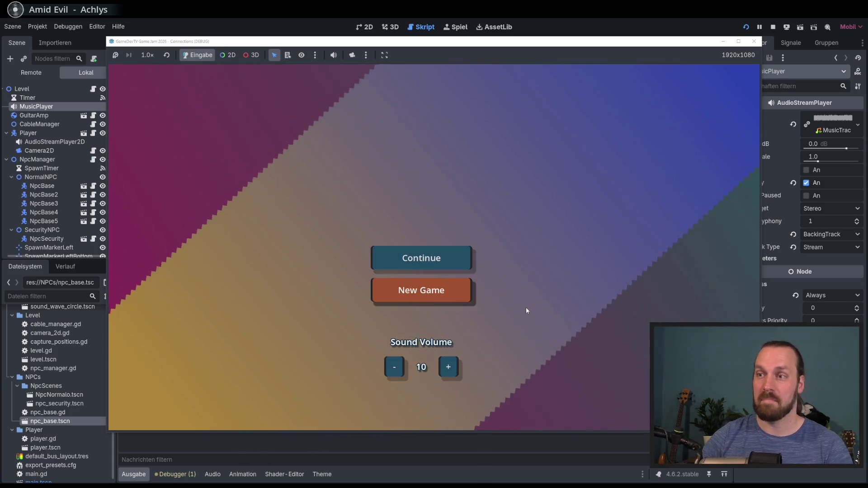
pyautogui.press('Down')
pyautogui.press('Up')
pyautogui.press('Up')
pyautogui.press('Return')
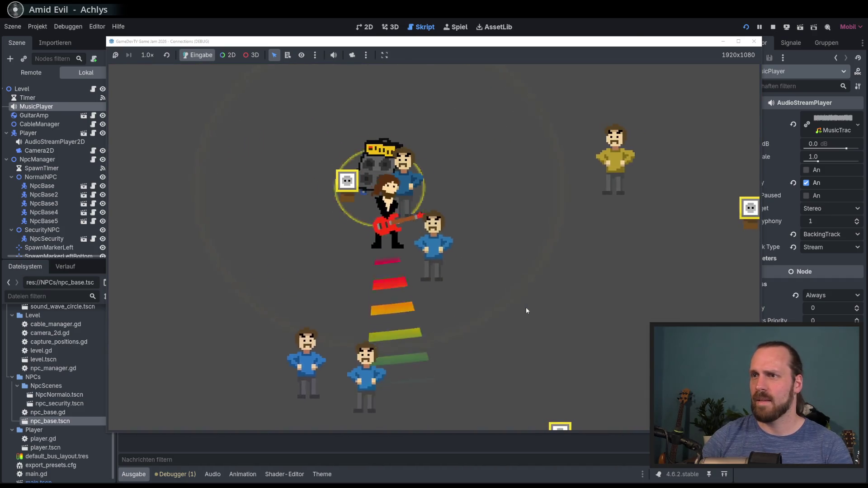
# - Move with the amp, plug its cable into the socket, play for the crowd, then stop
pyautogui.press('Up')
pyautogui.press('Down')
pyautogui.press('space')
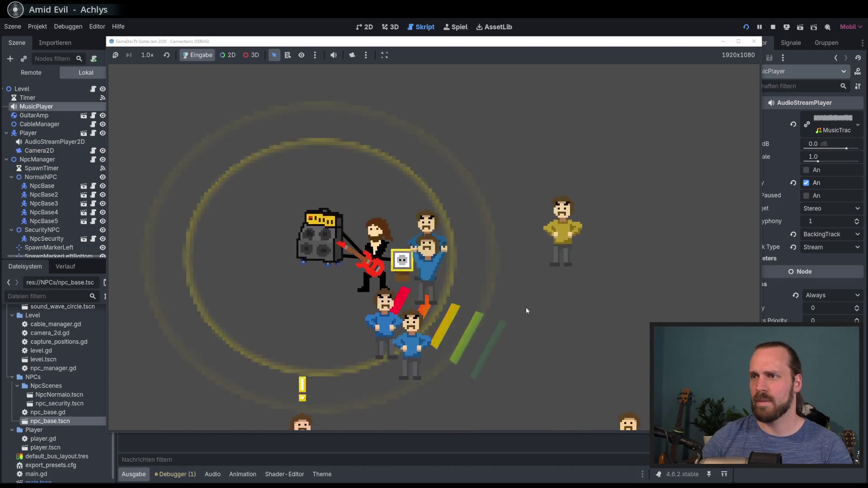
pyautogui.press('Down')
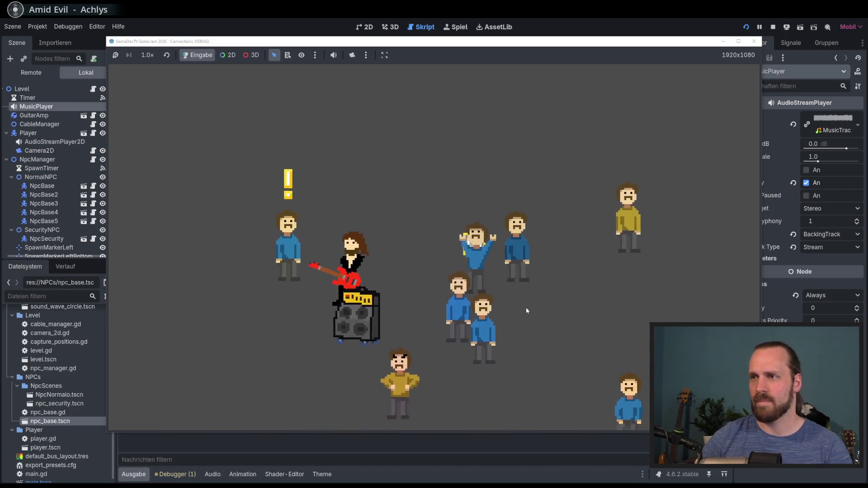
pyautogui.press('Up')
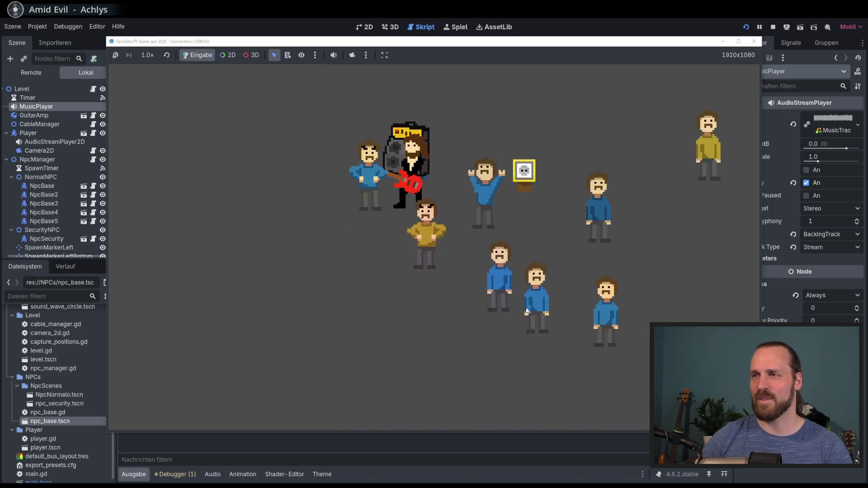
pyautogui.press('Right')
pyautogui.press('Down')
pyautogui.press('Left')
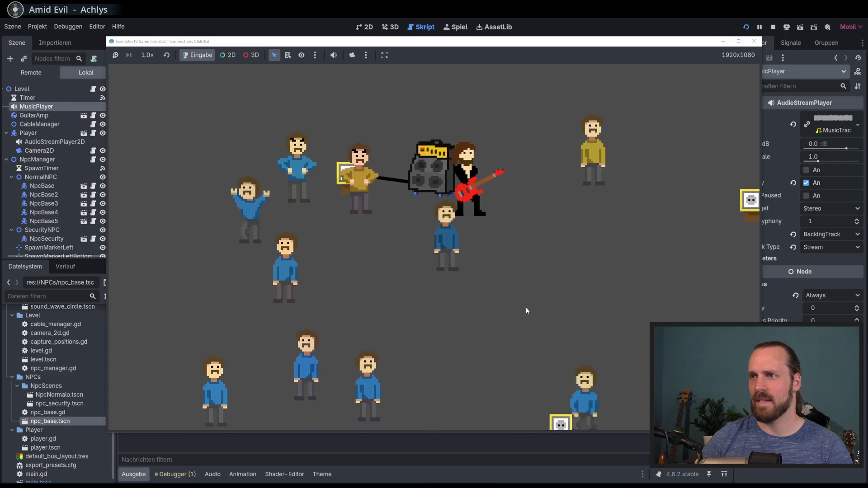
pyautogui.press('space')
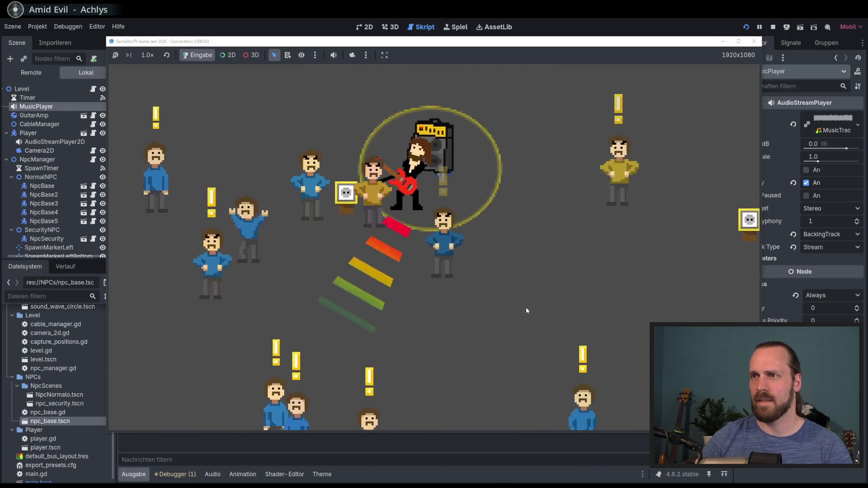
pyautogui.press('Right')
pyautogui.press('Left')
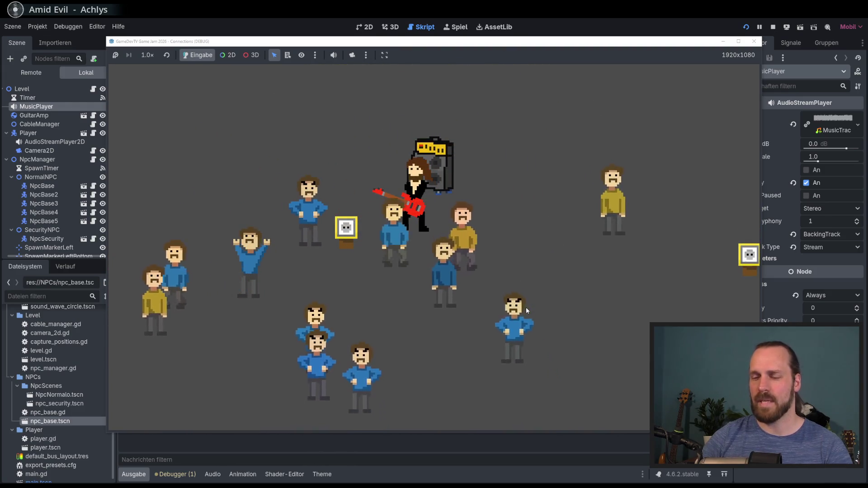
pyautogui.press('F8')
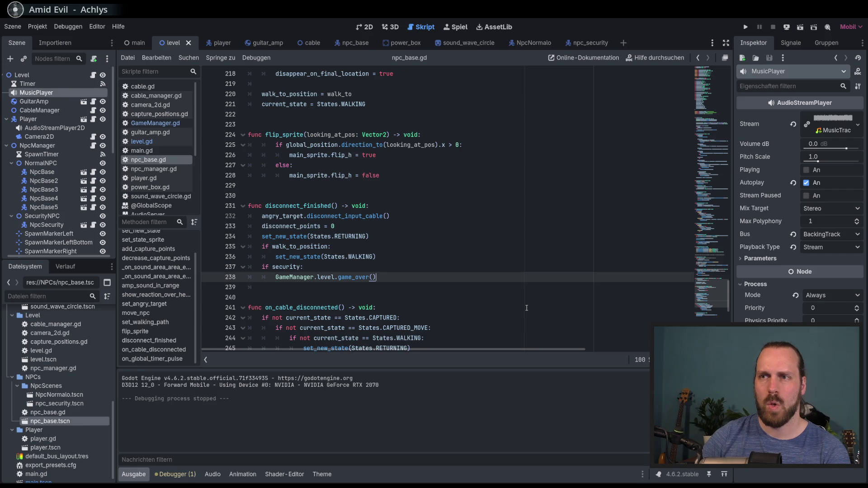
# - Rerun the game, trail the cable away from the amp and back, and play guitar
pyautogui.press('F5')
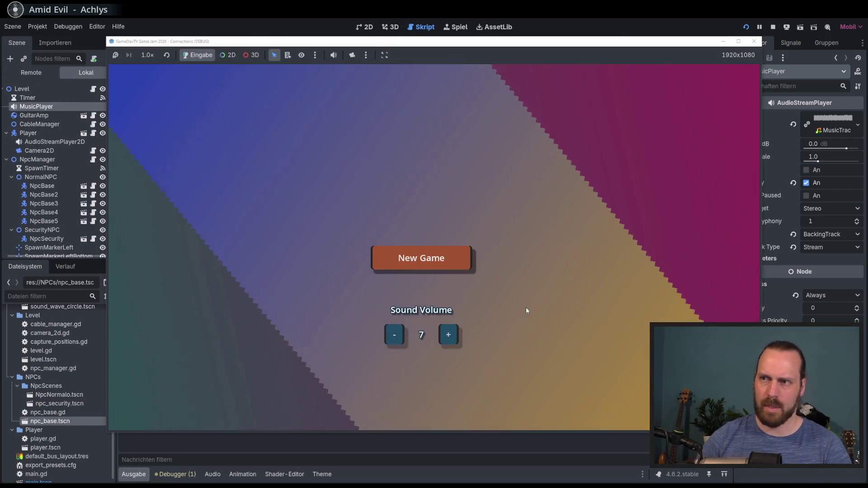
pyautogui.press('Return')
pyautogui.press('Return')
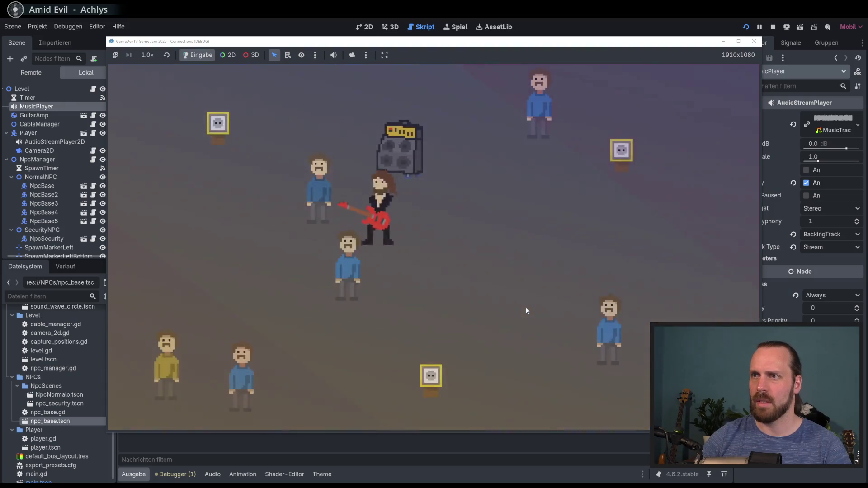
pyautogui.press('a')
pyautogui.press('w')
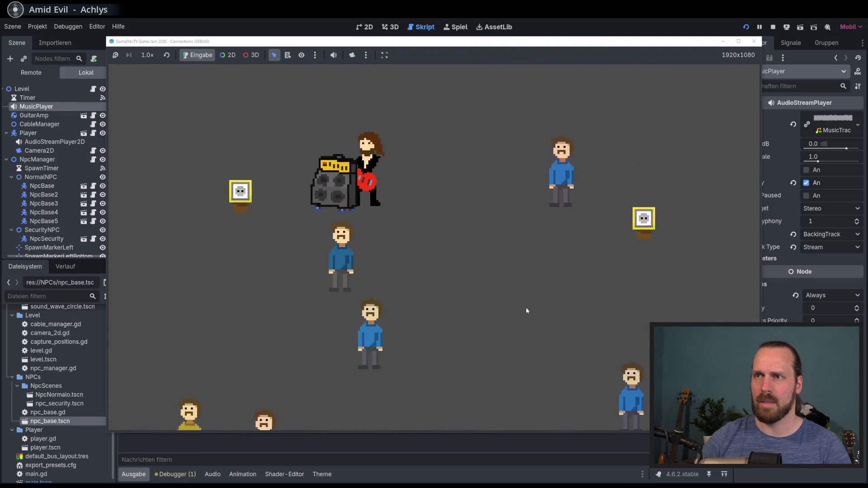
pyautogui.press('d')
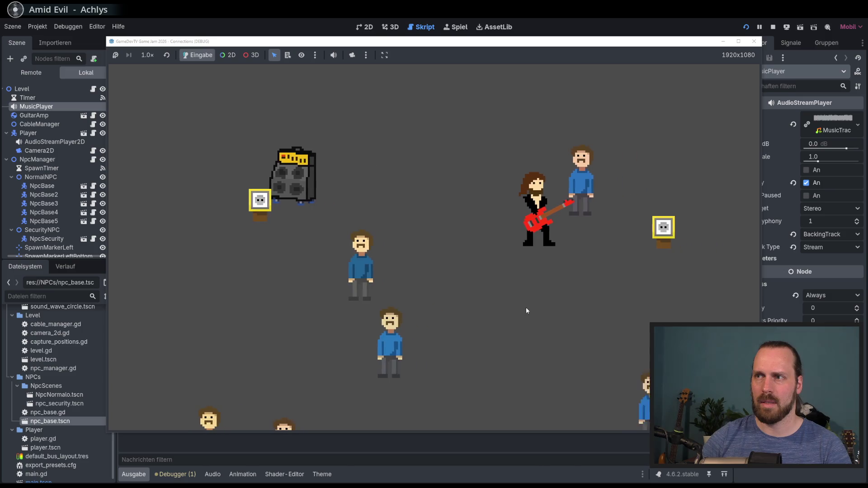
pyautogui.press('a')
pyautogui.press('w')
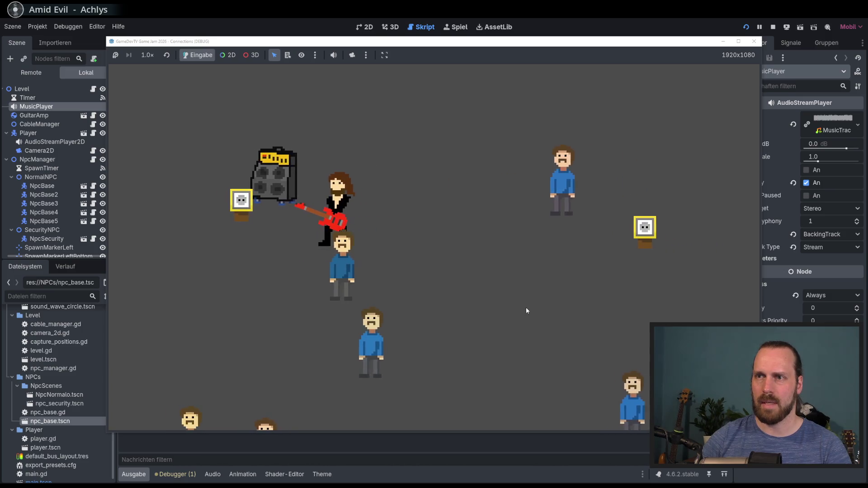
pyautogui.press('s')
pyautogui.press('space')
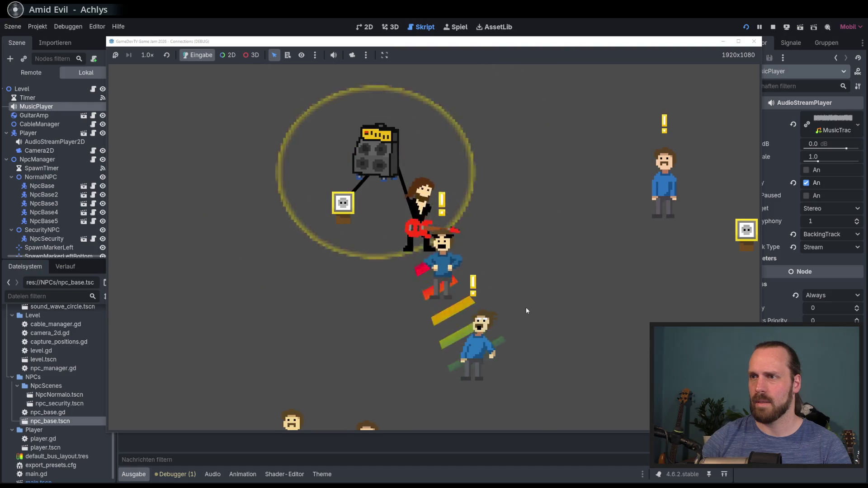
pyautogui.press('w')
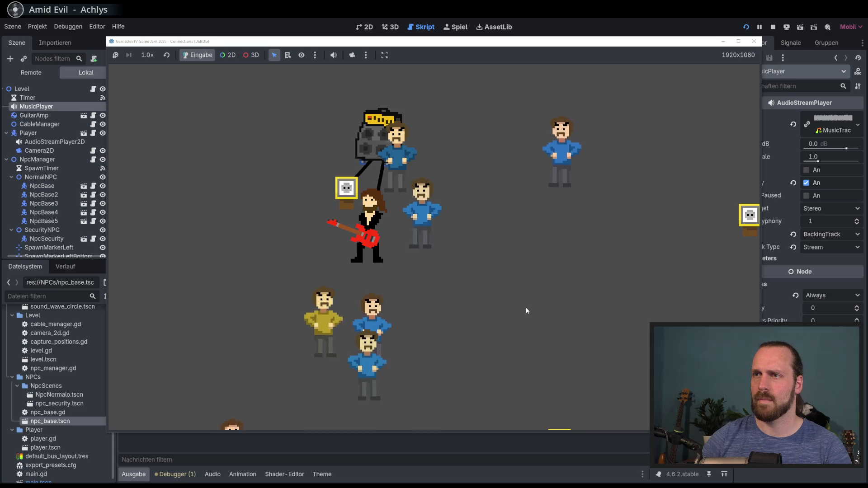
pyautogui.press('d')
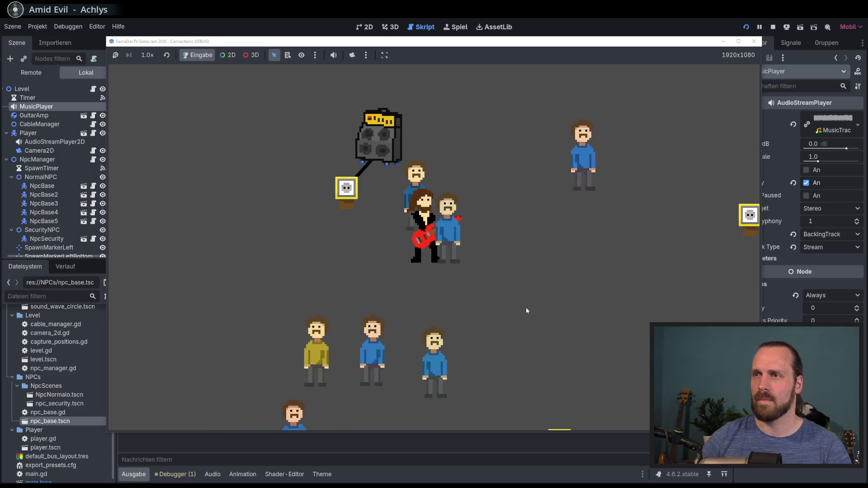
pyautogui.press('a')
pyautogui.press('w')
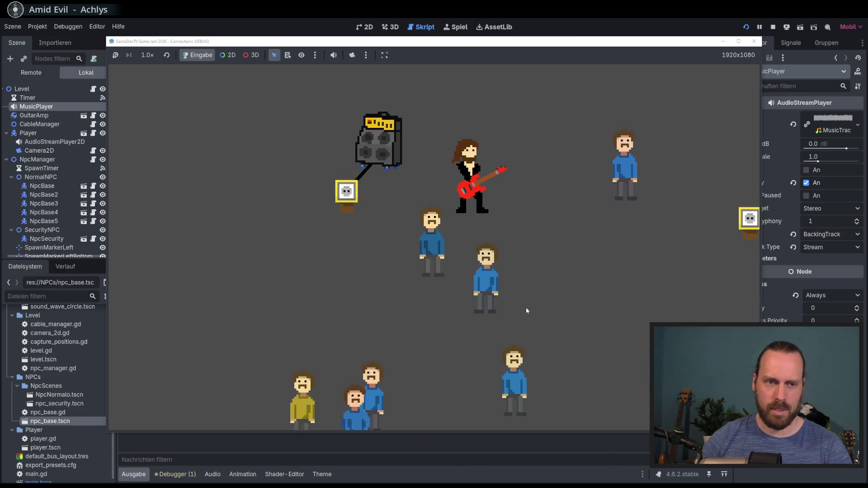
# - Restart into a new game, cross the level and play guitar for the crowd
pyautogui.press('F5')
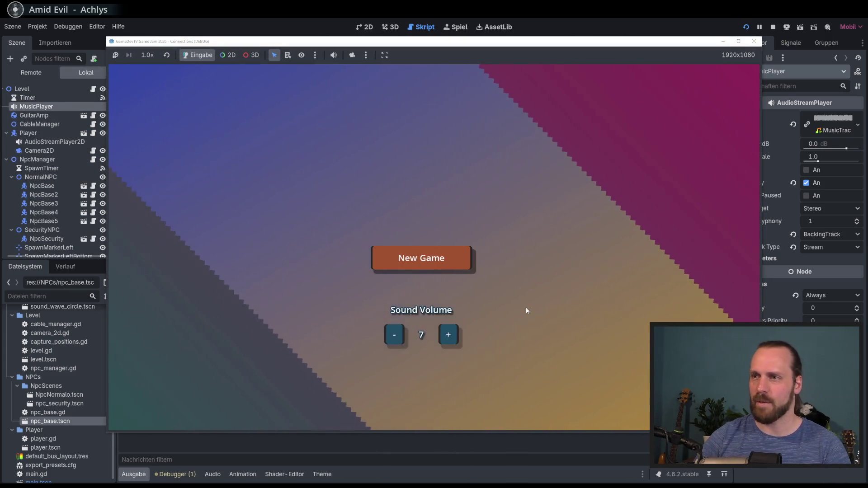
pyautogui.press('Return')
pyautogui.press('Return')
pyautogui.press('a')
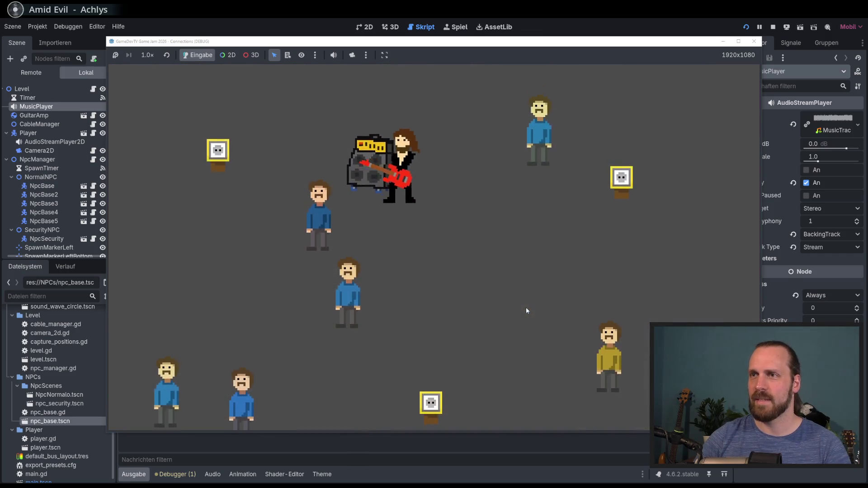
pyautogui.press('d')
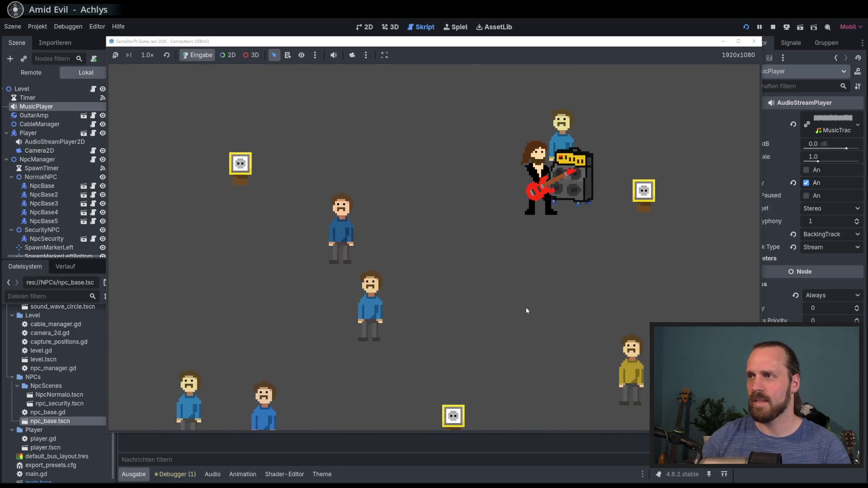
pyautogui.press('a')
pyautogui.press('space')
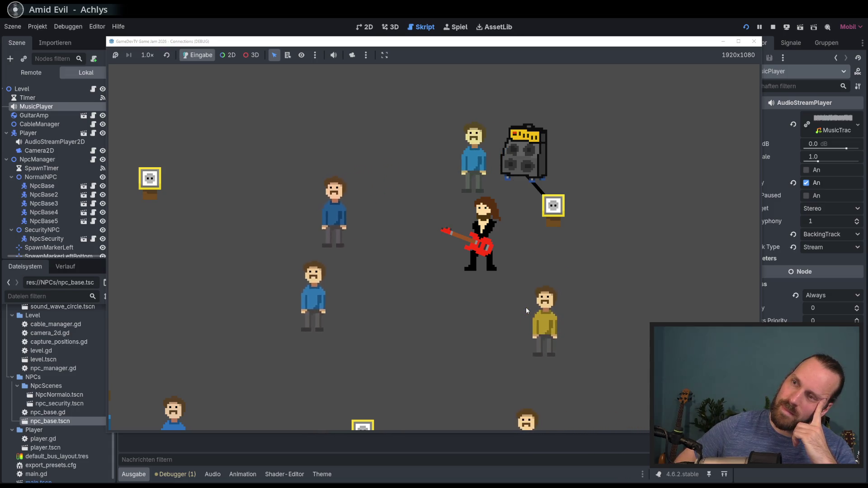
# - Route the cable to the socket, play beside the amp, then walk across the cable
pyautogui.press('d')
pyautogui.press('w')
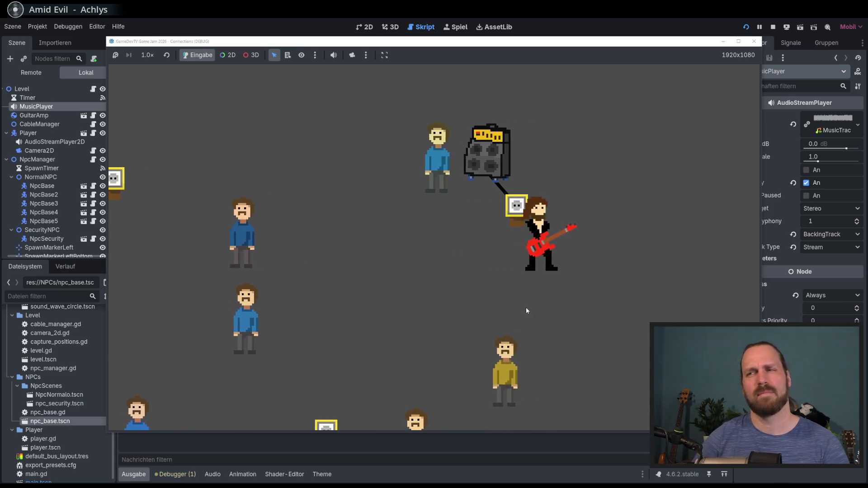
pyautogui.press('a')
pyautogui.press('s')
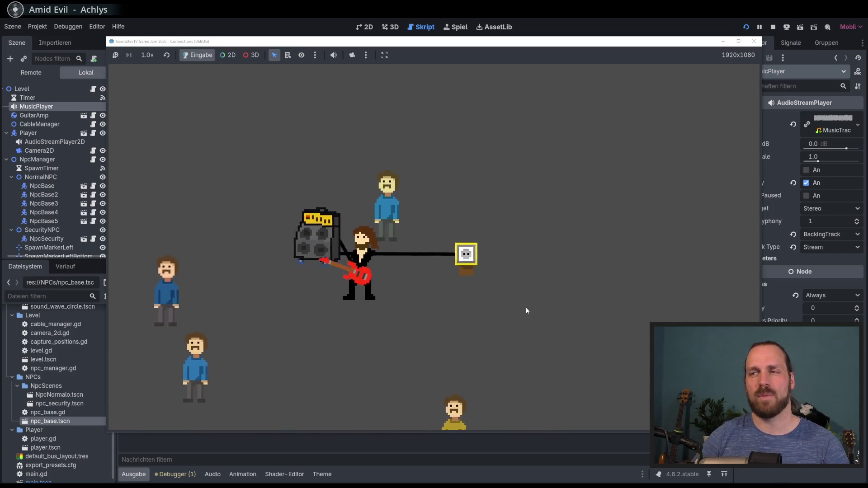
pyautogui.press('w')
pyautogui.press('a')
pyautogui.press('space')
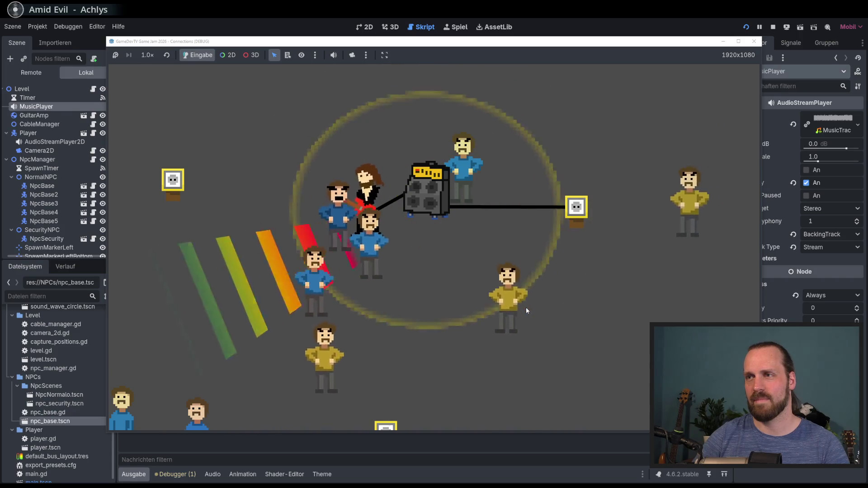
pyautogui.press('s')
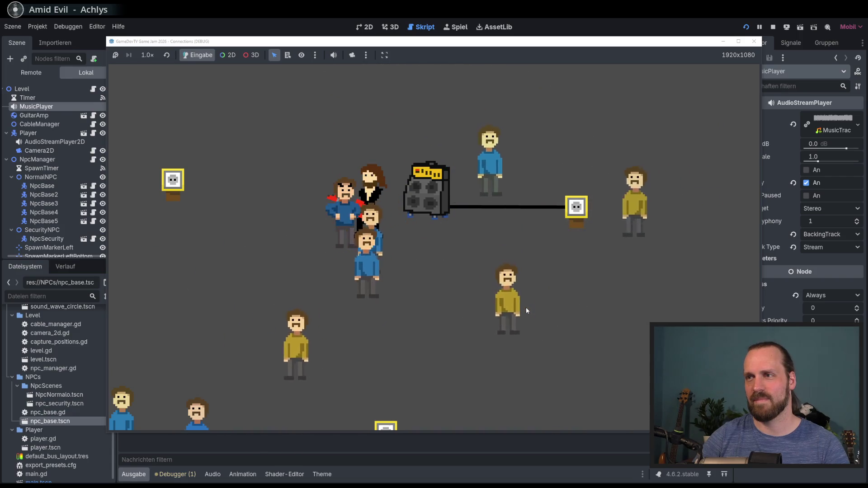
pyautogui.press('d')
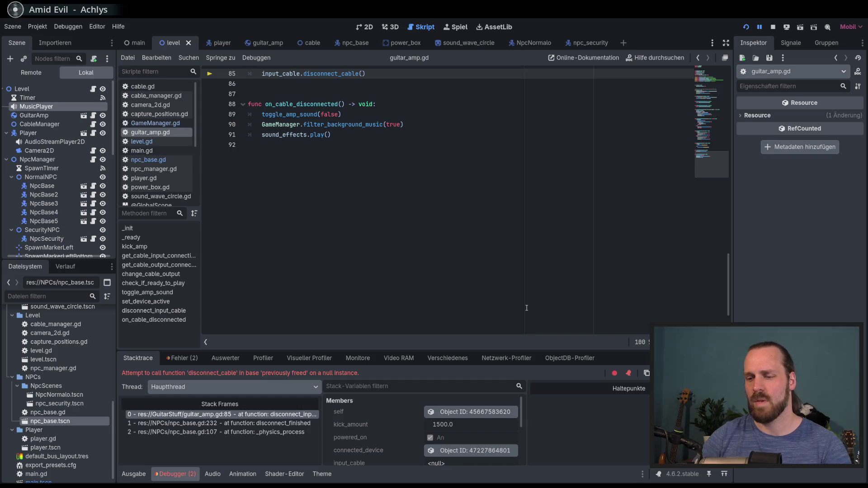
# - Stop the crashed run with F8, relaunch with F5, and choose New Game
pyautogui.press('F8')
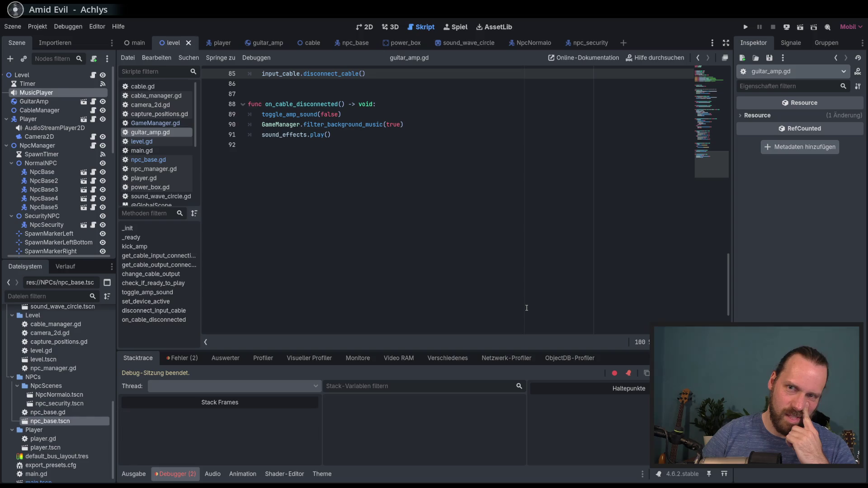
pyautogui.press('F5')
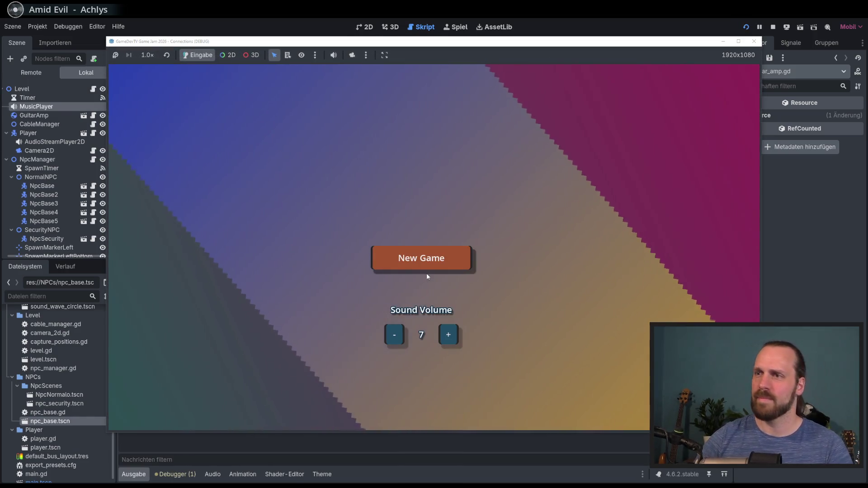
pyautogui.click(427, 273)
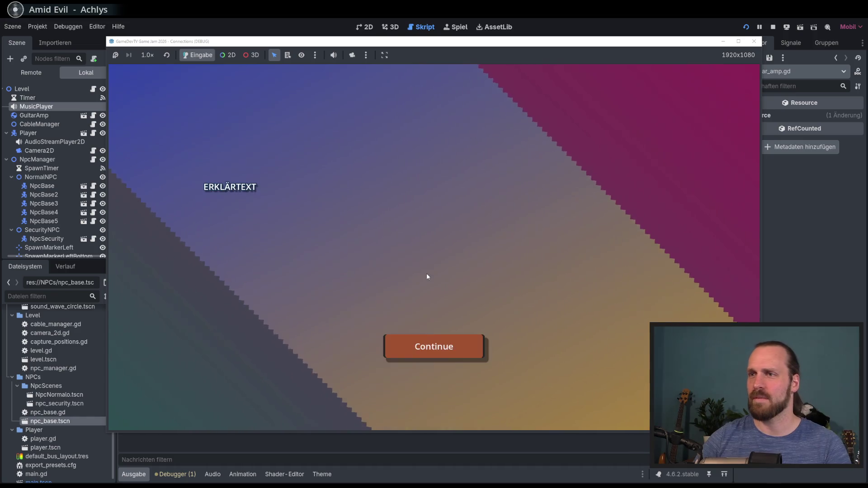
# - Enter the level and walk the guitarist left and right around the amp
pyautogui.press('Return')
pyautogui.press('a')
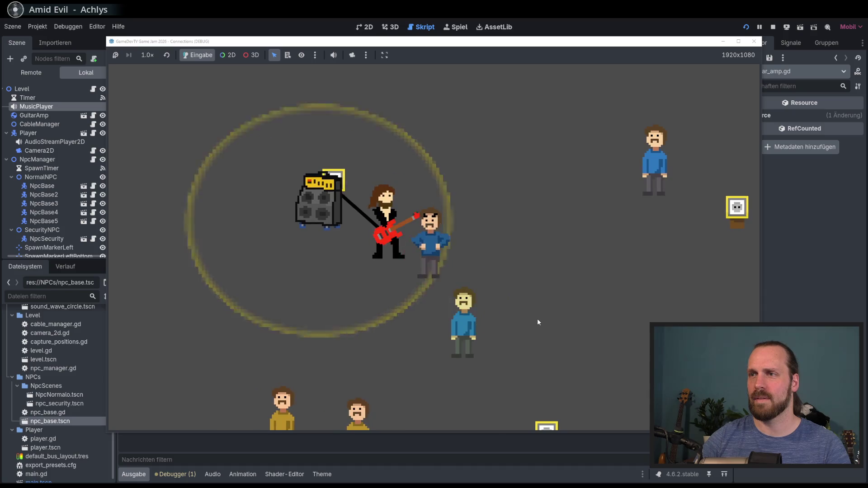
pyautogui.press('w')
pyautogui.press('d')
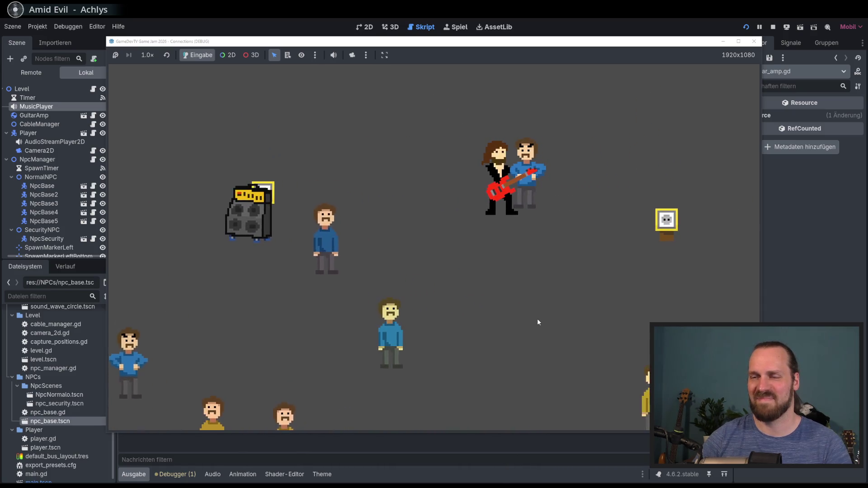
pyautogui.press('a')
pyautogui.press('s')
pyautogui.press('a')
pyautogui.press('s')
# - Drag the amp around the level, circling past it up-left and down-right
pyautogui.press('a')
pyautogui.press('d')
pyautogui.press('w')
pyautogui.press('a')
pyautogui.press('s')
pyautogui.press('d')
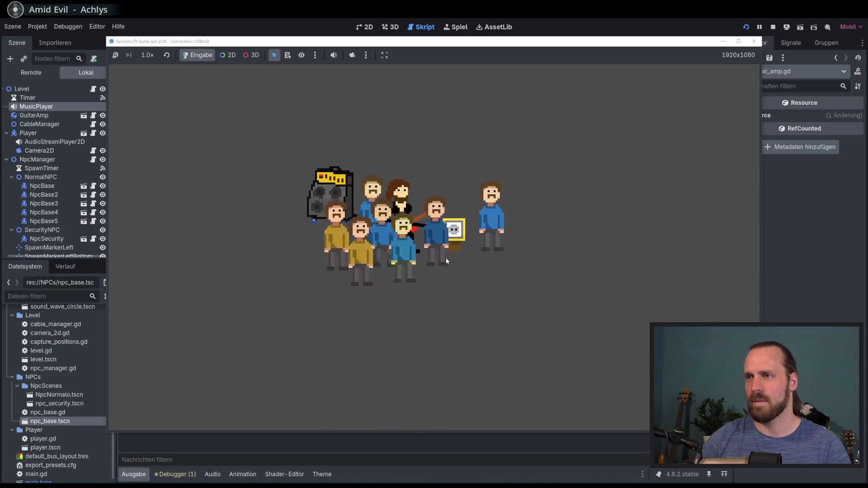
pyautogui.press('a')
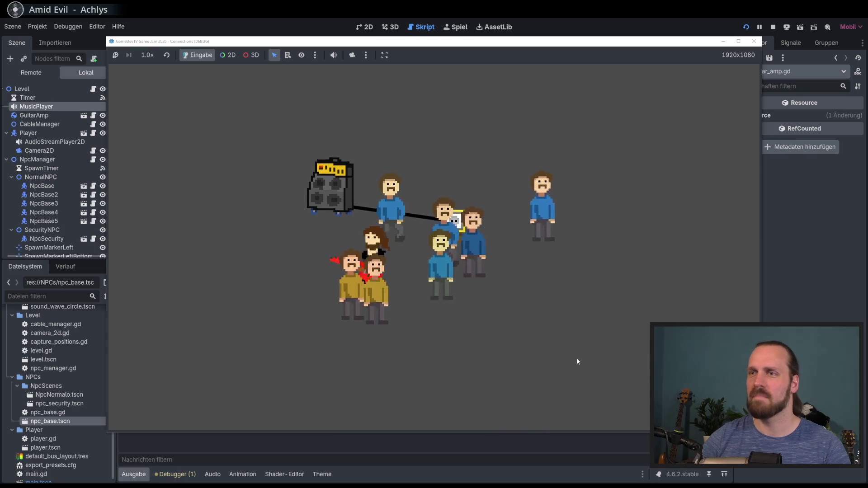
pyautogui.press('w')
pyautogui.press('d')
pyautogui.press('s')
# - Play guitar beside the amp to attract the NPCs, then stop the game with F8
pyautogui.press('space')
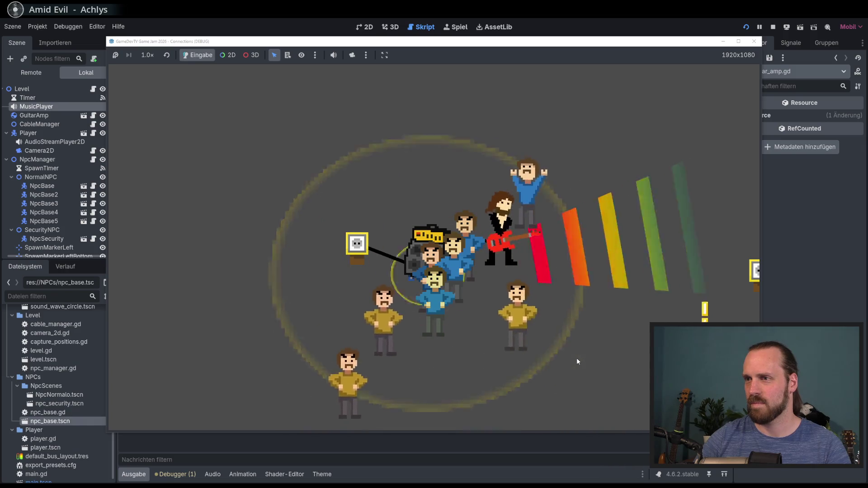
pyautogui.press('s')
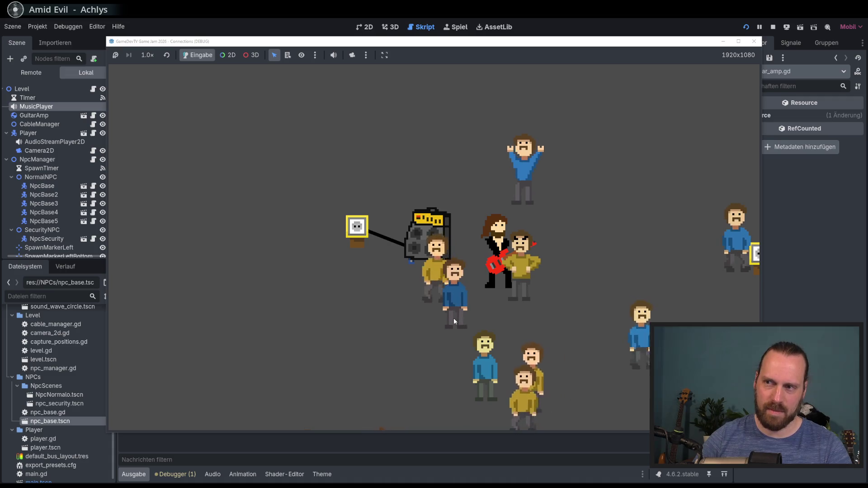
pyautogui.press('a')
pyautogui.press('space')
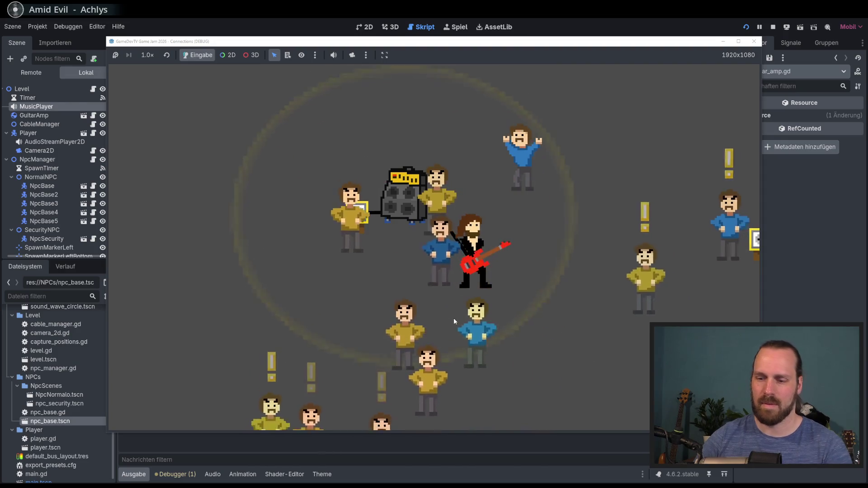
pyautogui.press('F8')
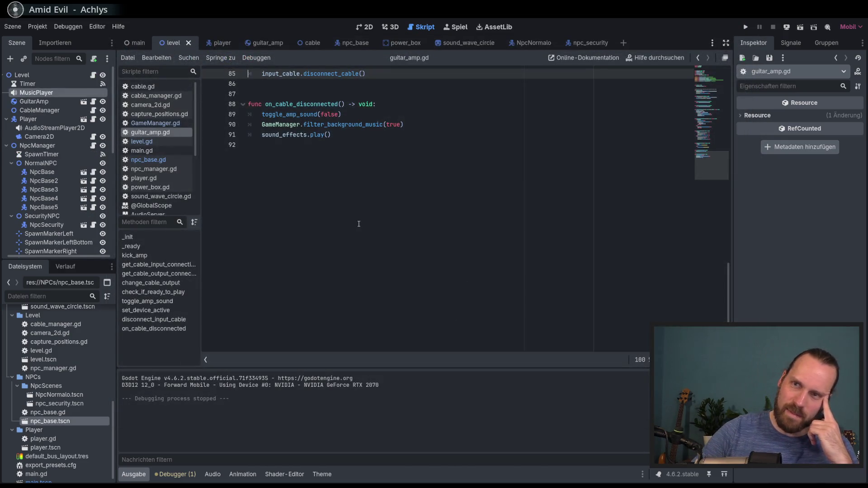
pyautogui.scroll(3, 350, 218)
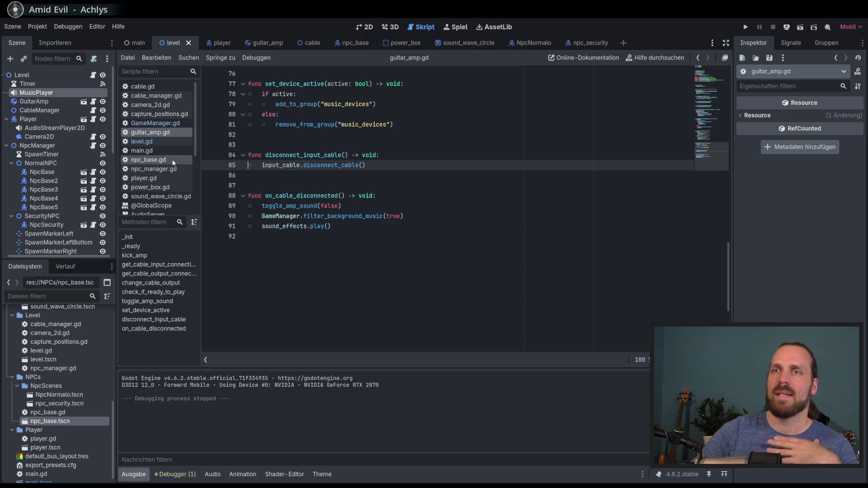
pyautogui.click(162, 162)
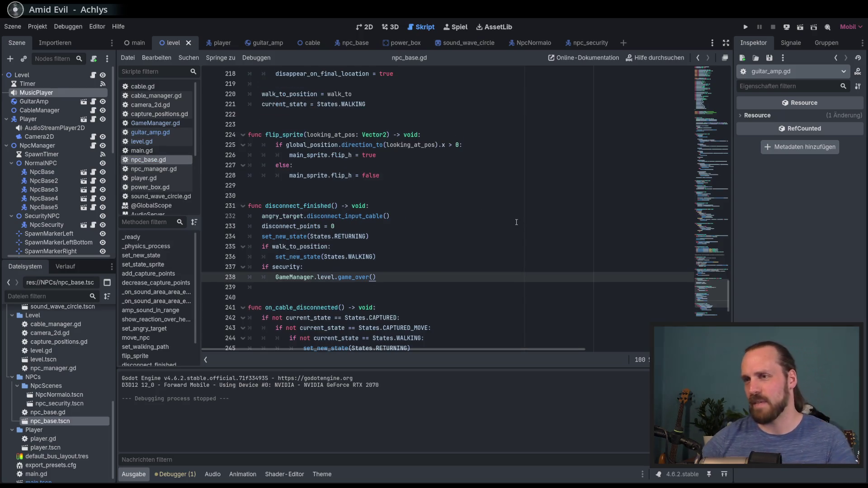
pyautogui.scroll(-5, 516, 222)
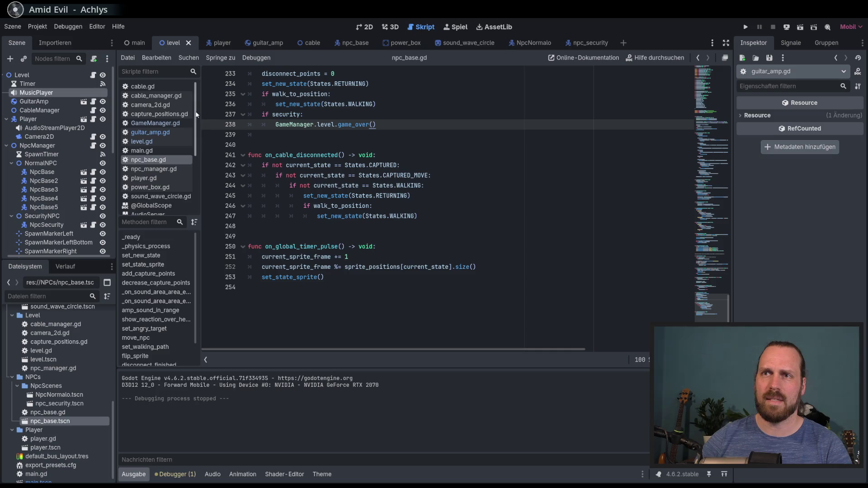
pyautogui.click(150, 133)
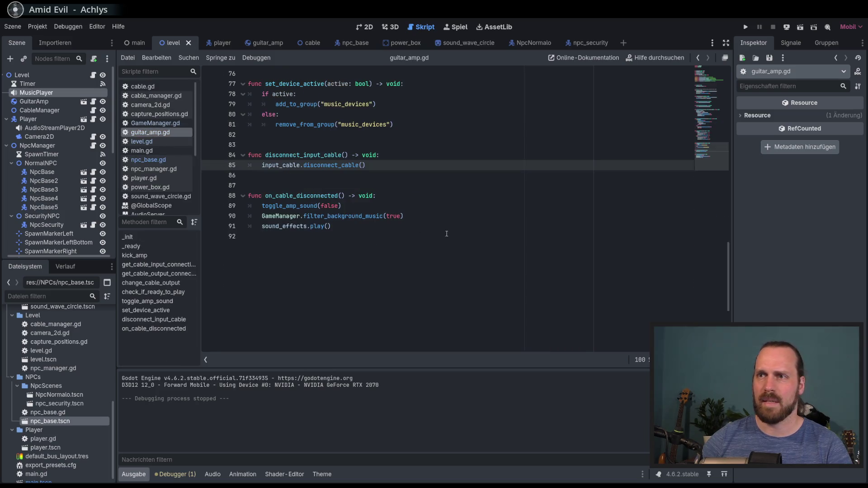
pyautogui.scroll(3, 437, 219)
pyautogui.scroll(4, 341, 199)
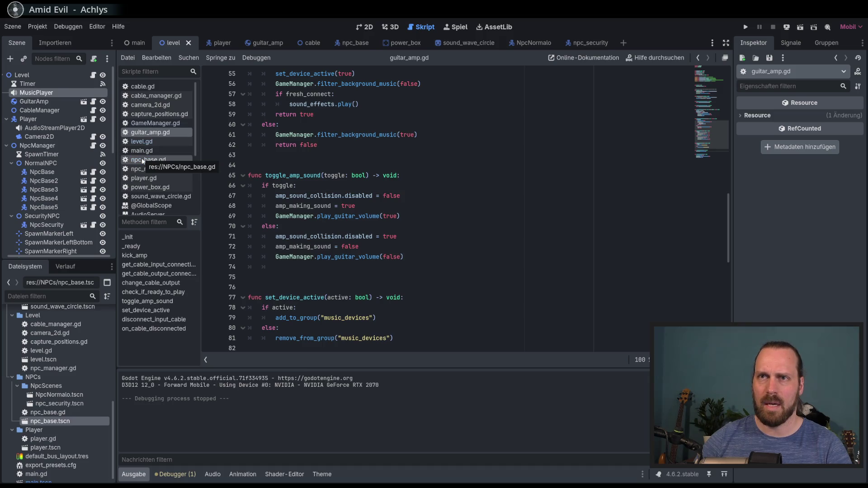
pyautogui.scroll(-4, 143, 163)
pyautogui.scroll(4, 143, 170)
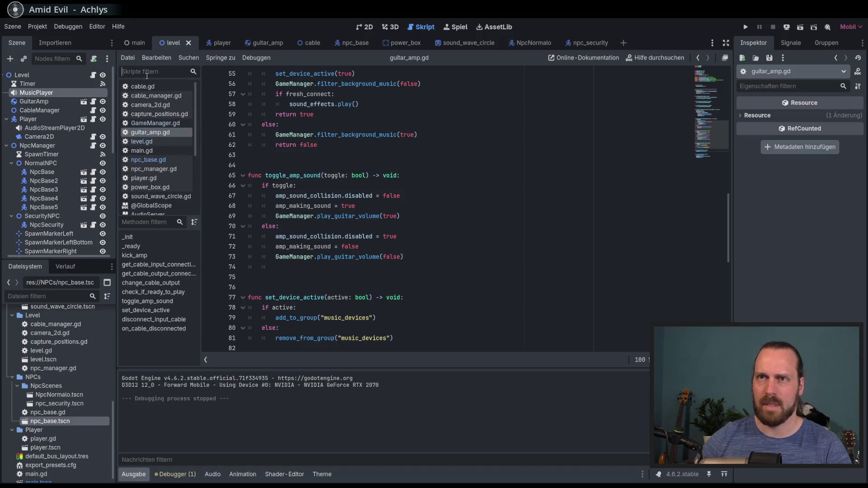
pyautogui.write('cabl')
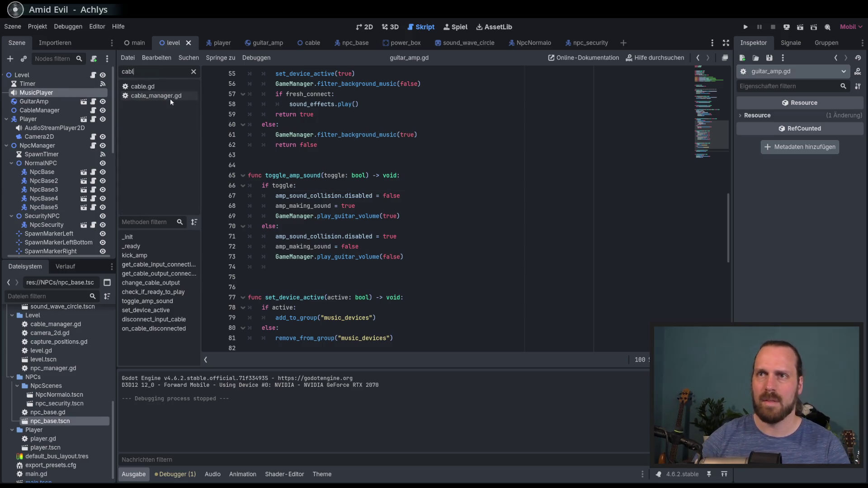
# - Open cable.gd and go to the end of the connect_cable signature
pyautogui.click(149, 87)
pyautogui.scroll(-3, 243, 178)
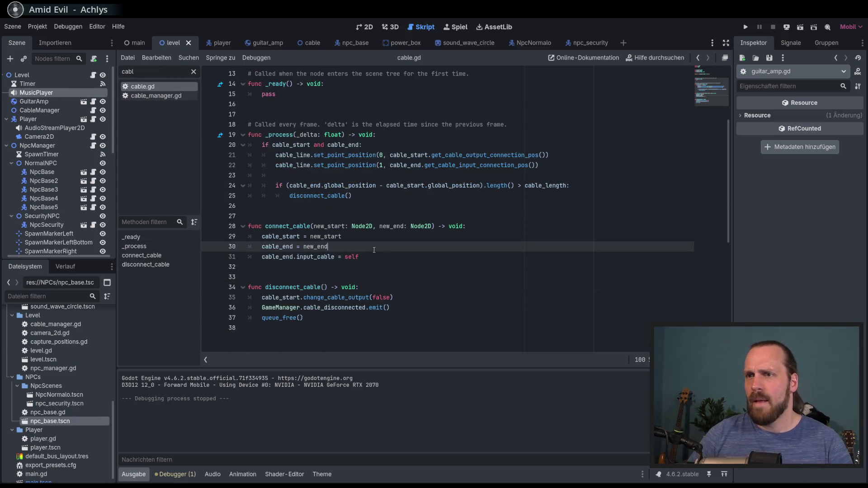
pyautogui.click(289, 226)
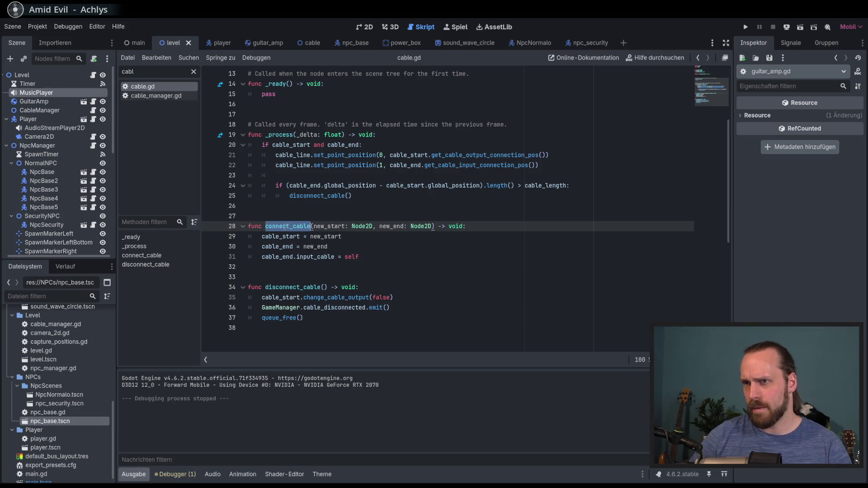
pyautogui.click(508, 226)
# - Insert 'if not GameManager.game_over:', indent lines 30–32 under it, and run the game
pyautogui.press('Return')
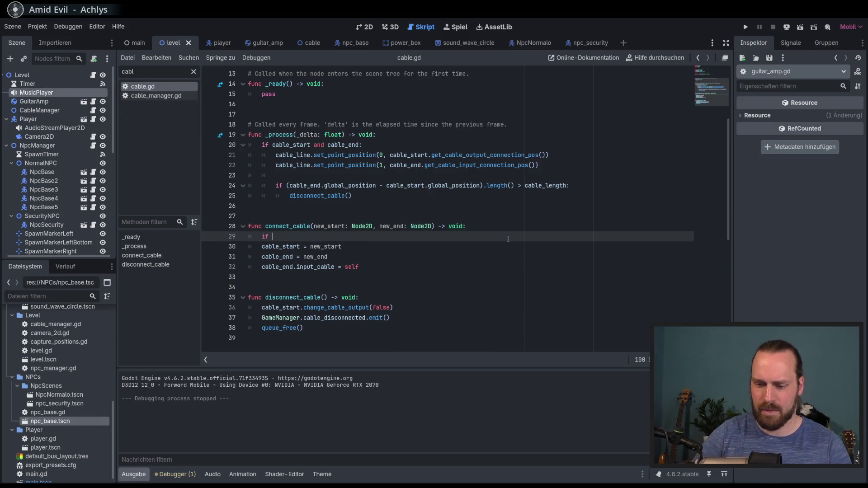
pyautogui.write('me')
pyautogui.press('Return')
pyautogui.write('.ga')
pyautogui.press('Return')
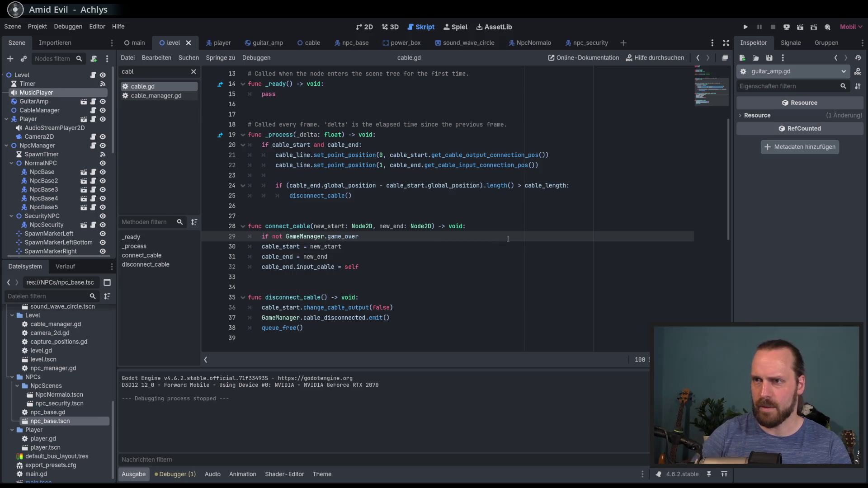
pyautogui.hotkey('shift', 'Down')
pyautogui.hotkey('shift', 'Down')
pyautogui.hotkey('shift', 'Down')
pyautogui.press('Tab')
pyautogui.press('End')
pyautogui.press('F5')
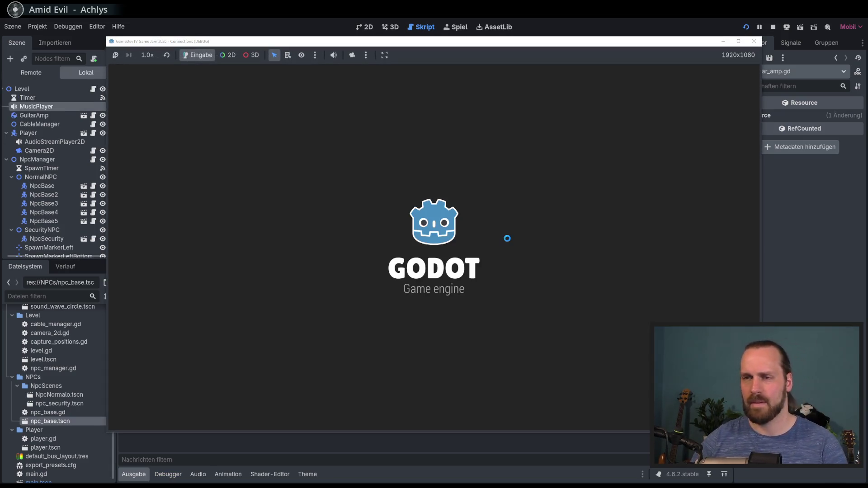
# - Choose New Game, then Continue past the ERKLÄRTEXT explanation screen
pyautogui.press('Return')
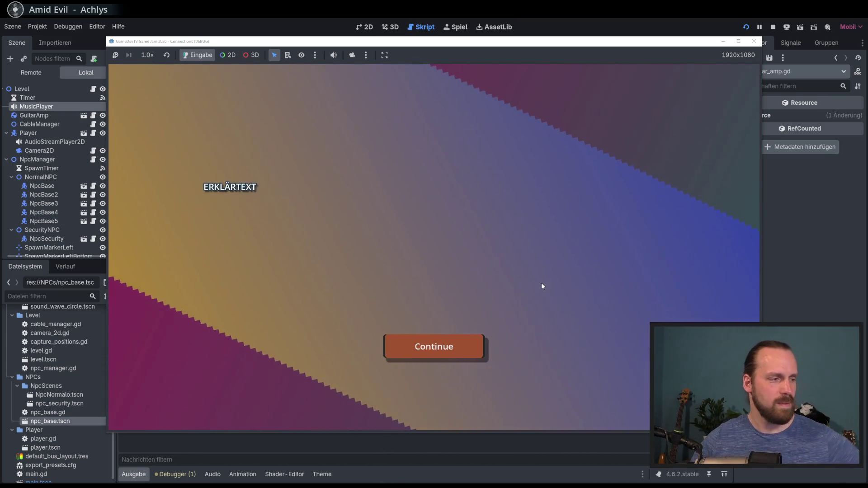
pyautogui.press('Return')
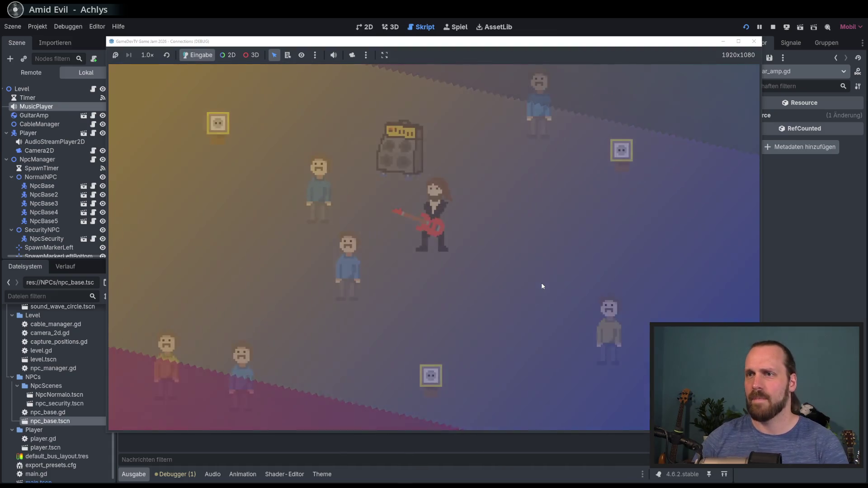
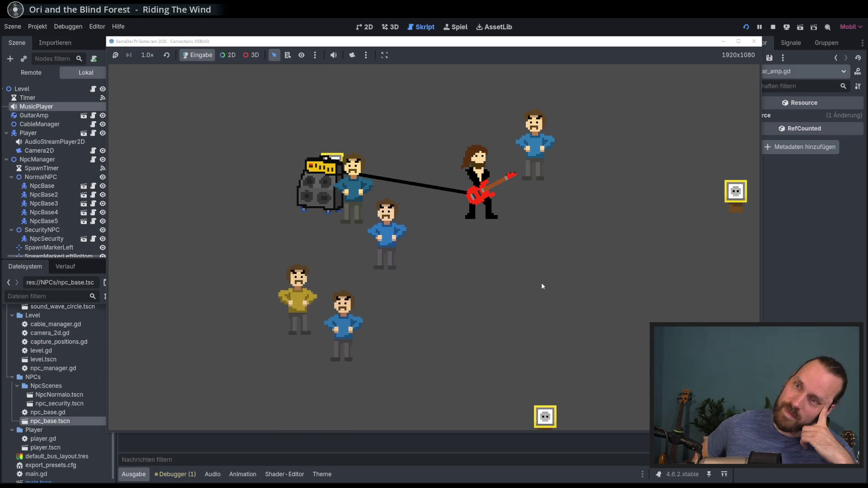
# - Walk the guitarist around the level with WASD, hauling the amp near the fans
pyautogui.press('a')
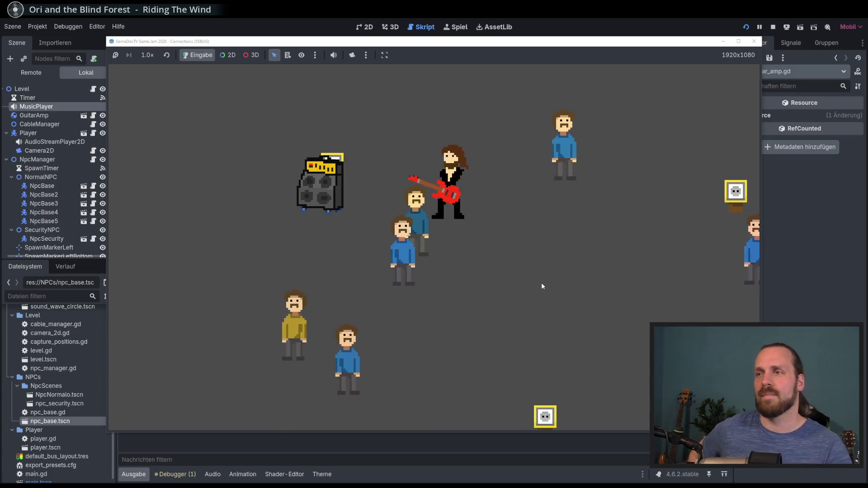
pyautogui.press('s')
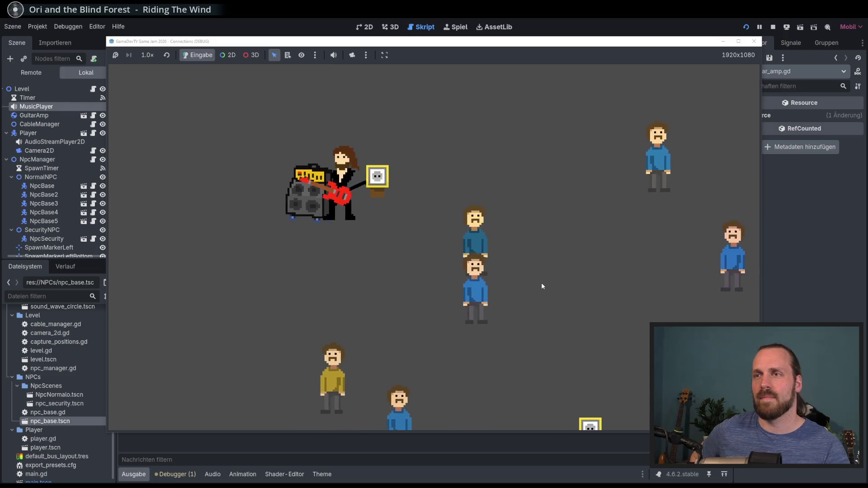
pyautogui.press('w')
pyautogui.press('d')
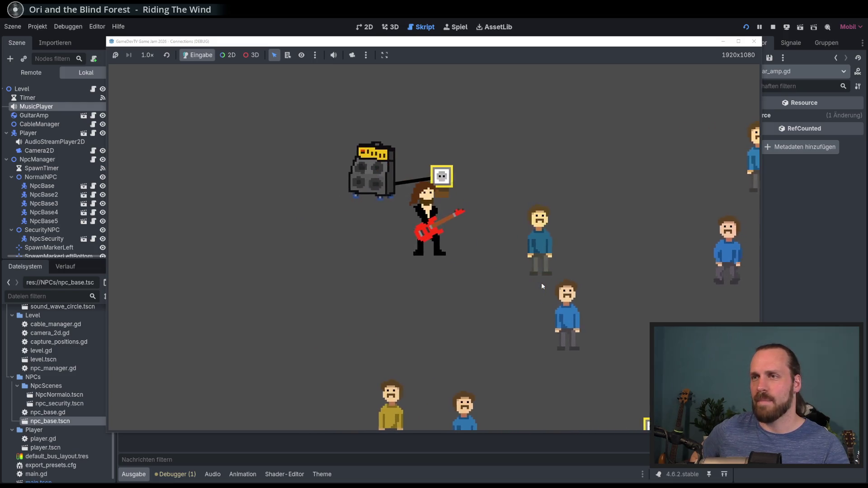
pyautogui.press('w')
pyautogui.press('d')
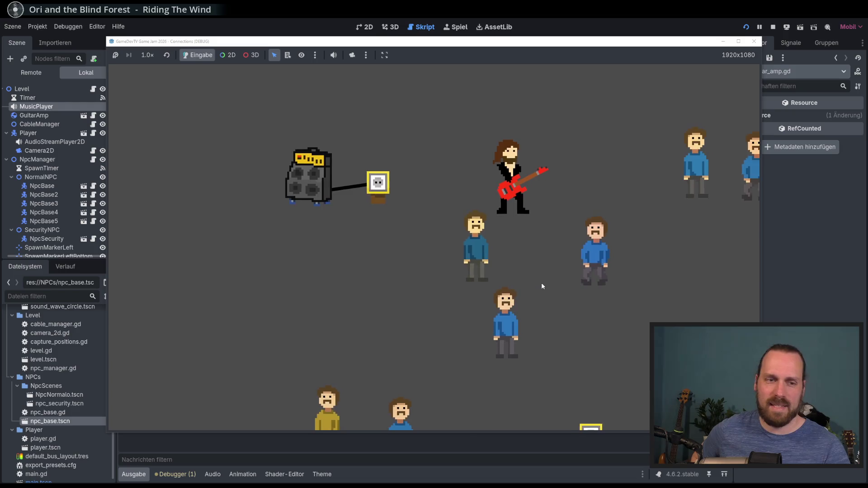
pyautogui.press('a')
pyautogui.press('a')
pyautogui.press('s')
pyautogui.press('d')
pyautogui.press('s')
pyautogui.press('a')
pyautogui.press('w')
pyautogui.press('d')
pyautogui.press('a')
pyautogui.press('s')
pyautogui.press('d')
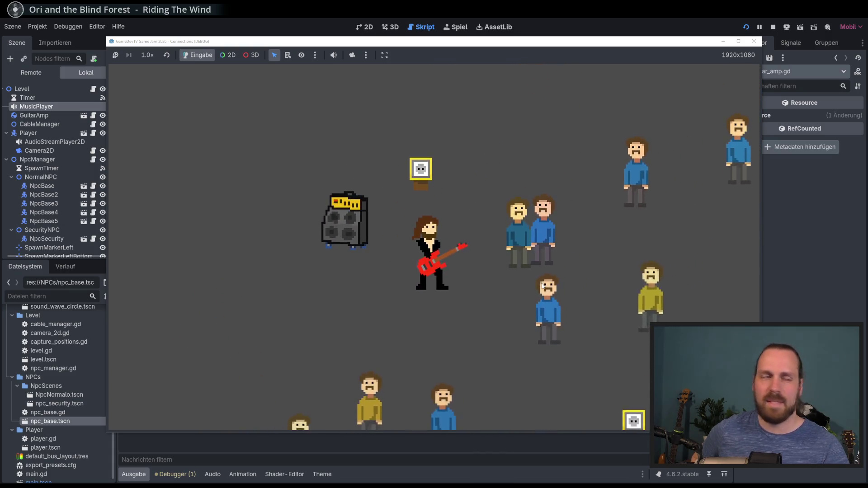
# - Play the guitar while moving to gather fans, then stop the test run with F8
pyautogui.press('d')
pyautogui.press('s')
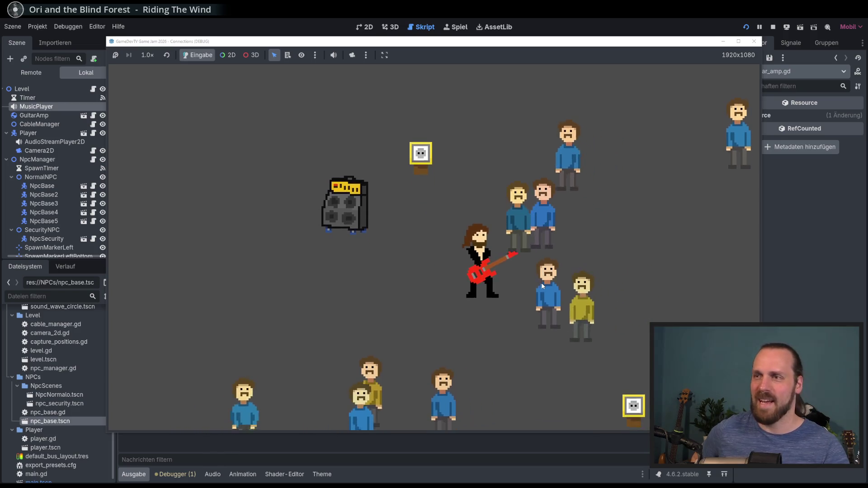
pyautogui.press('a')
pyautogui.press('space')
pyautogui.press('w')
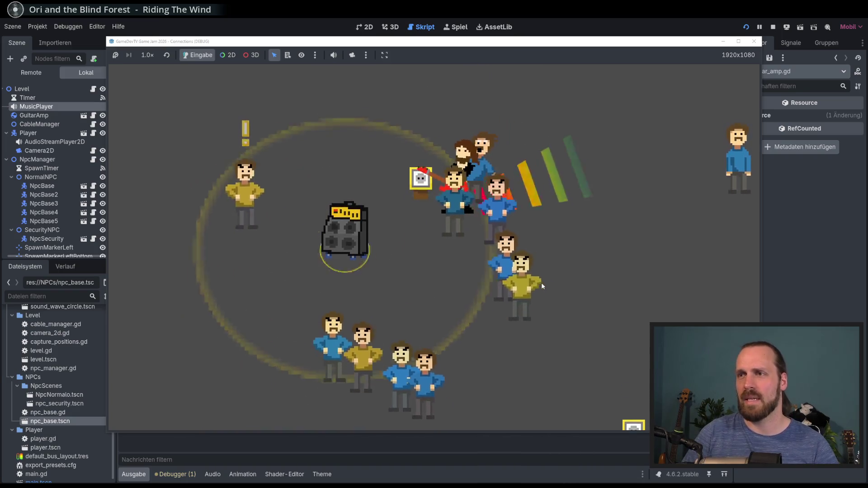
pyautogui.press('a')
pyautogui.press('s')
pyautogui.press('w')
pyautogui.press('s')
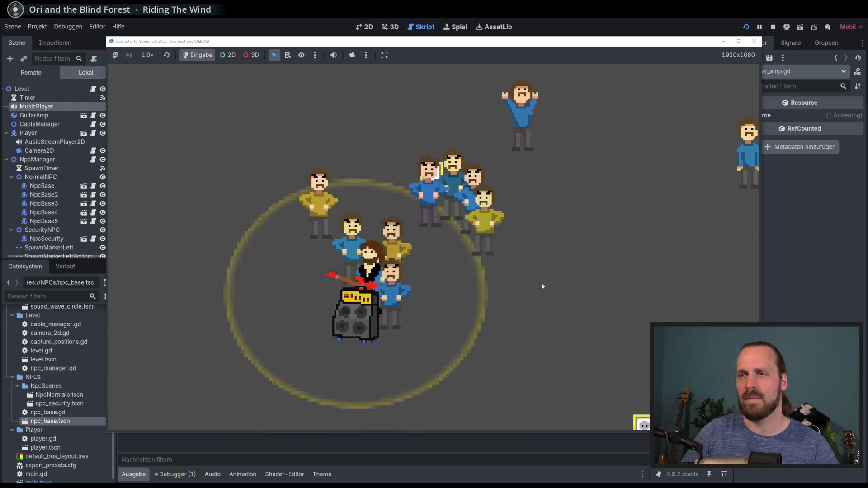
pyautogui.press('F8')
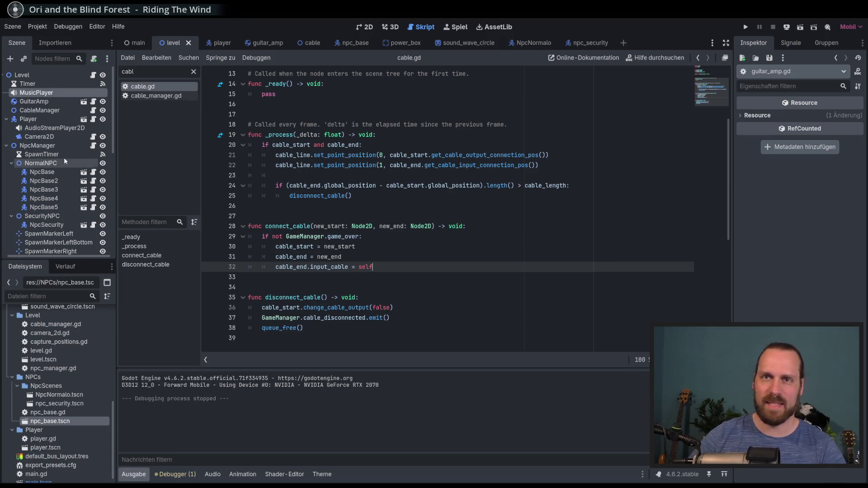
# - Open the player script at _input and place the caret after the play_notes check on line 79
pyautogui.click(221, 43)
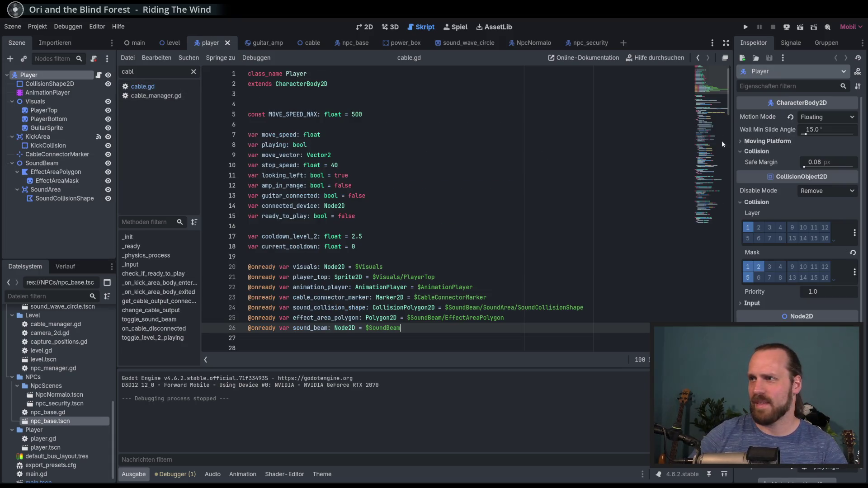
pyautogui.click(714, 129)
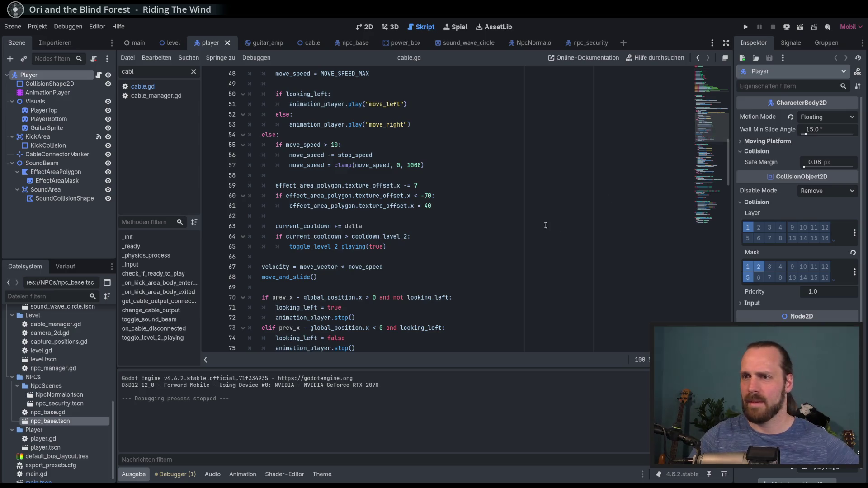
pyautogui.scroll(-5, 540, 229)
pyautogui.scroll(-4, 540, 229)
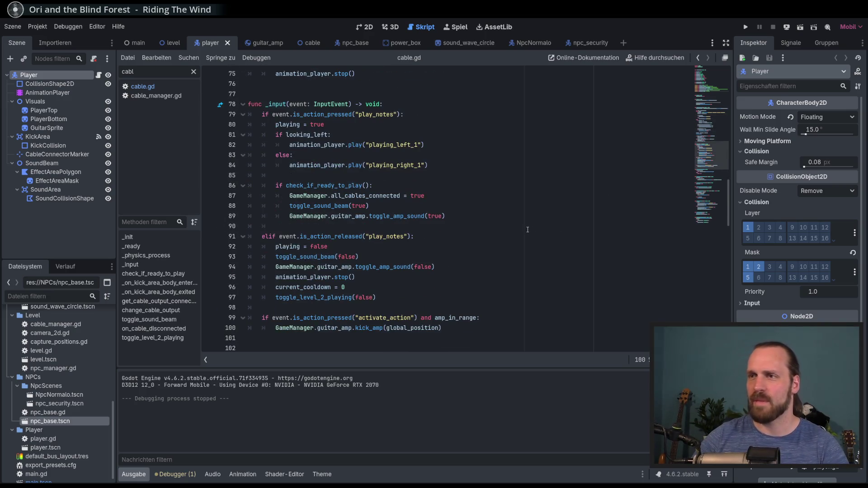
pyautogui.scroll(-4, 528, 230)
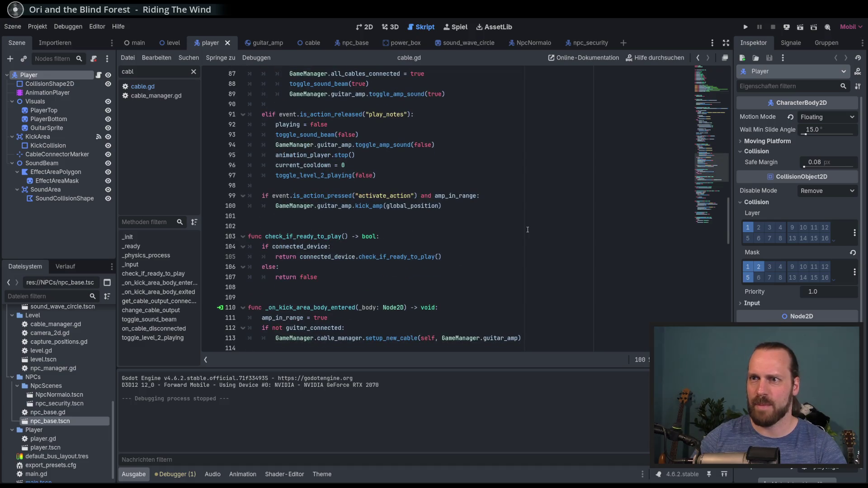
pyautogui.scroll(5, 476, 218)
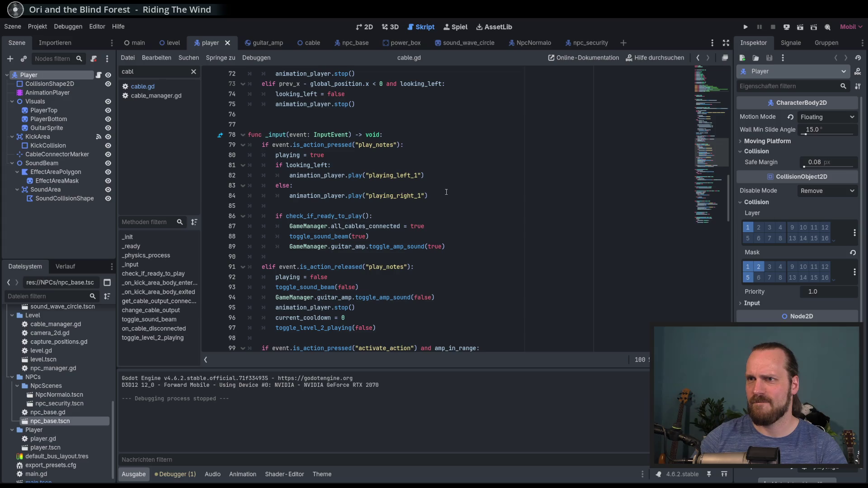
pyautogui.click(290, 155)
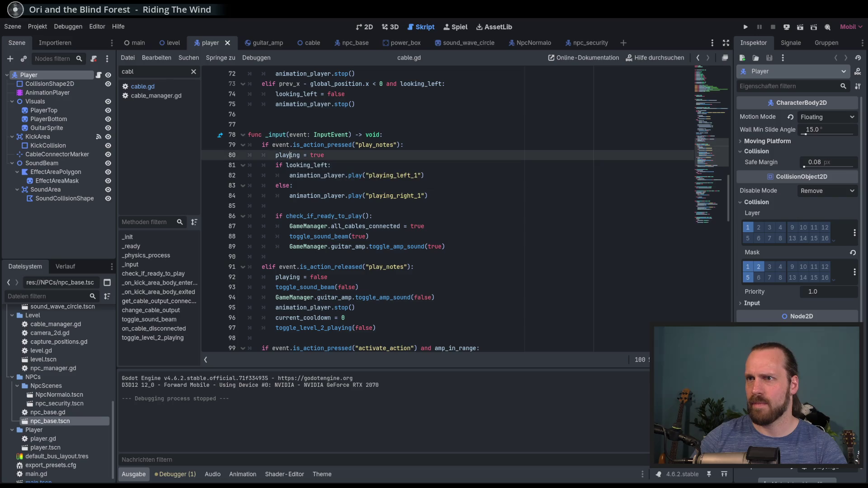
pyautogui.click(413, 145)
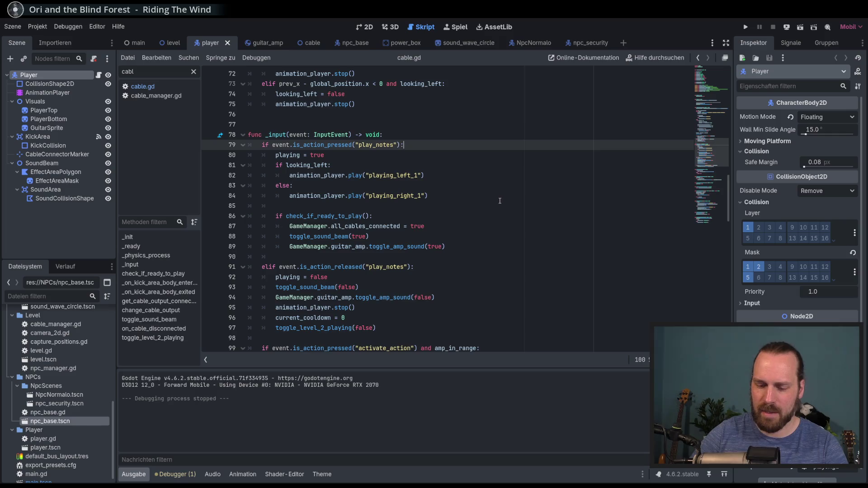
# - Try adding 'if not GameManager.game_over:' under the play_notes line, then undo it
pyautogui.press('Return')
pyautogui.write('f')
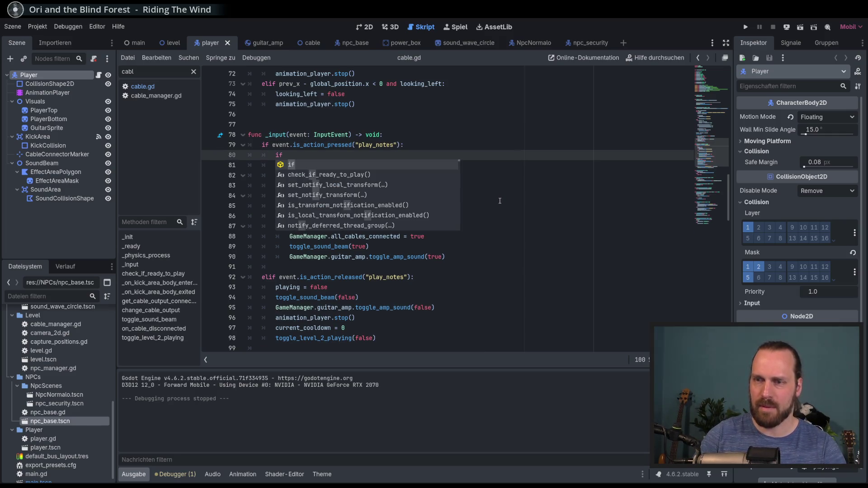
pyautogui.write(' not G')
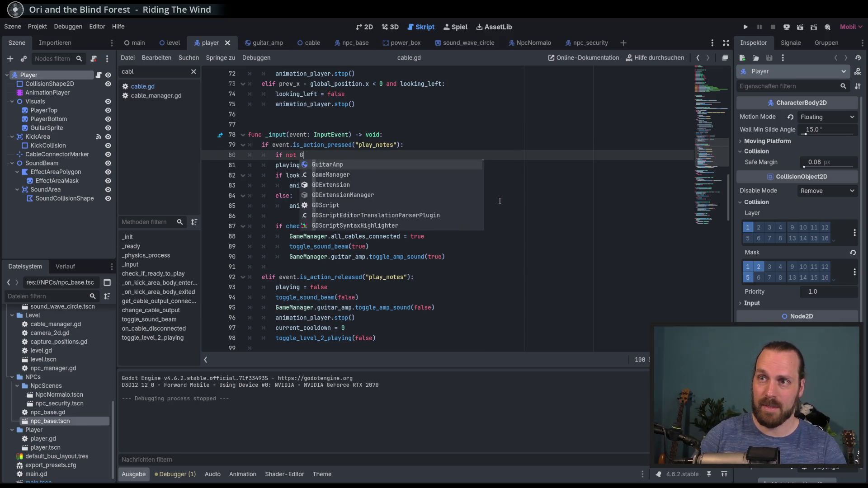
pyautogui.write('ameManager.game_over:')
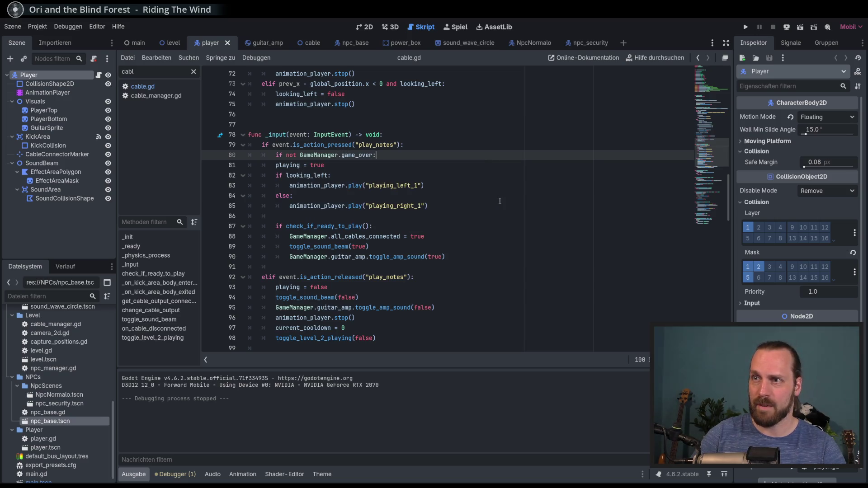
pyautogui.hotkey('shift', 'Down')
pyautogui.hotkey('shift', 'Down')
pyautogui.hotkey('shift', 'Down')
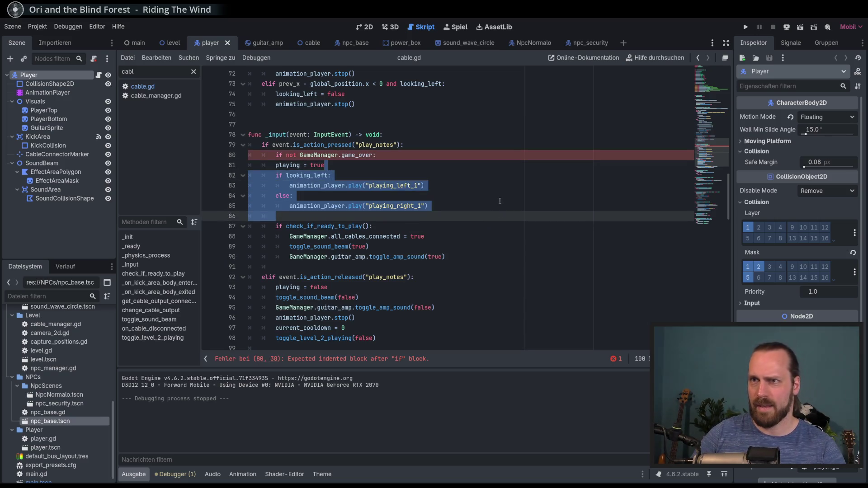
pyautogui.hotkey('shift', 'Down')
pyautogui.hotkey('shift', 'Down')
pyautogui.hotkey('shift', 'Down')
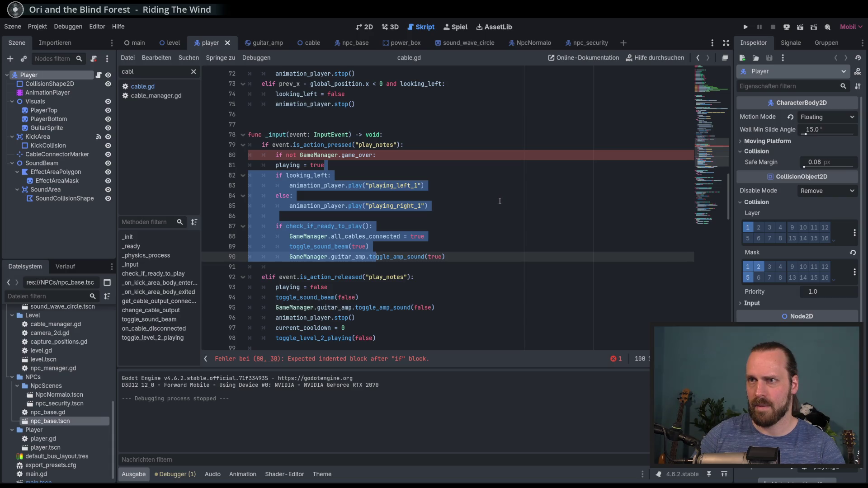
pyautogui.hotkey('ctrl', 'z')
pyautogui.hotkey('ctrl', 'z')
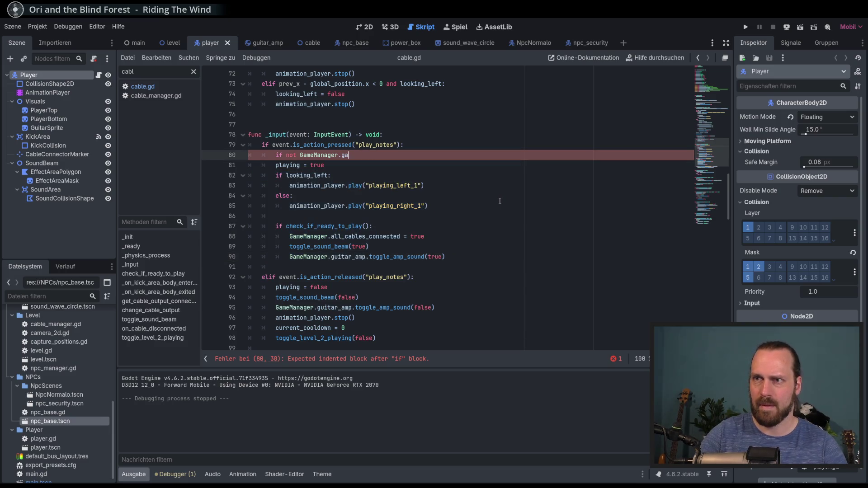
pyautogui.hotkey('ctrl', 'z')
pyautogui.hotkey('ctrl', 'z')
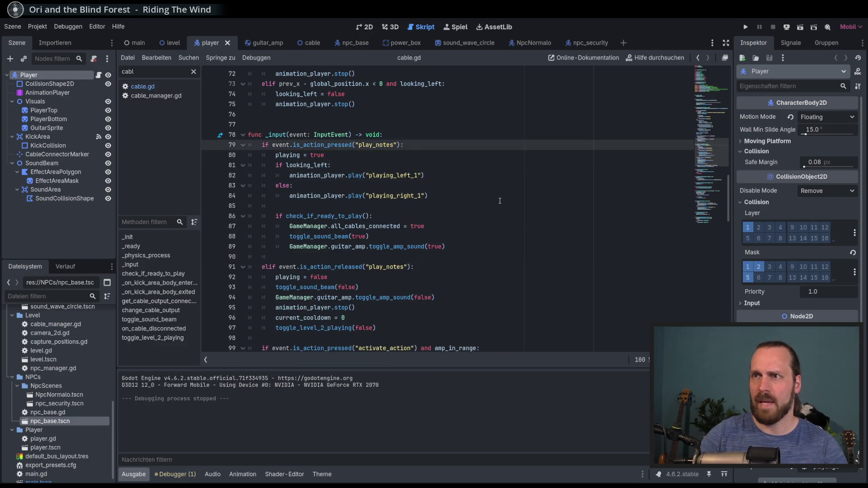
pyautogui.scroll(-2, 500, 201)
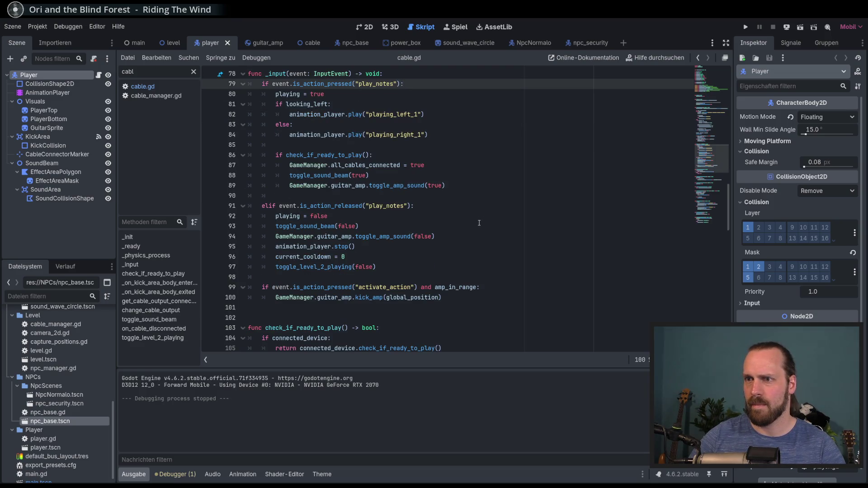
pyautogui.scroll(1, 477, 223)
# - Insert 'if not GameManager.game_over:' atop _input, indent lines 80–98 under it, and run the game
pyautogui.click(423, 108)
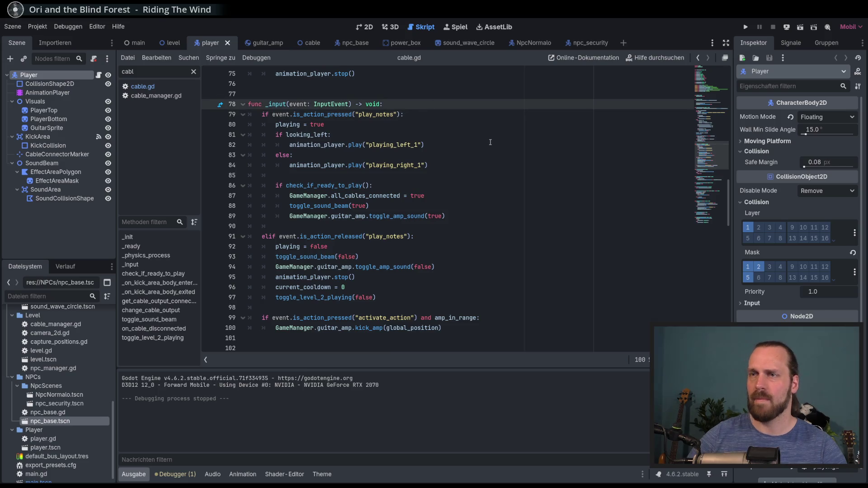
pyautogui.press('Return')
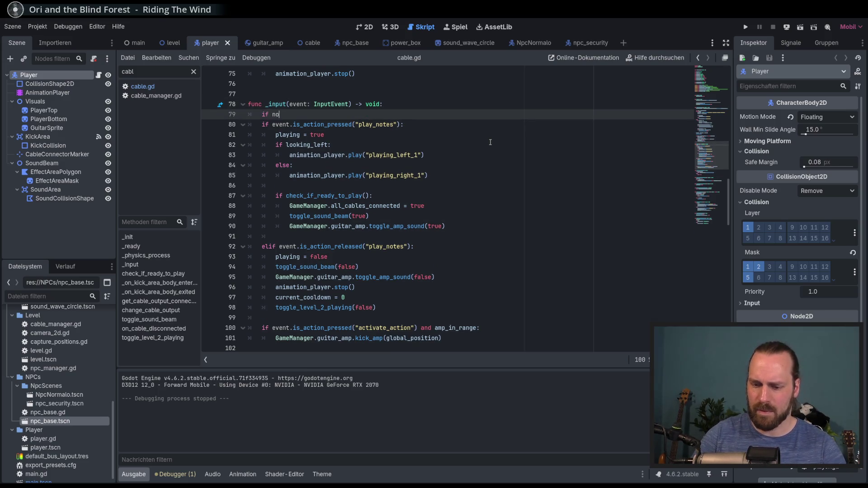
pyautogui.write('me')
pyautogui.press('Return')
pyautogui.write('.game')
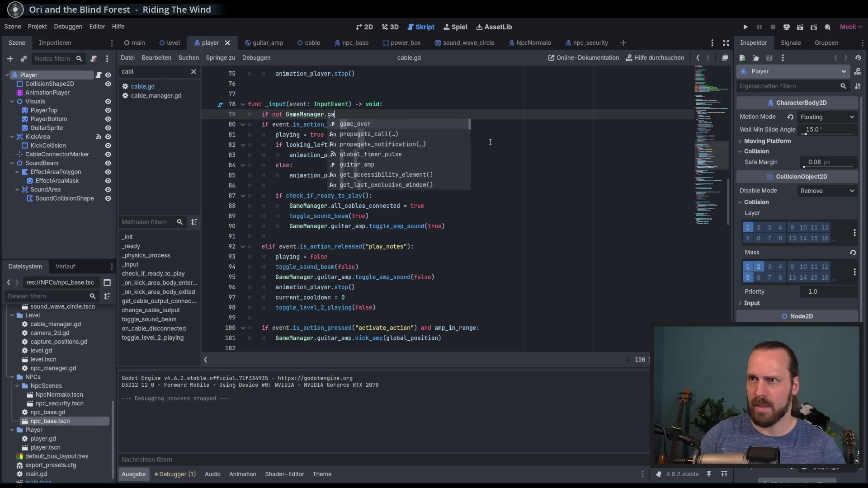
pyautogui.press('Return')
pyautogui.press('Down')
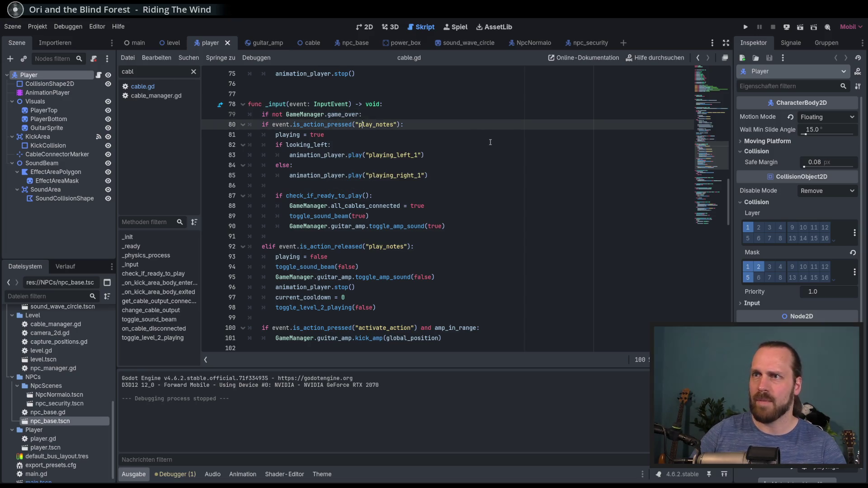
pyautogui.keyDown('shift'); pyautogui.click(390, 307); pyautogui.keyUp('shift')
pyautogui.press('Tab')
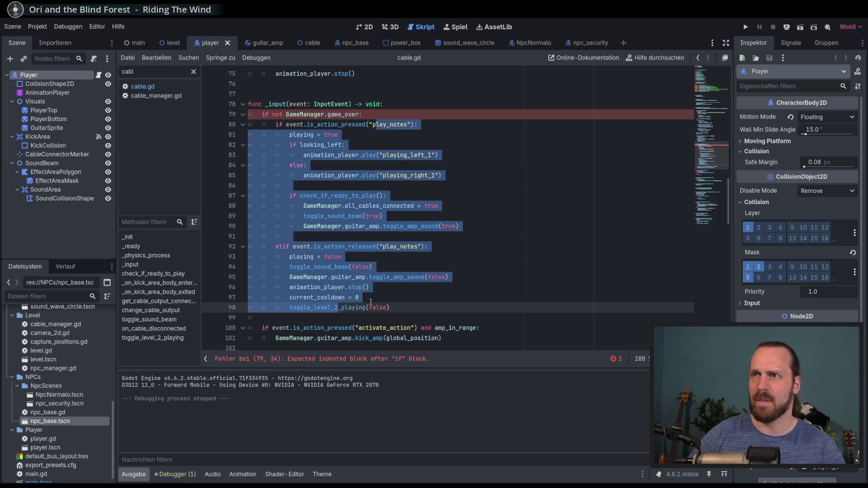
pyautogui.press('Right')
pyautogui.press('F5')
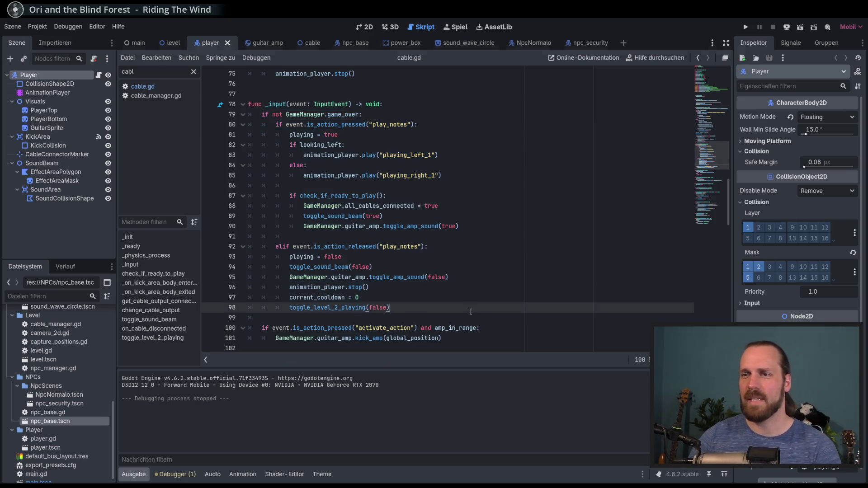
pyautogui.press('Return')
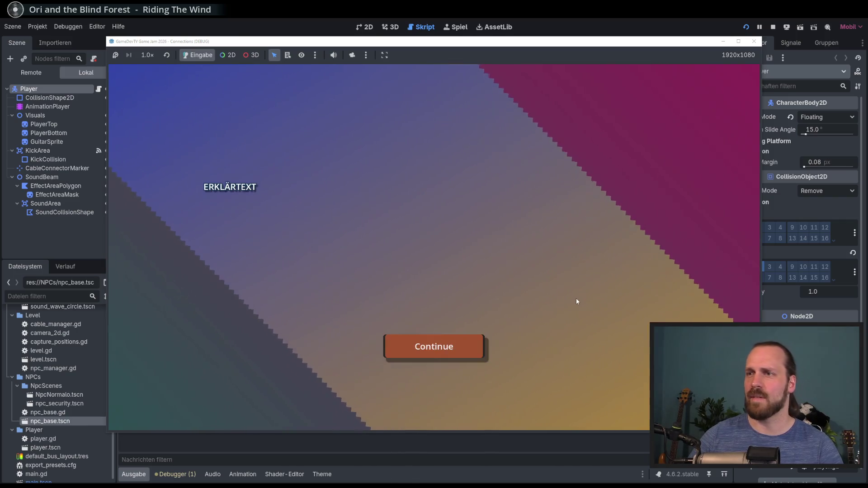
# - Start the game and walk the guitarist around, playing to attract fans
pyautogui.press('Return')
pyautogui.press('a')
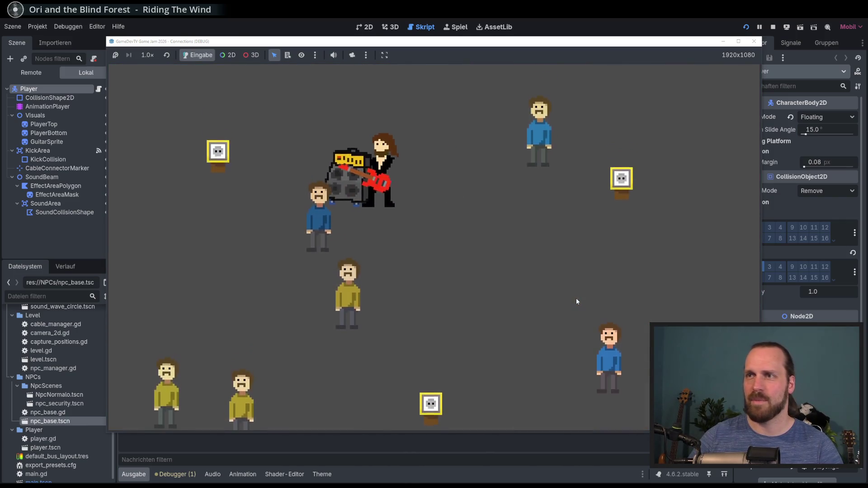
pyautogui.press('d')
pyautogui.press('space')
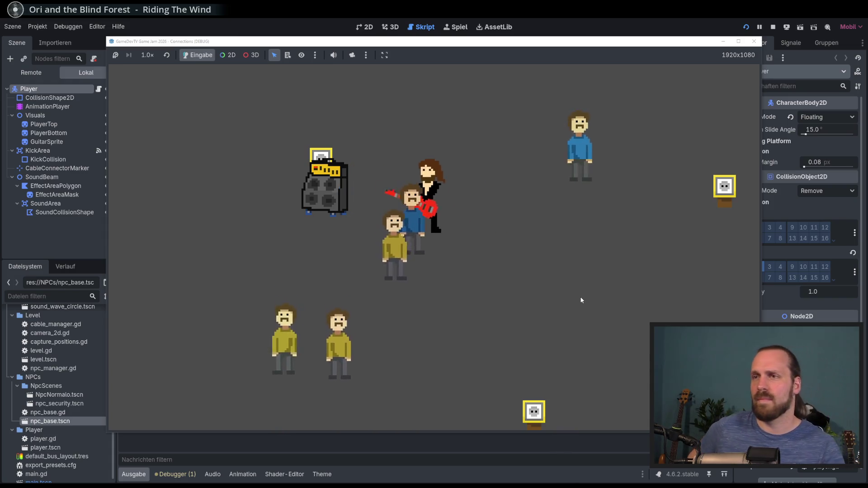
pyautogui.press('d')
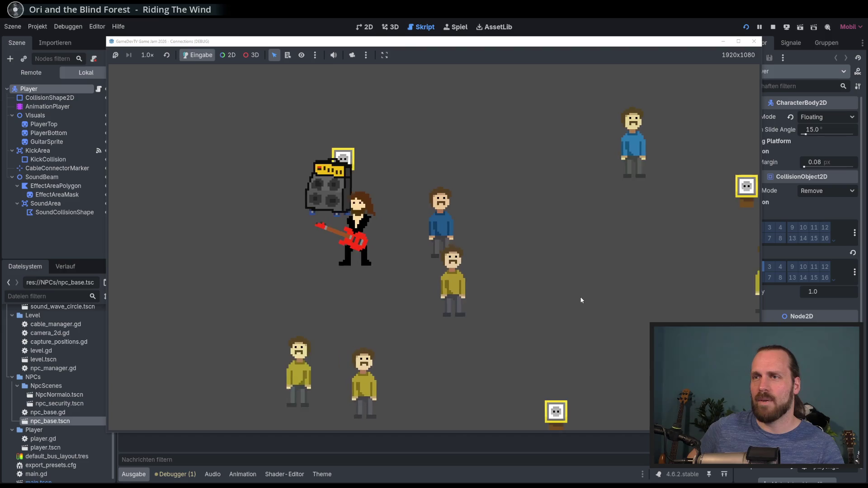
pyautogui.press('d')
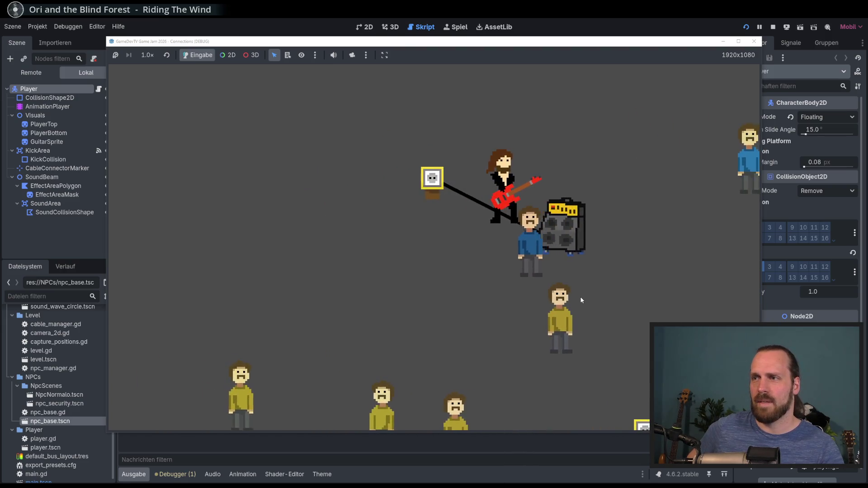
# - Restart the game, pick up the amp and play to gather fans, then stop with F8
pyautogui.press('F5')
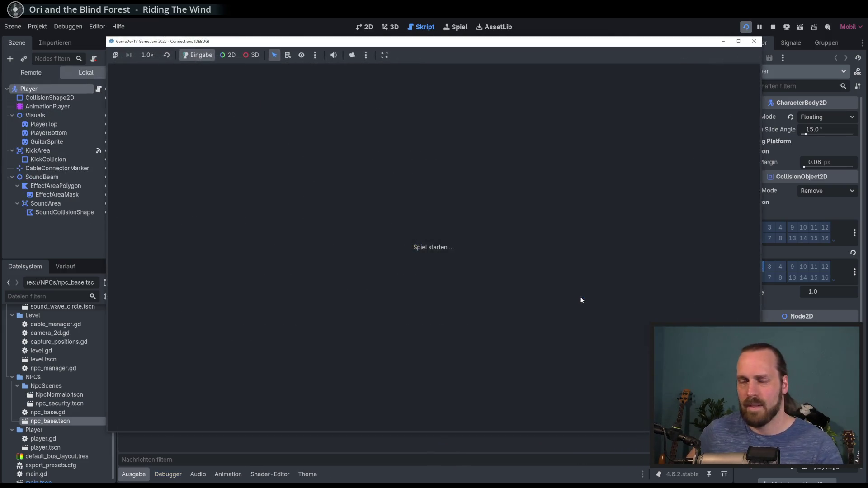
pyautogui.press('Return')
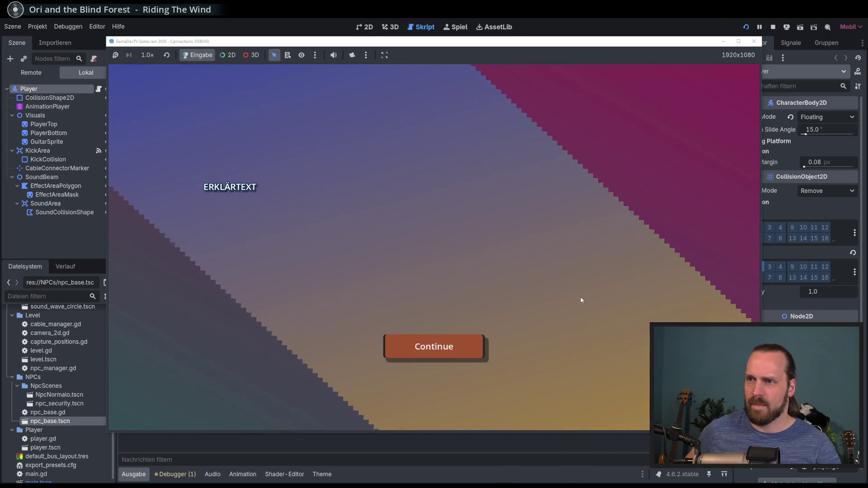
pyautogui.press('Return')
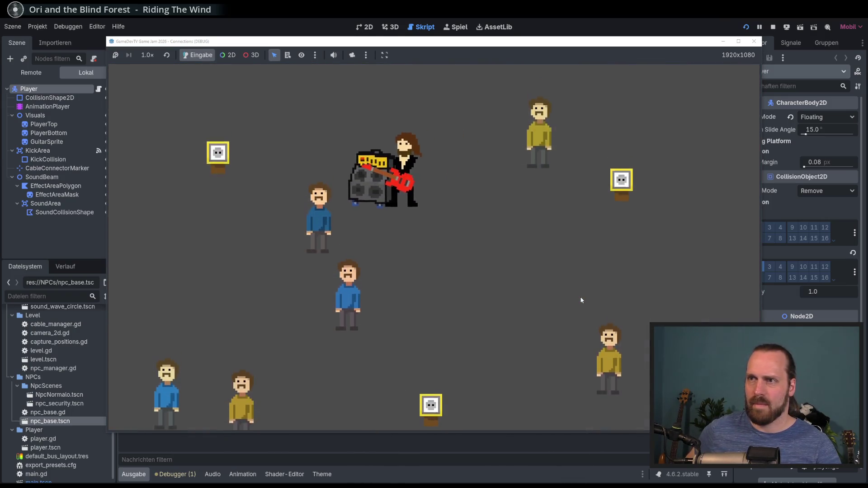
pyautogui.press('w')
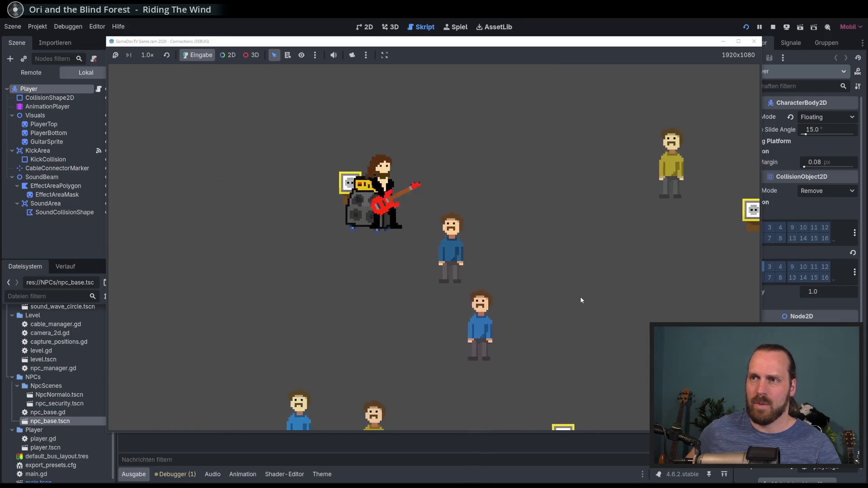
pyautogui.press('s')
pyautogui.press('a')
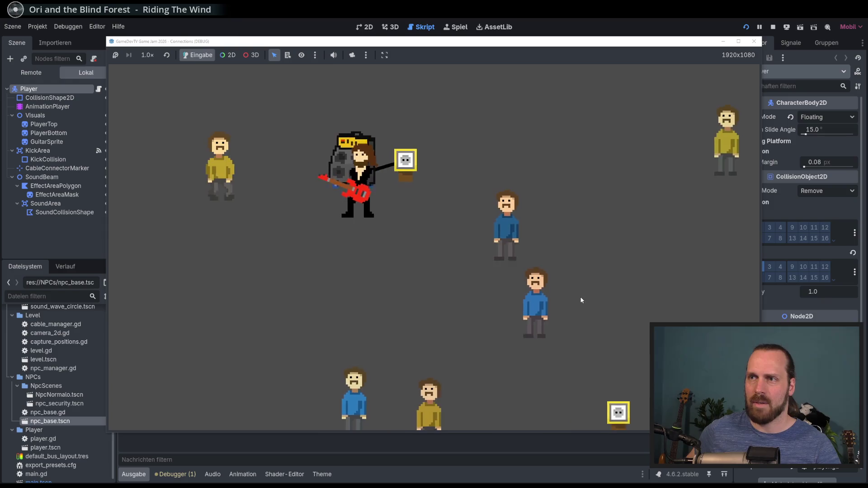
pyautogui.press('space')
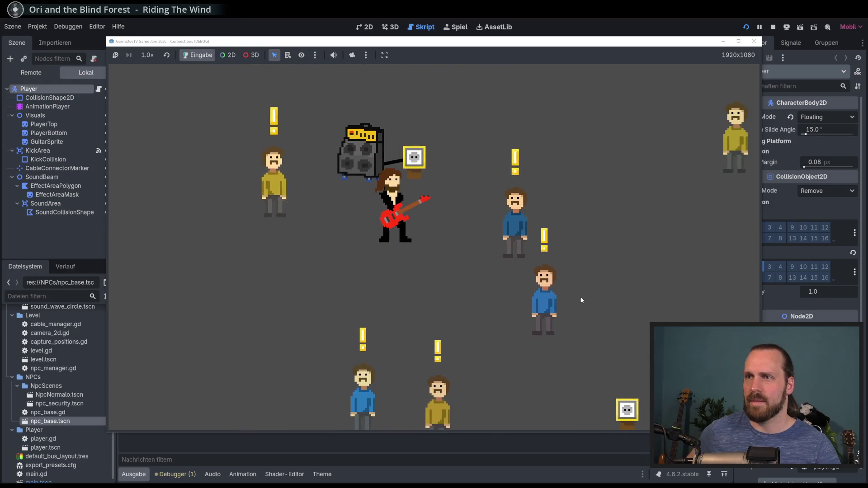
pyautogui.press('space')
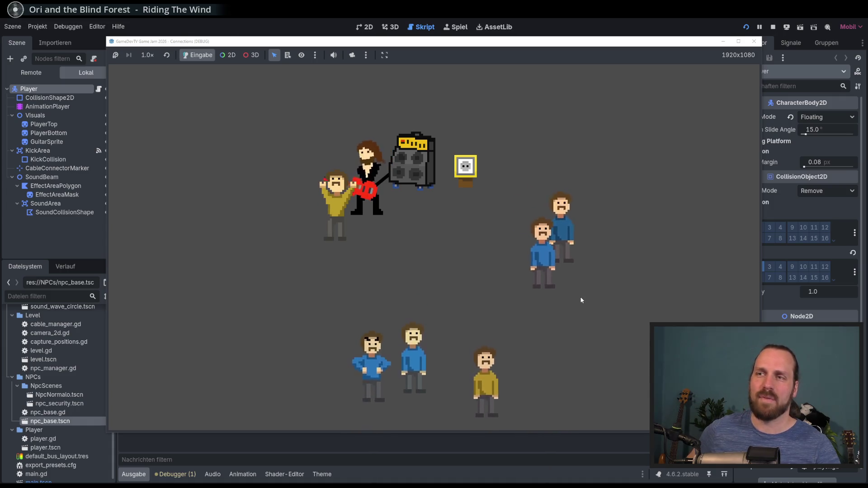
pyautogui.press('F8')
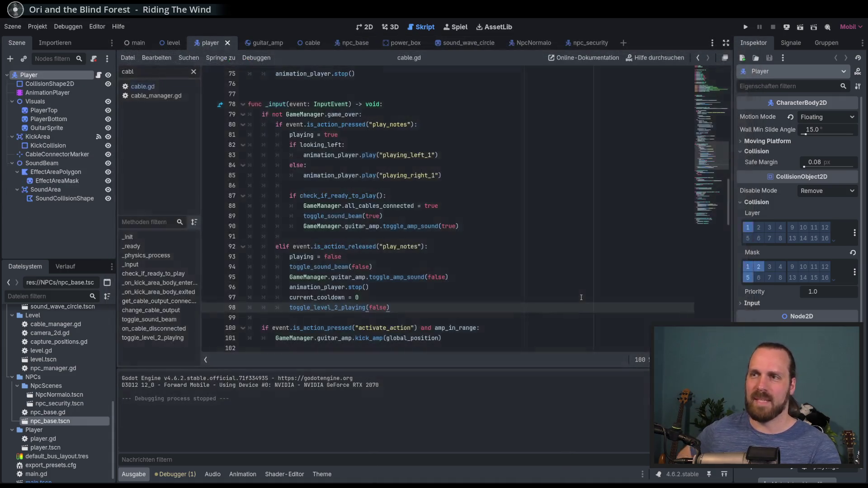
# - Move the play_notes check above the game_over check and indent game_over under it
pyautogui.click(357, 118)
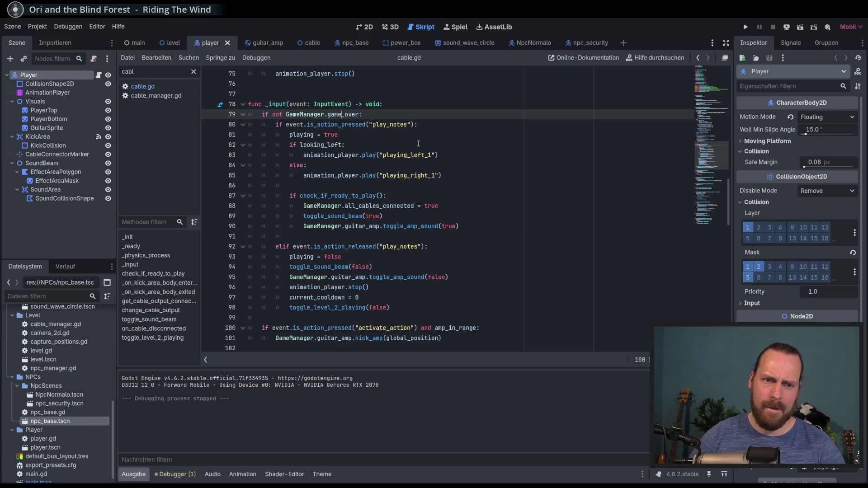
pyautogui.hotkey('alt', 'Down')
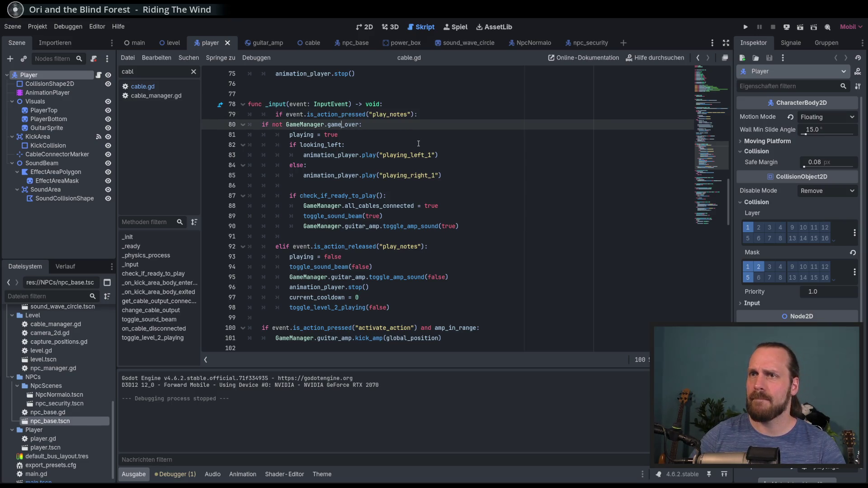
pyautogui.press('Up')
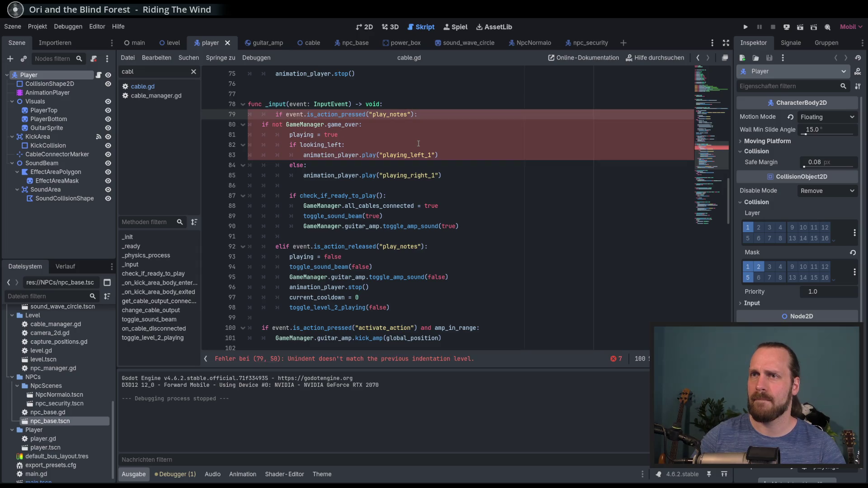
pyautogui.press('Down')
pyautogui.press('Tab')
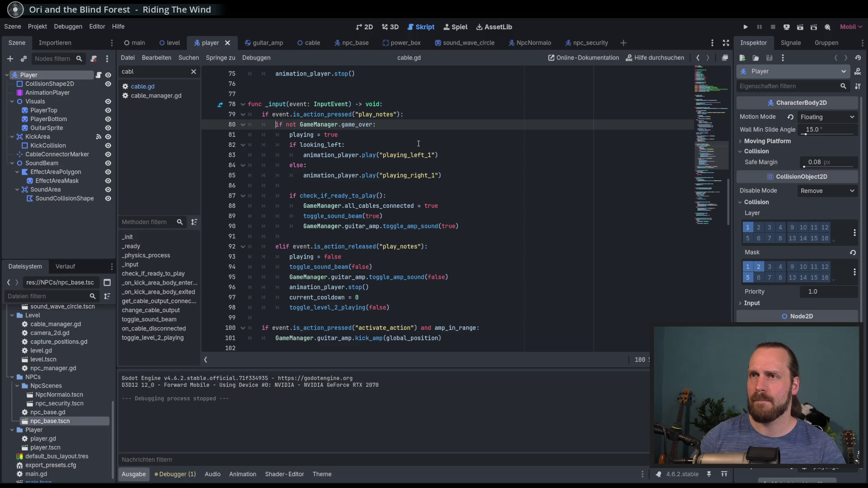
# - Indent the elif released-notes block, lines 92–98, one level
pyautogui.press('Down')
pyautogui.press('Down')
pyautogui.press('Down')
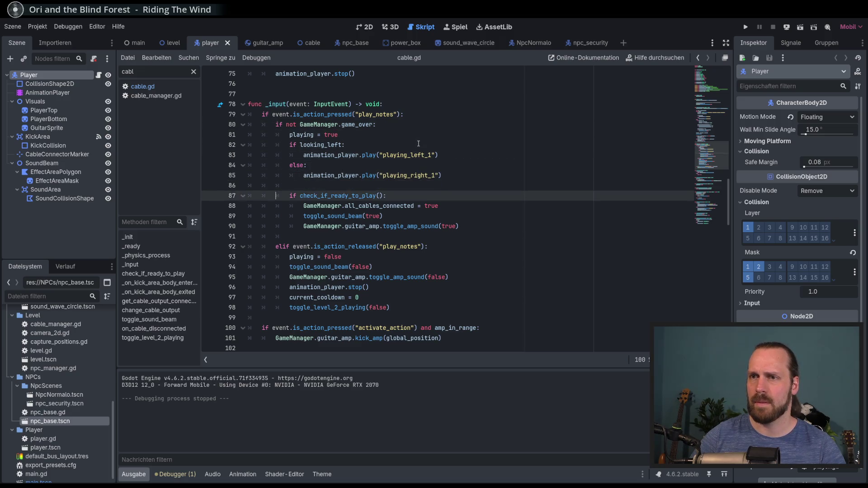
pyautogui.press('Down')
pyautogui.press('Down')
pyautogui.hotkey('shift', 'Down')
pyautogui.hotkey('shift', 'Down')
pyautogui.hotkey('shift', 'Down')
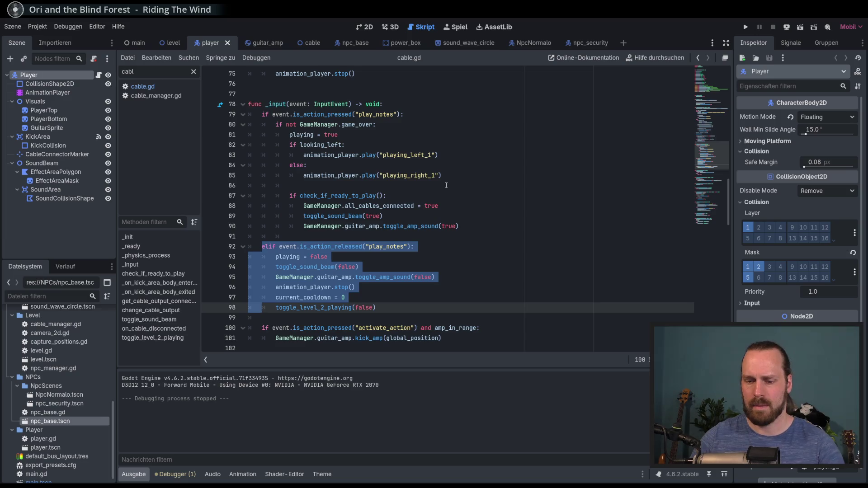
pyautogui.press('Tab')
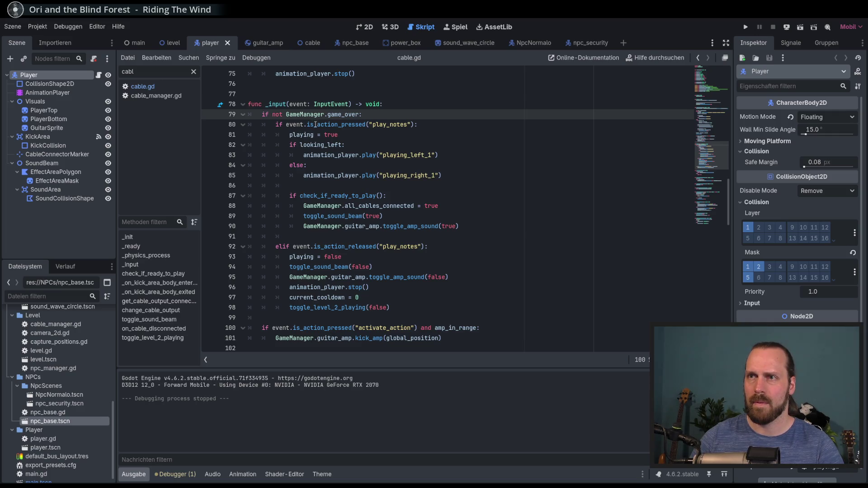
# - Undo and re-indent the game_over check under play_notes, then run the game with F5
pyautogui.moveTo(316, 125)
pyautogui.hotkey('ctrl', 'z')
pyautogui.press('Down')
pyautogui.press('Tab')
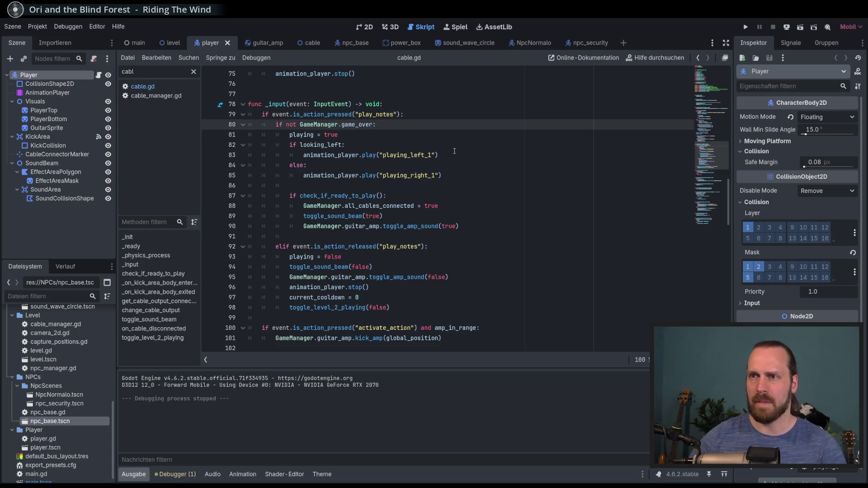
pyautogui.press('F5')
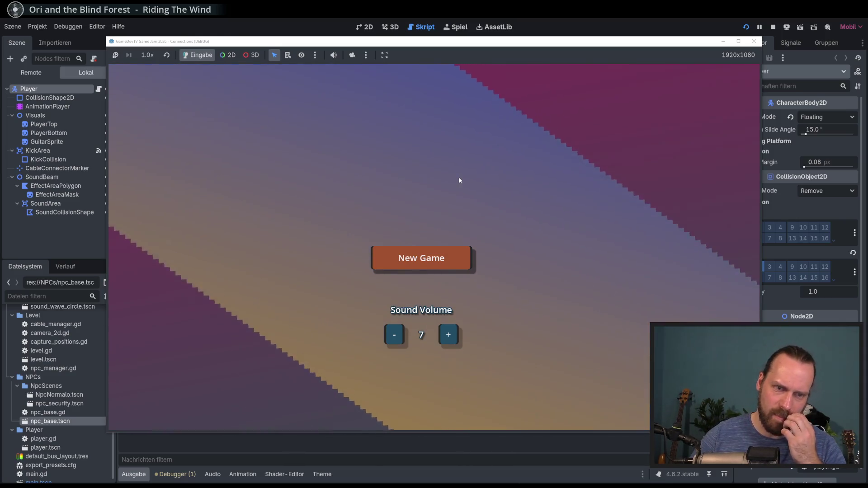
# - Start a new game, carry the amp right and play the guitar, then stop with F8
pyautogui.press('Down')
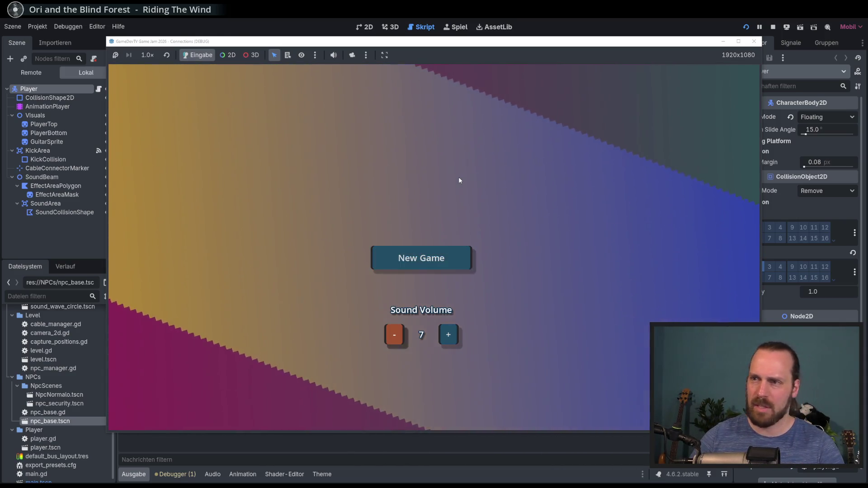
pyautogui.press('Up')
pyautogui.press('Return')
pyautogui.press('Return')
pyautogui.press('Up')
pyautogui.press('Left')
pyautogui.press('Right')
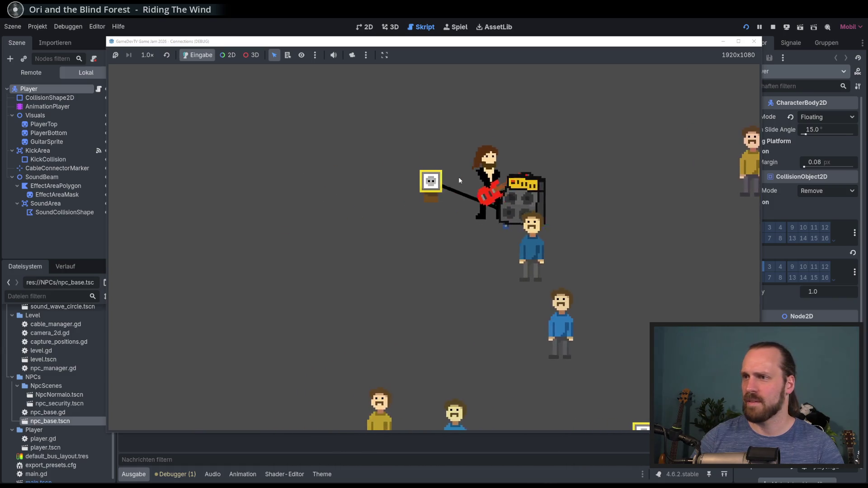
pyautogui.press('Down')
pyautogui.press('Up')
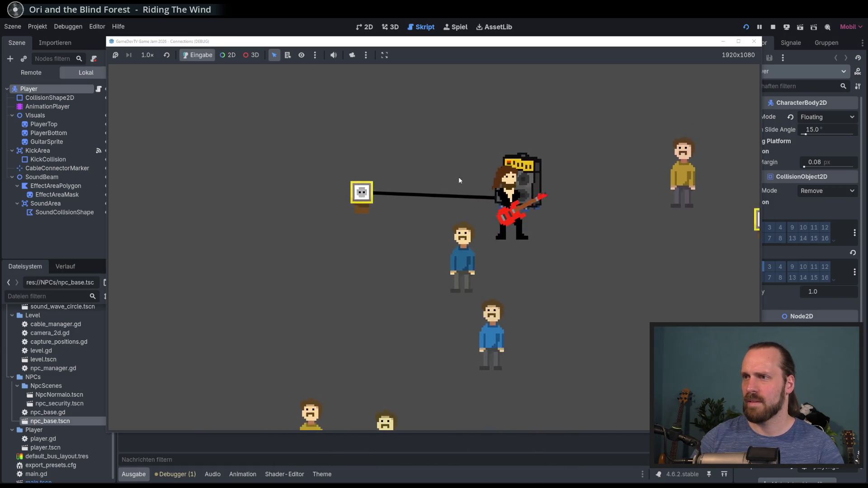
pyautogui.press('Down')
pyautogui.press('space')
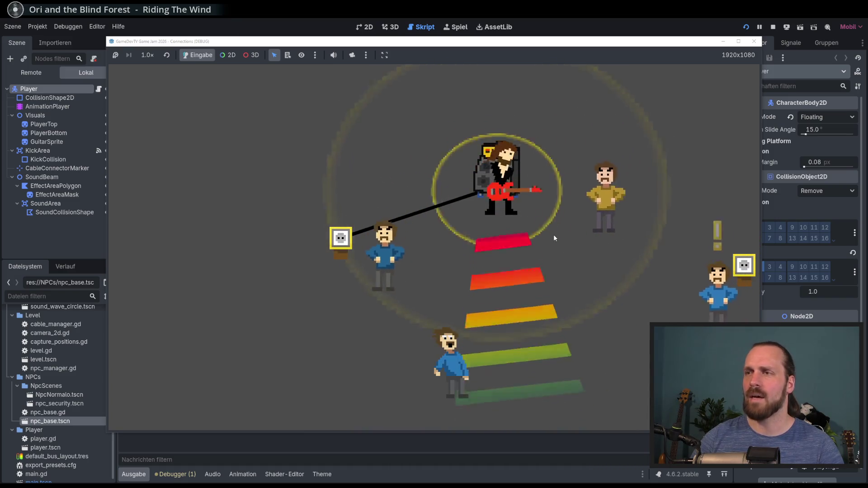
pyautogui.press('F8')
# - Swap indentation of lines 79–80 so the game_over check wraps the play_notes check
pyautogui.click(404, 115)
pyautogui.scroll(2, 467, 188)
pyautogui.press('Down')
pyautogui.hotkey('shift', 'Tab')
pyautogui.press('Up')
pyautogui.press('Tab')
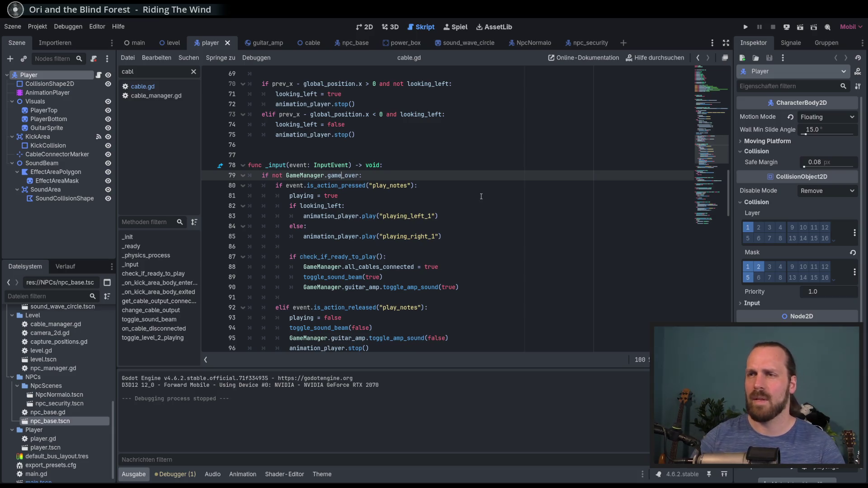
# - Move the play_notes check above the game_over check and indent game_over beneath it
pyautogui.click(466, 207)
pyautogui.click(458, 190)
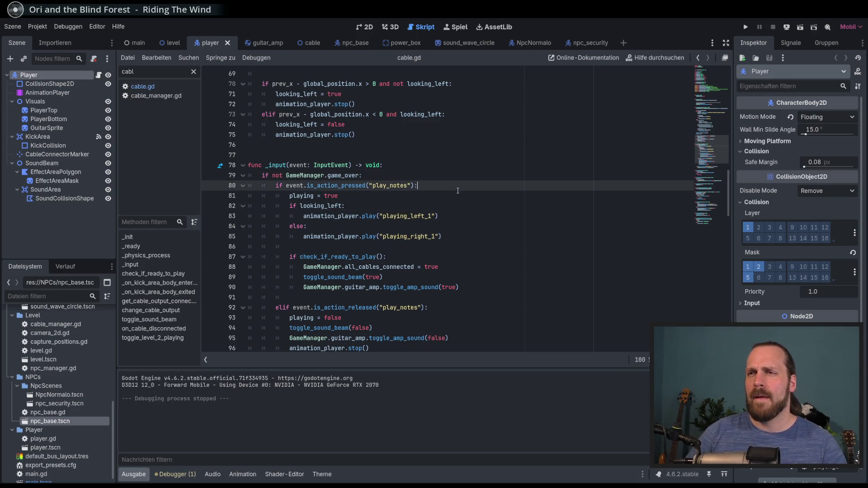
pyautogui.click(394, 176)
pyautogui.scroll(-2, 416, 195)
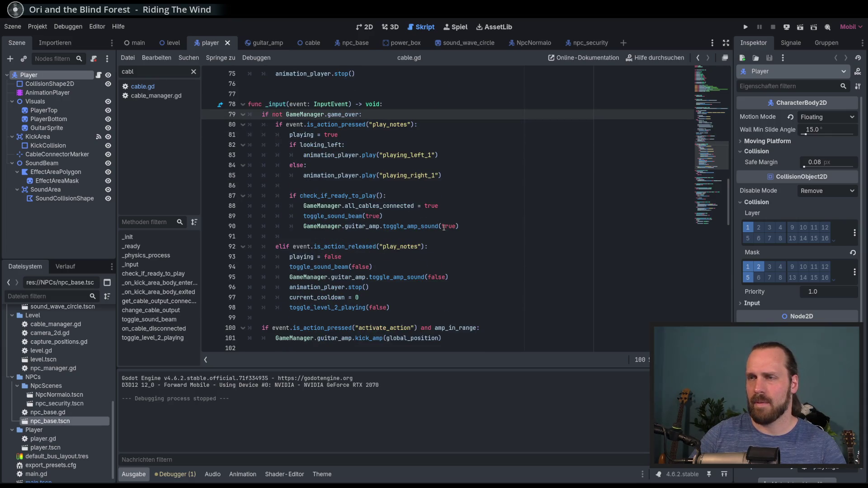
pyautogui.press('Down')
pyautogui.hotkey('alt', 'Up')
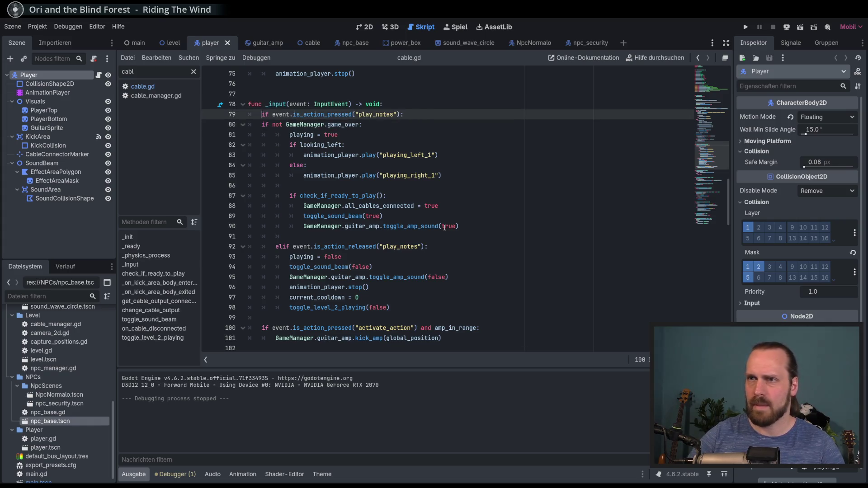
pyautogui.press('Down')
pyautogui.press('Tab')
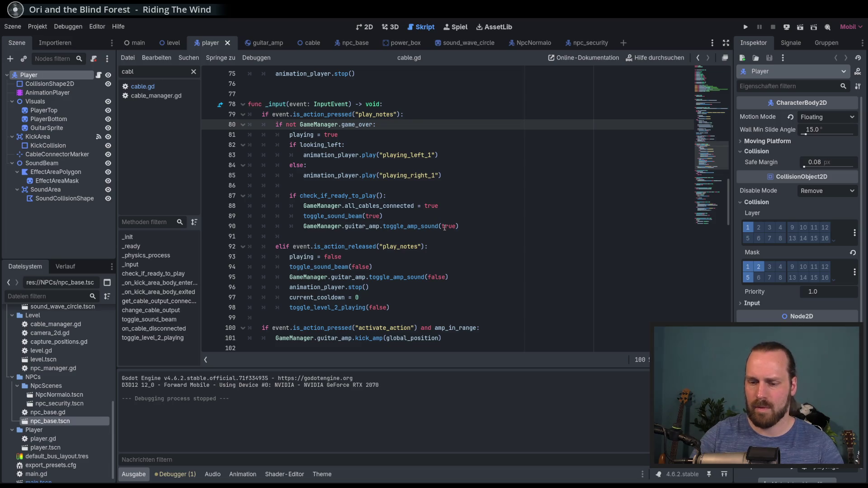
# - Restore game_over as the outer condition and outdent the play_notes branches one level
pyautogui.press('Up')
pyautogui.press('Tab')
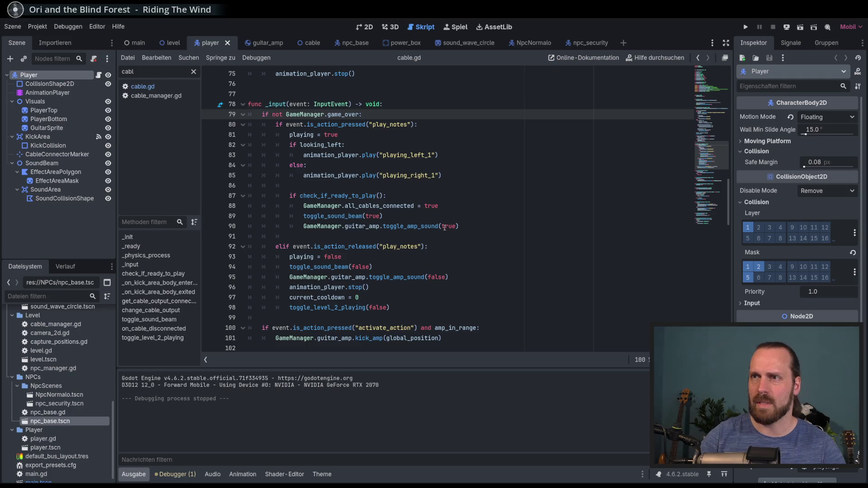
pyautogui.click(519, 302)
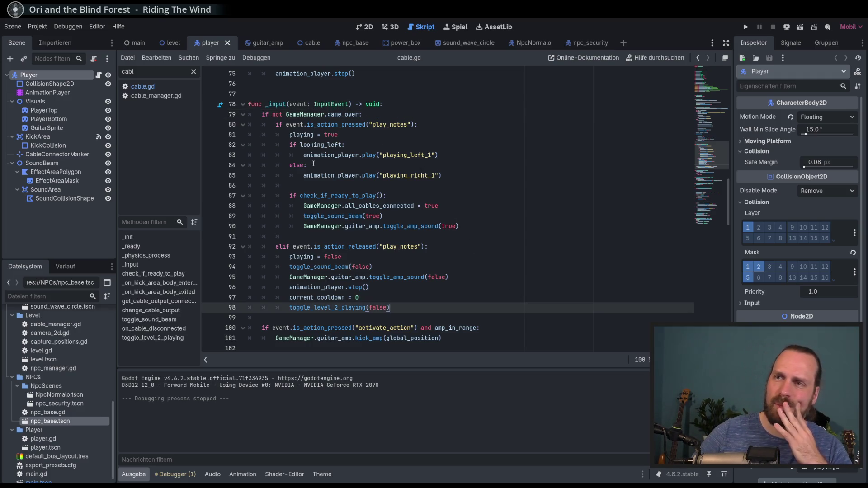
pyautogui.click(320, 135)
pyautogui.press('Up')
pyautogui.press('Up')
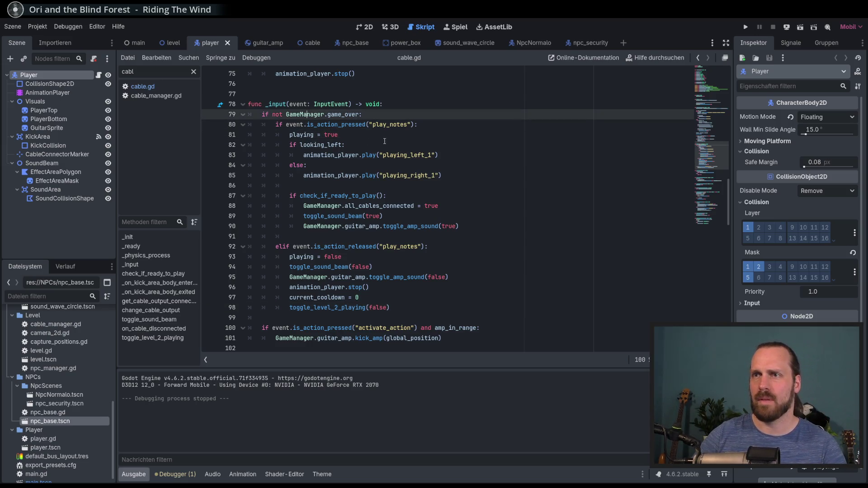
pyautogui.hotkey('shift', 'Down')
pyautogui.hotkey('shift', 'Down')
pyautogui.hotkey('shift', 'Down')
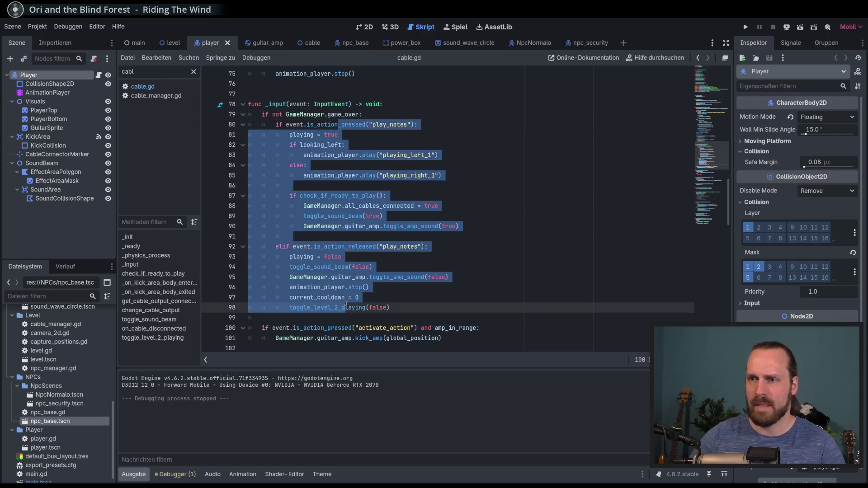
pyautogui.hotkey('shift', 'Tab')
pyautogui.press('Left')
# - Move the game_over check below play_notes, indent the lines under it, and run the game
pyautogui.hotkey('alt', 'Down')
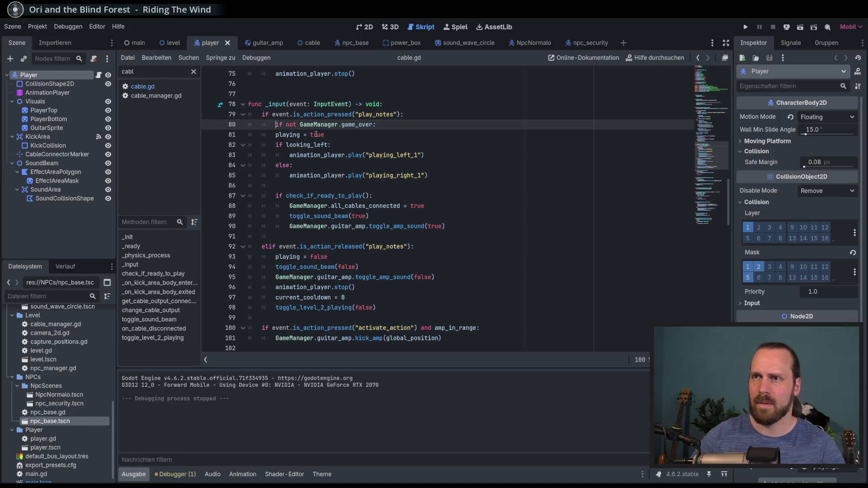
pyautogui.moveTo(316, 135); pyautogui.dragTo(452, 226)
pyautogui.press('Tab')
pyautogui.click(488, 206)
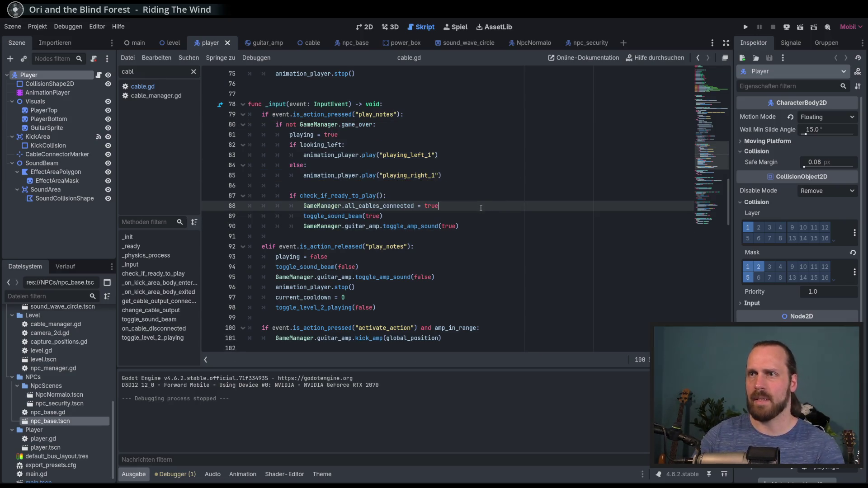
pyautogui.press('F5')
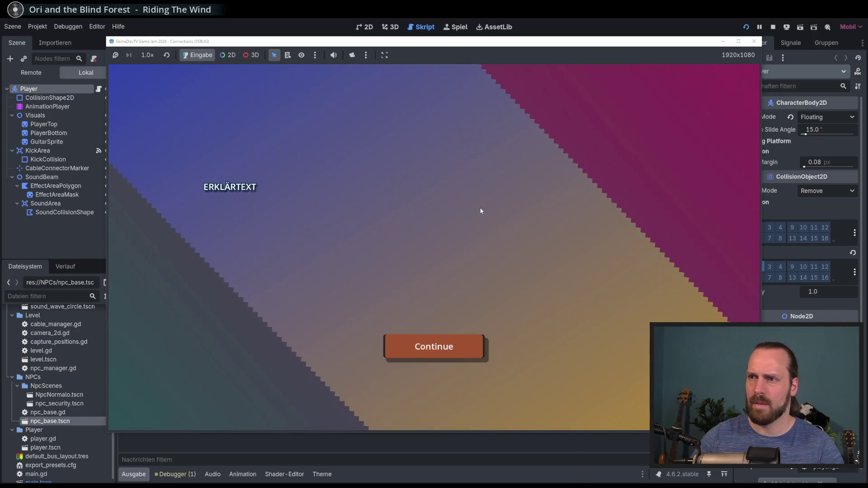
# - Play a first run, circling the guitarist and amp around the socket, then stop it
pyautogui.press('Return')
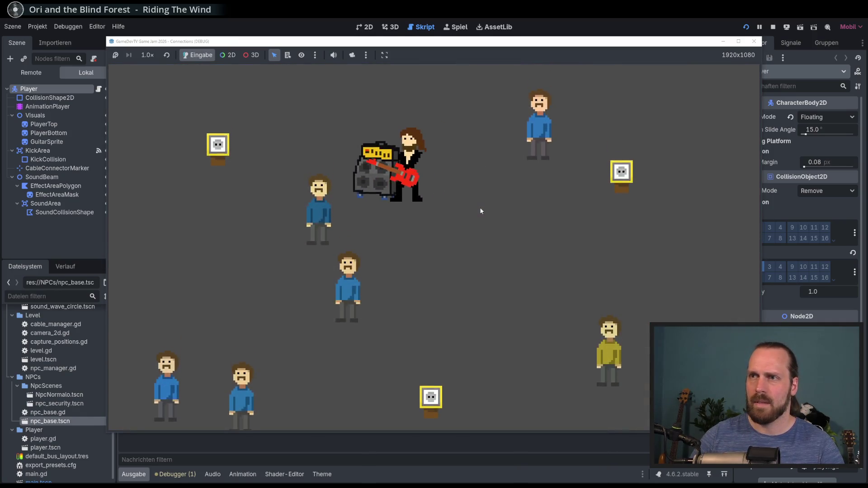
pyautogui.press('Left')
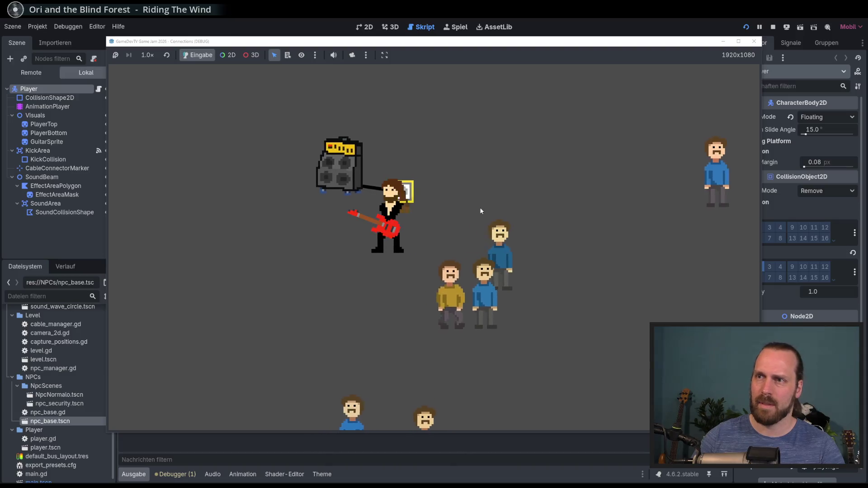
pyautogui.press('Up')
pyautogui.press('Left')
pyautogui.press('Down')
pyautogui.press('Right')
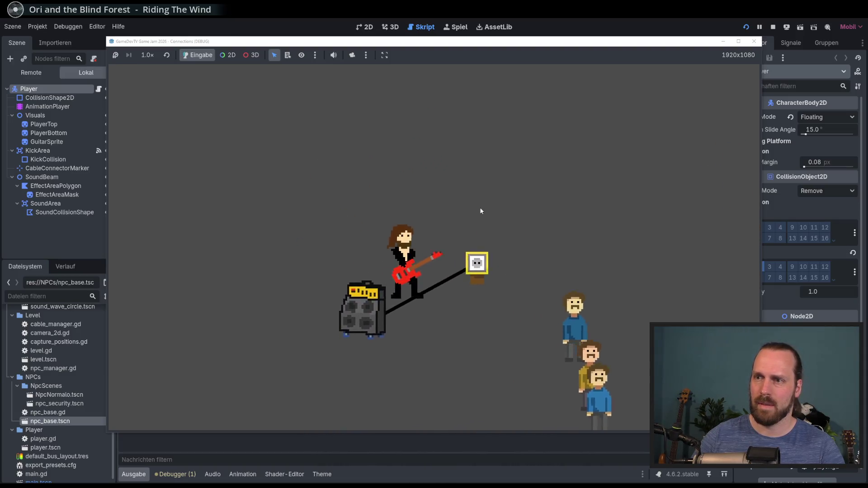
pyautogui.press('Down')
pyautogui.press('Left')
pyautogui.press('Up')
pyautogui.press('Right')
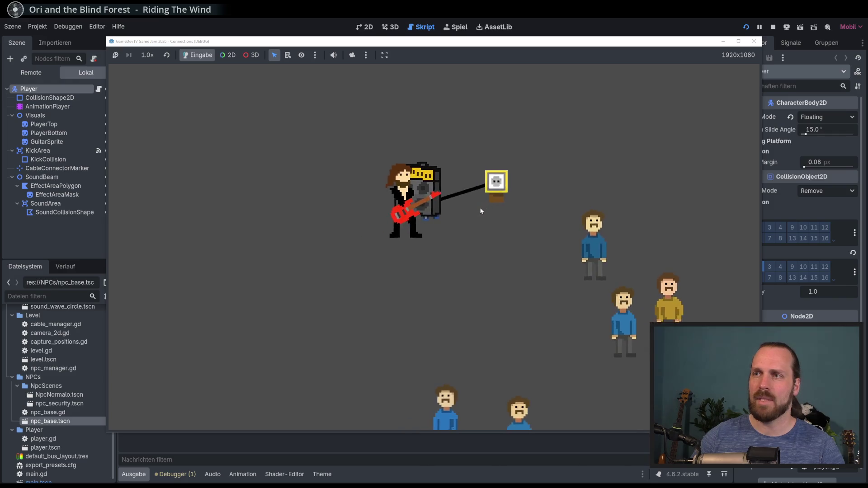
pyautogui.press('Right')
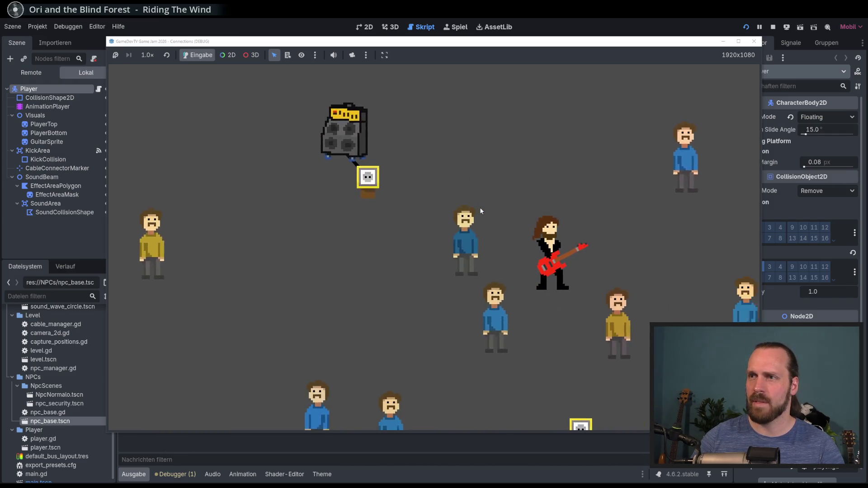
pyautogui.press('Left')
pyautogui.press('Up')
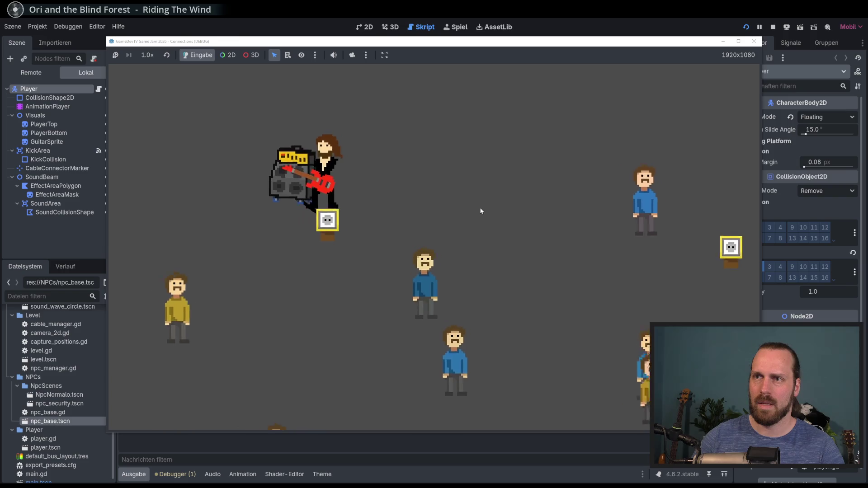
pyautogui.press('Down')
pyautogui.press('Right')
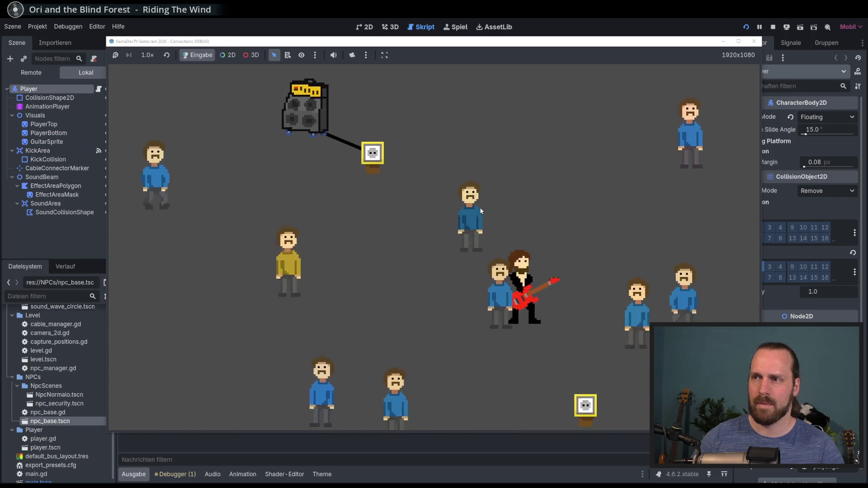
pyautogui.press('Left')
pyautogui.press('Up')
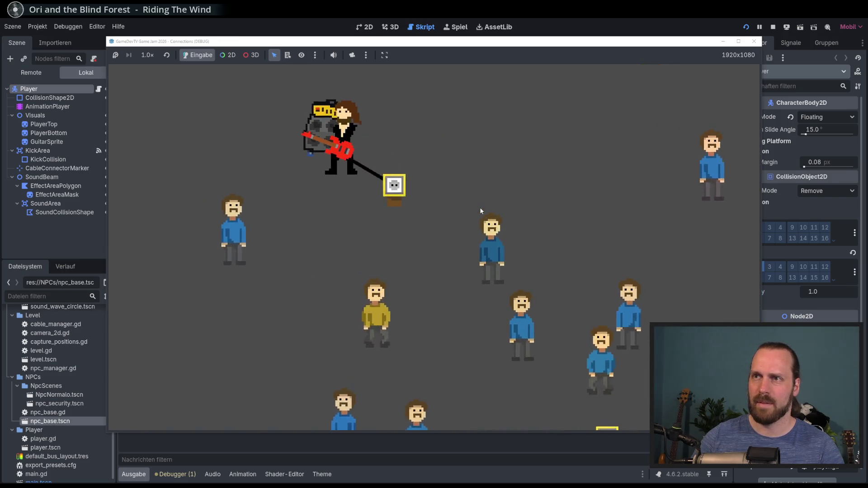
pyautogui.press('Right')
pyautogui.press('Down')
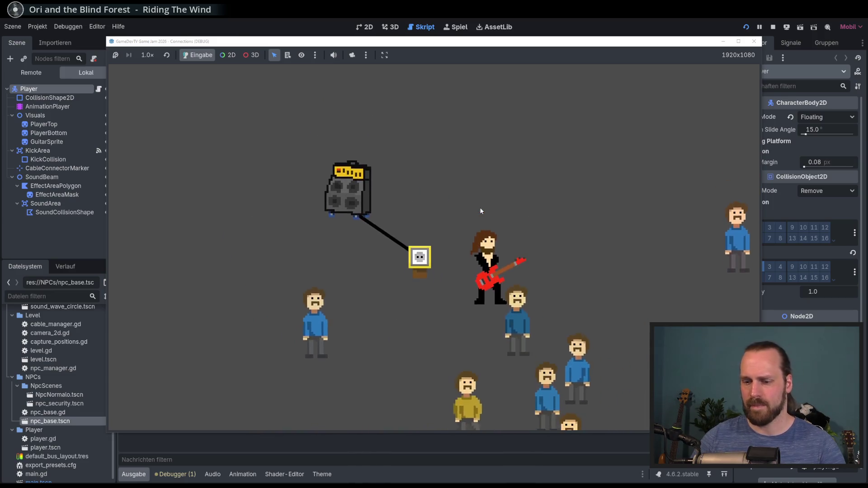
pyautogui.press('F8')
# - Relaunch the game and walk the guitarist around the amp, firing a sound beam
pyautogui.press('F5')
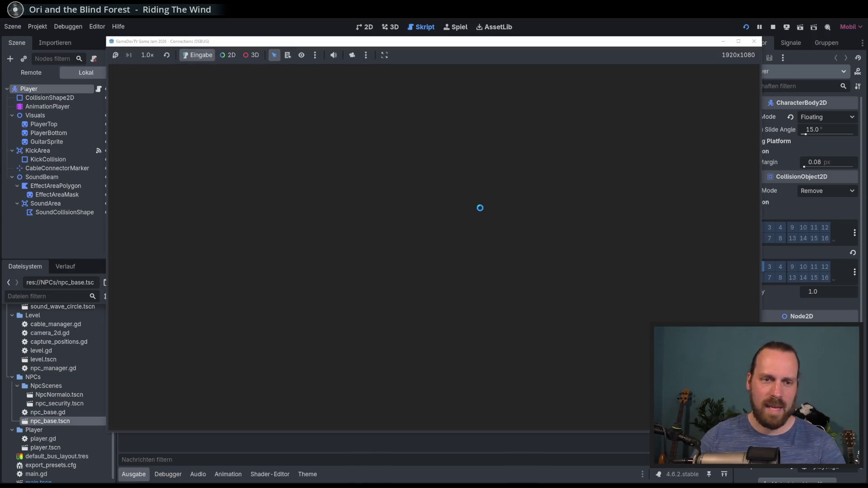
pyautogui.press('Return')
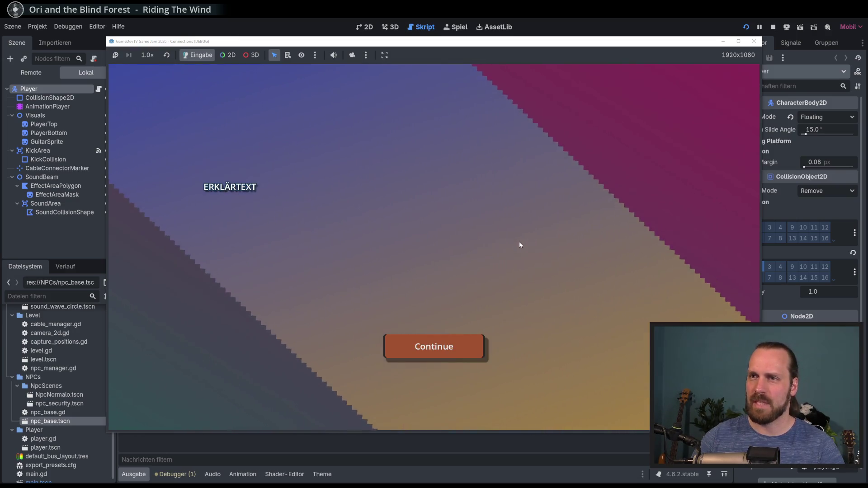
pyautogui.press('Return')
pyautogui.press('Left')
pyautogui.press('Up')
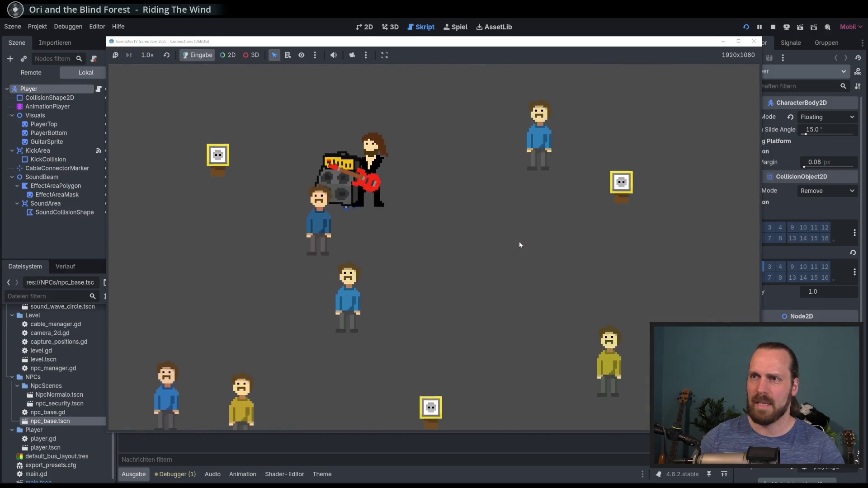
pyautogui.press('Right')
pyautogui.press('Down')
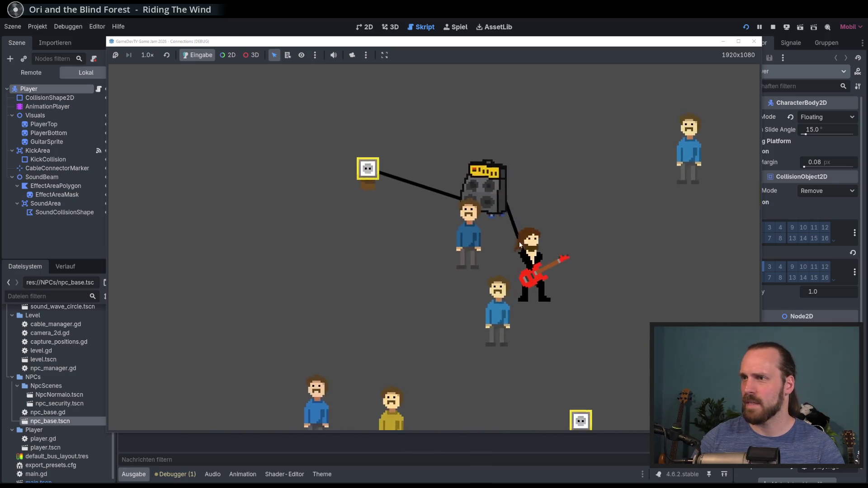
pyautogui.press('Right')
pyautogui.press('Up')
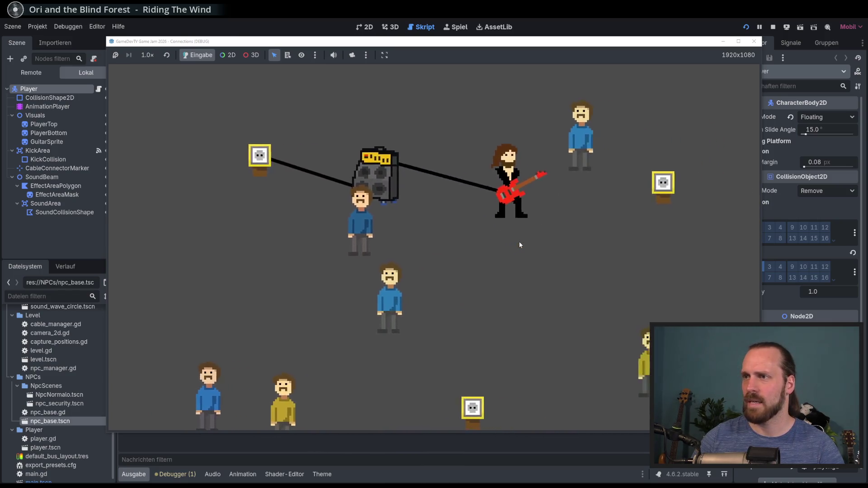
pyautogui.press('Left')
pyautogui.click(519, 243)
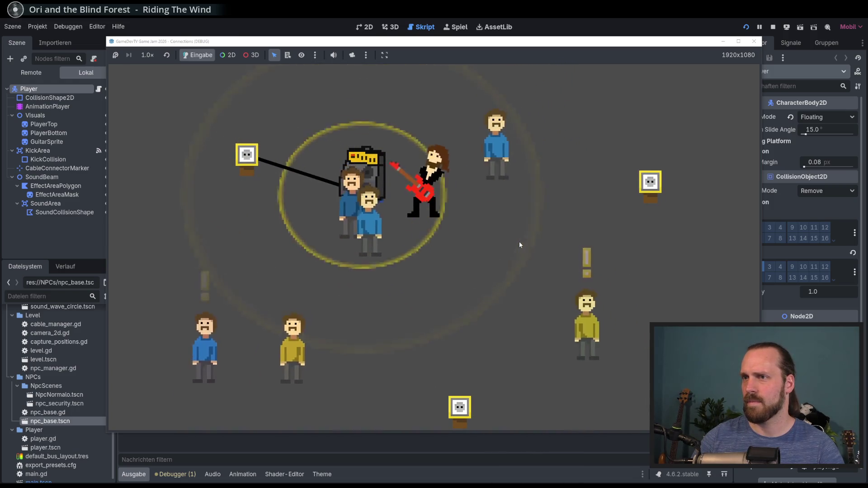
pyautogui.press('Down')
pyautogui.press('Right')
pyautogui.press('Up')
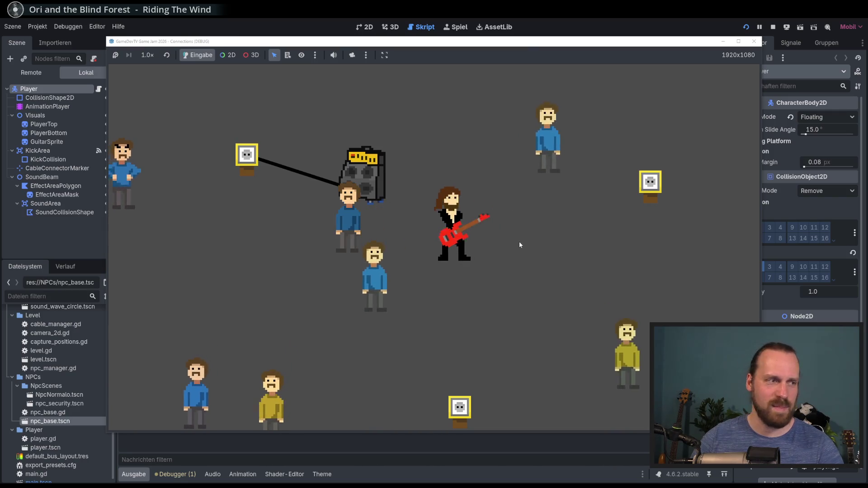
# - Start a new game and drag the amp around while playing notes to attract fans
pyautogui.press('Escape')
pyautogui.press('Down')
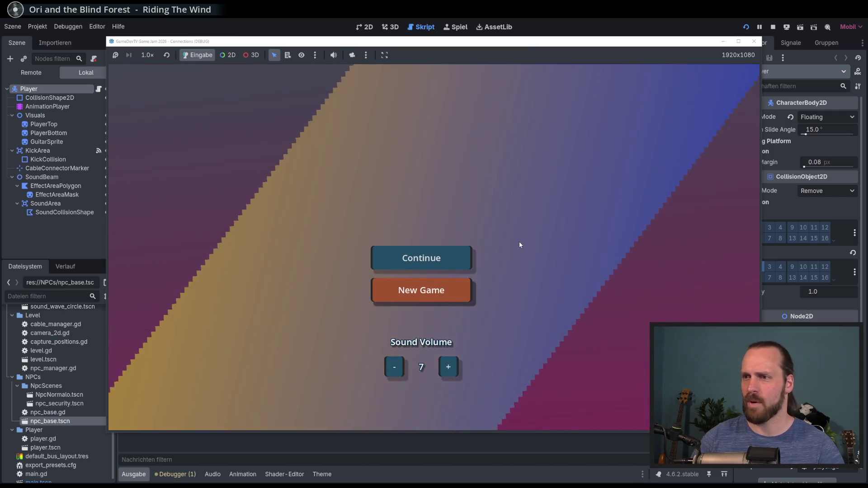
pyautogui.press('Return')
pyautogui.press('Return')
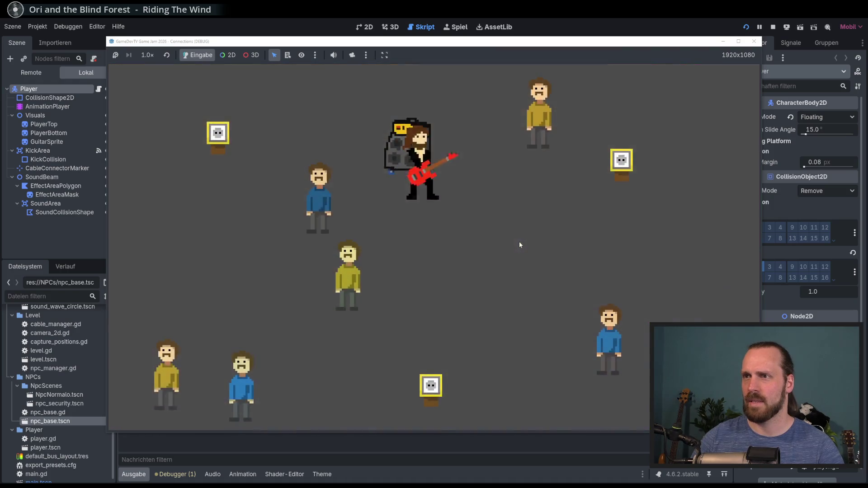
pyautogui.press('Left')
pyautogui.press('Down')
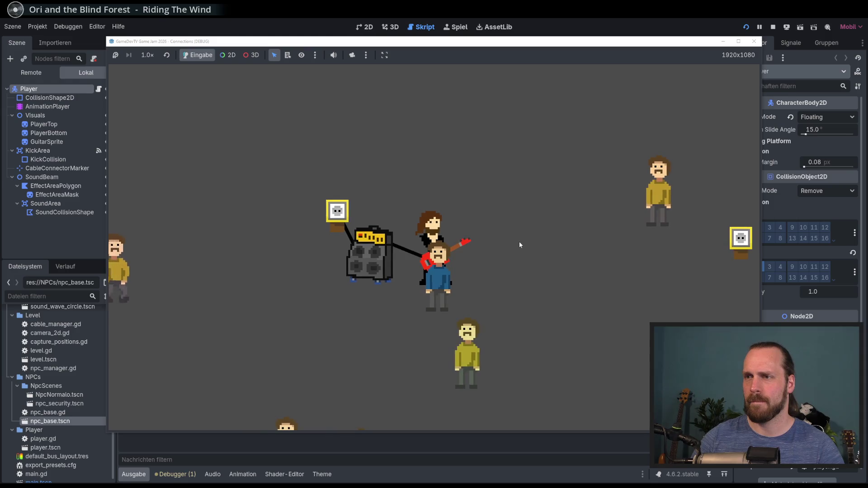
pyautogui.press('space')
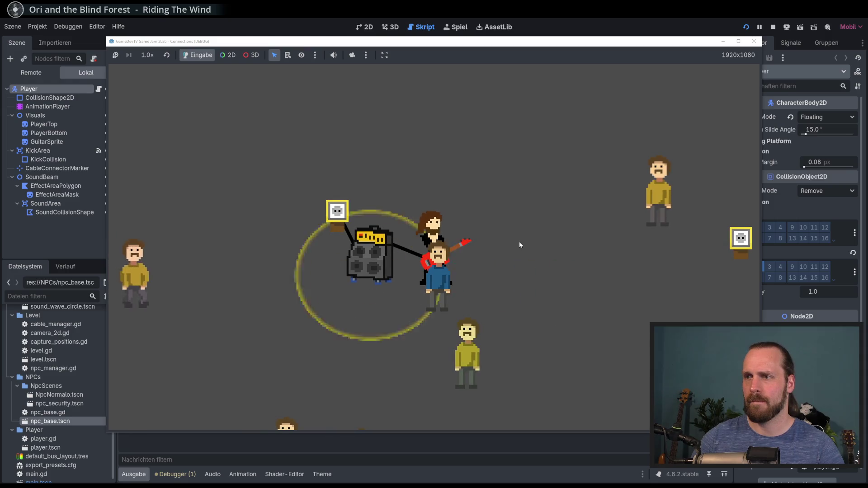
pyautogui.press('Left')
pyautogui.press('Up')
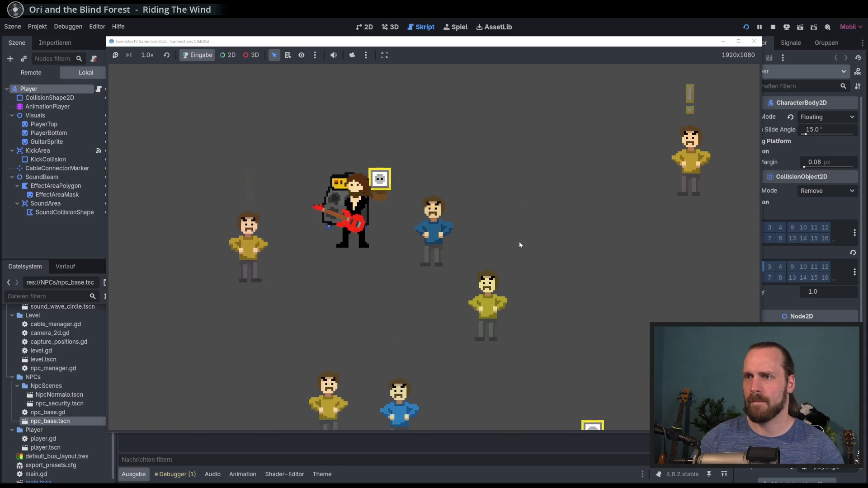
pyautogui.press('Right')
pyautogui.press('Left')
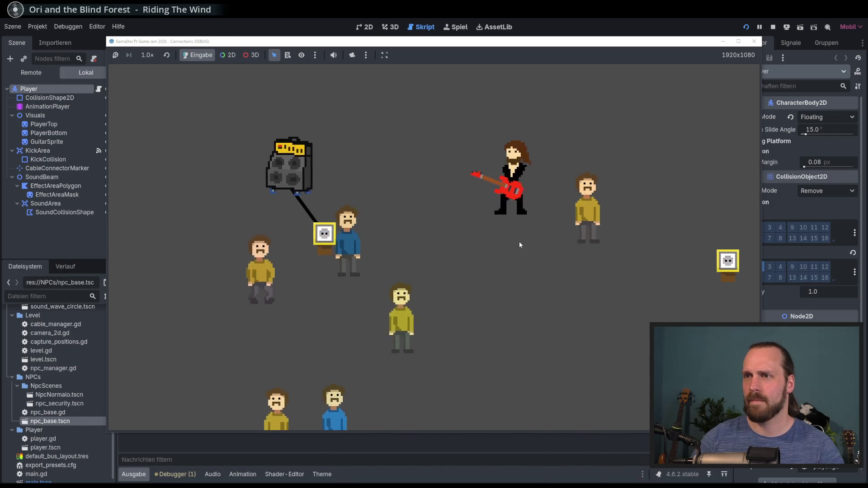
pyautogui.press('Down')
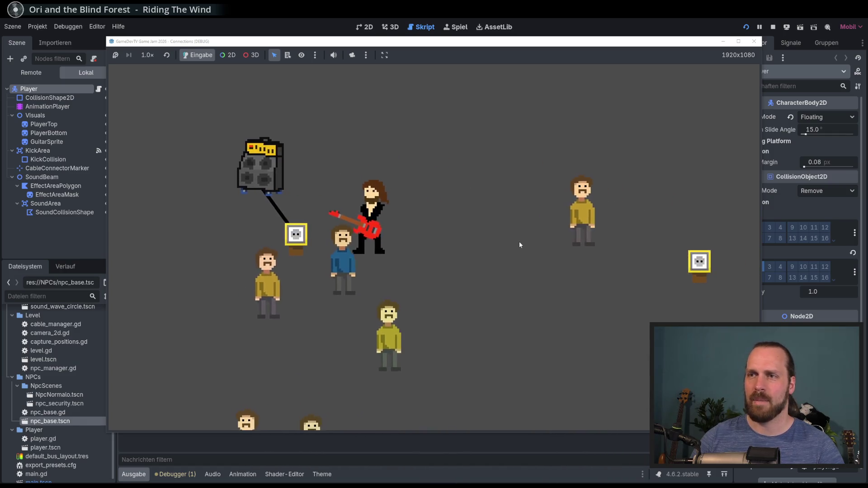
pyautogui.press('Up')
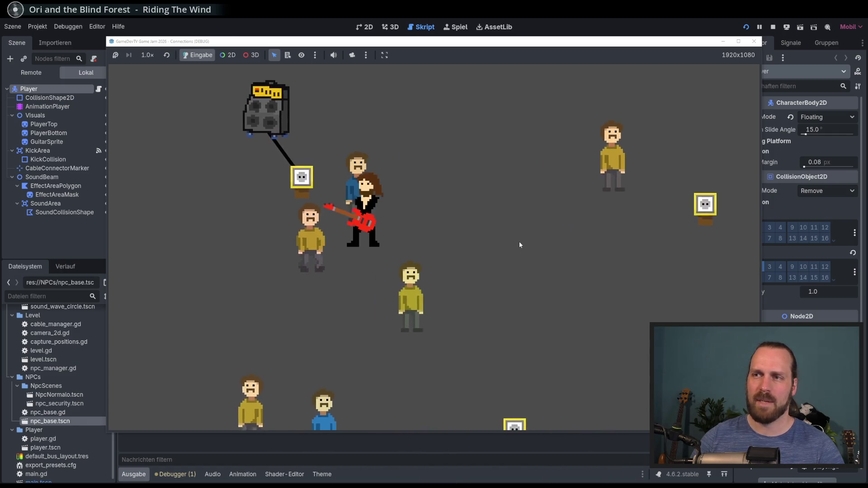
pyautogui.press('Left')
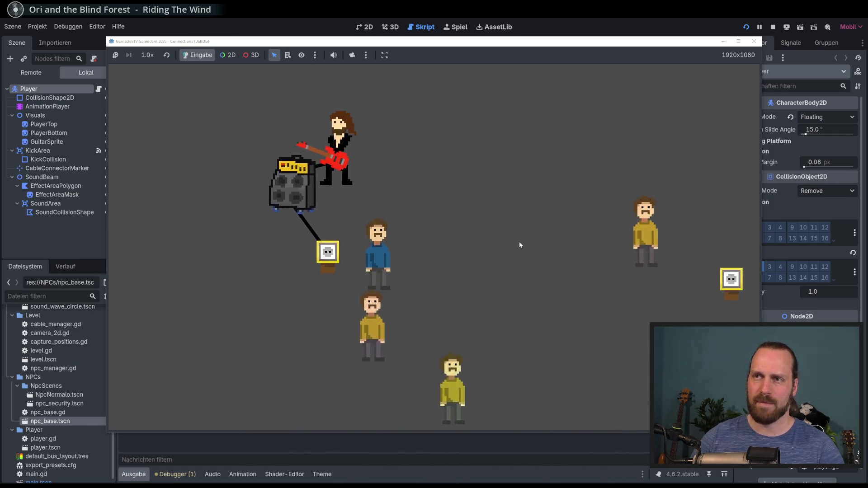
pyautogui.press('Down')
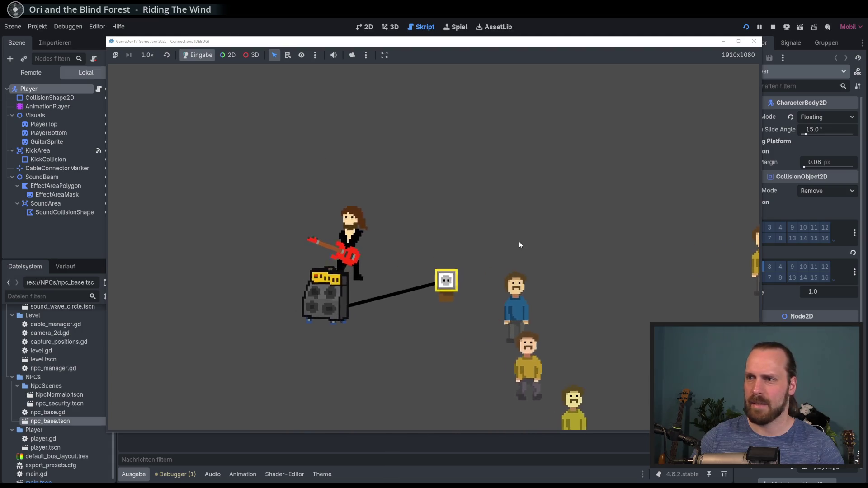
pyautogui.press('Right')
pyautogui.press('Up')
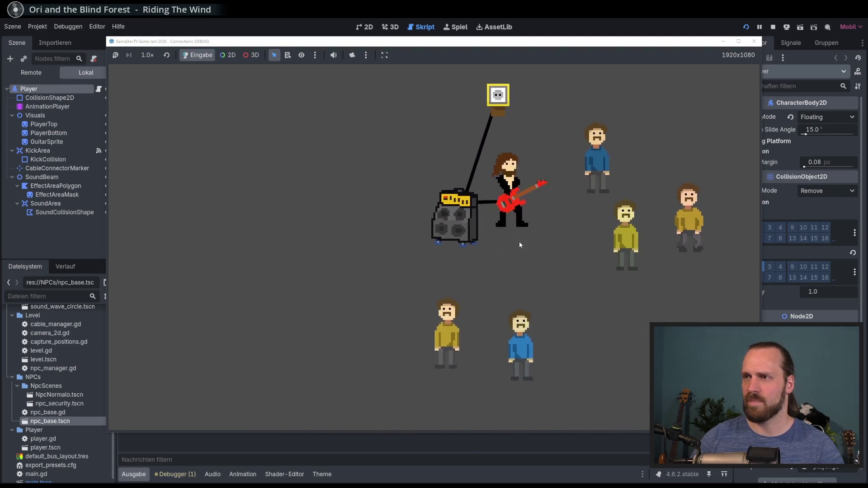
# - Pull the amp toward the socket, play for the fans, then stop the game
pyautogui.press('Left')
pyautogui.press('Down')
pyautogui.press('Right')
pyautogui.press('Down')
pyautogui.press('Left')
pyautogui.press('Up')
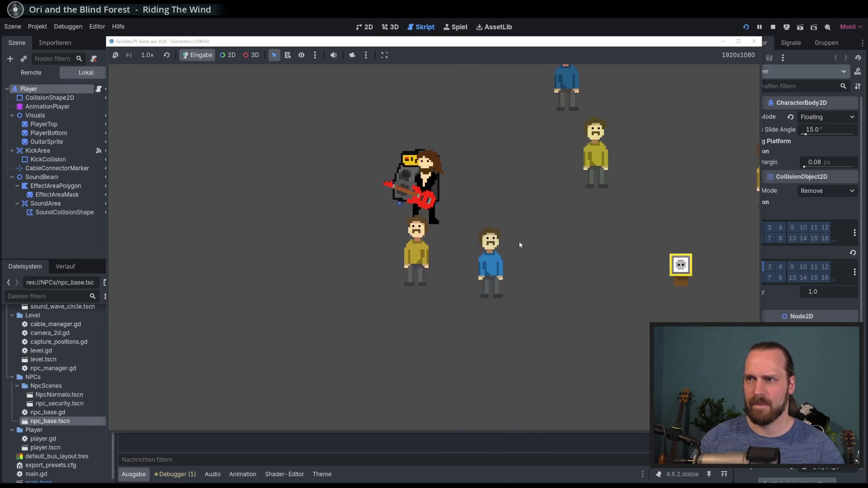
pyautogui.press('Right')
pyautogui.press('Down')
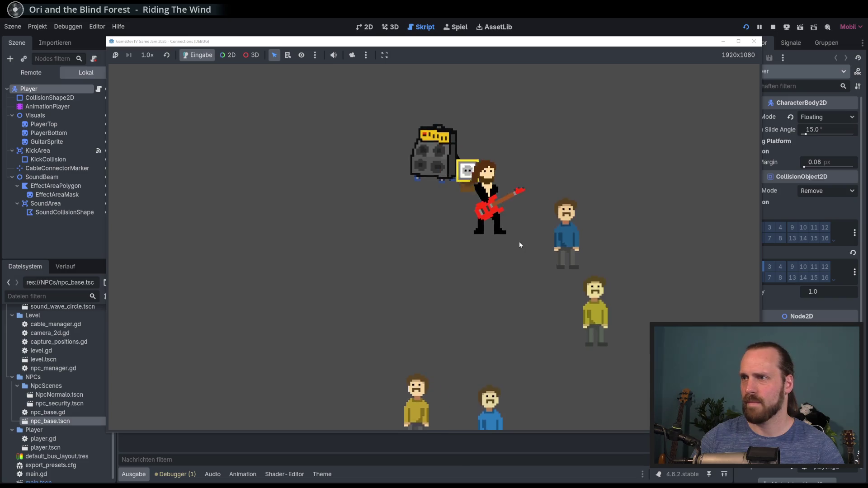
pyautogui.press('space')
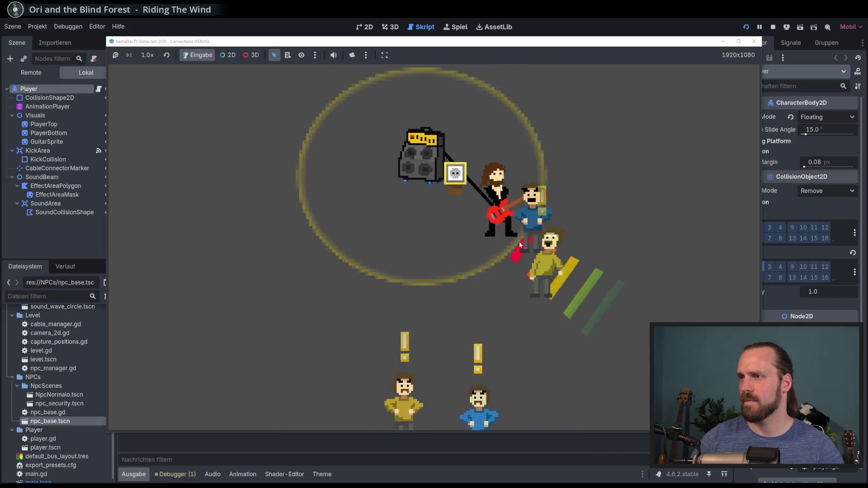
pyautogui.press('Right')
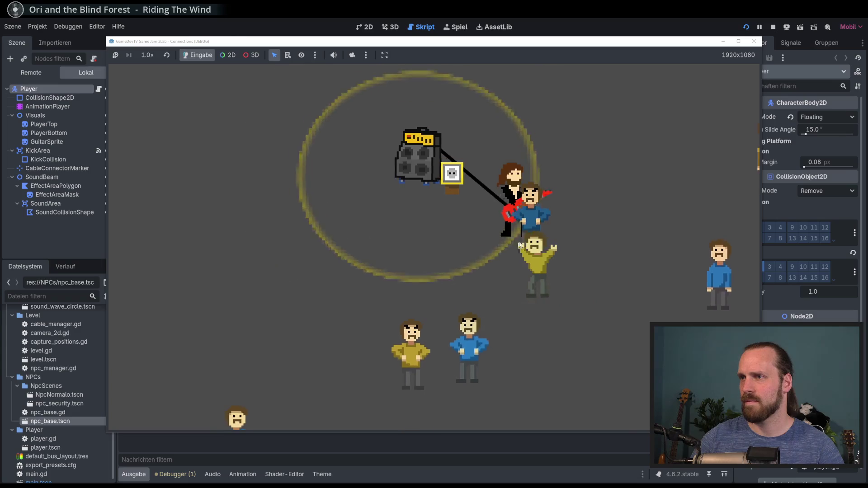
pyautogui.press('F8')
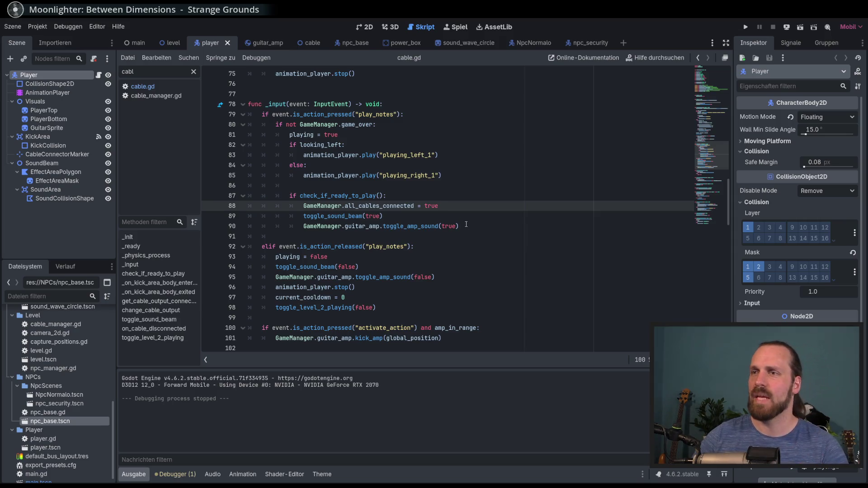
# - Put the caret at lines 88–89 of player.gd and open Projekt > Exportieren with the Web preset
pyautogui.click(476, 211)
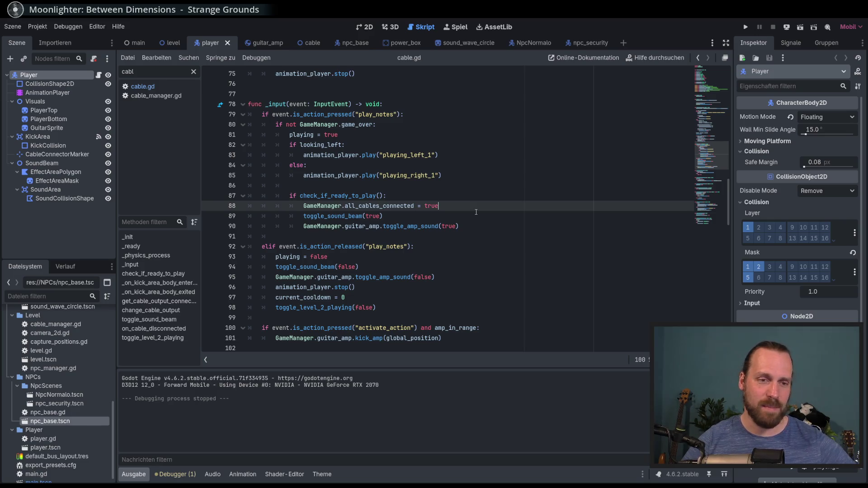
pyautogui.click(477, 216)
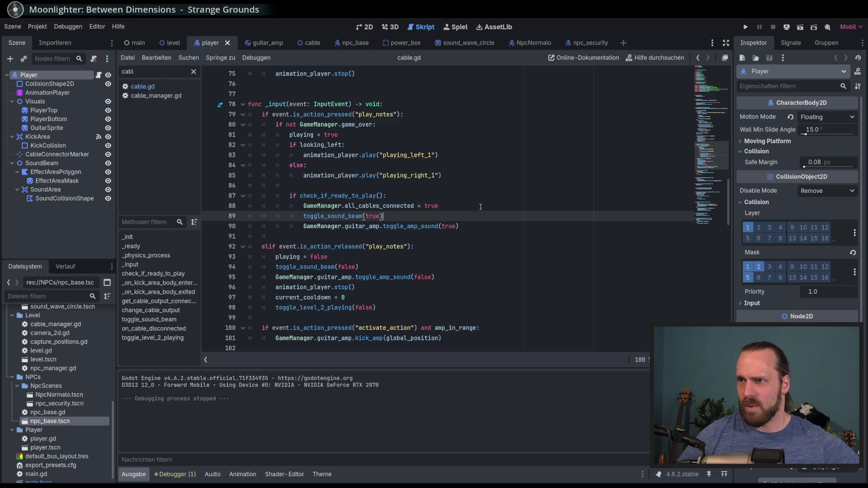
pyautogui.scroll(2, 498, 183)
pyautogui.scroll(-6, 502, 190)
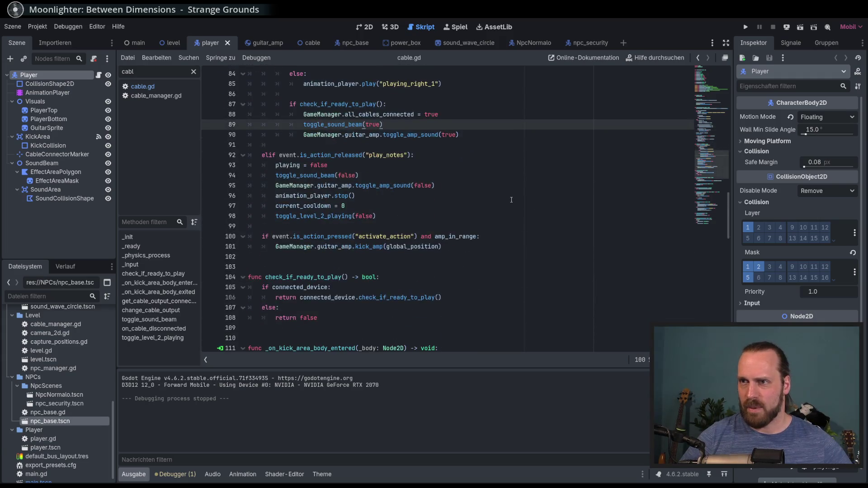
pyautogui.scroll(4, 506, 201)
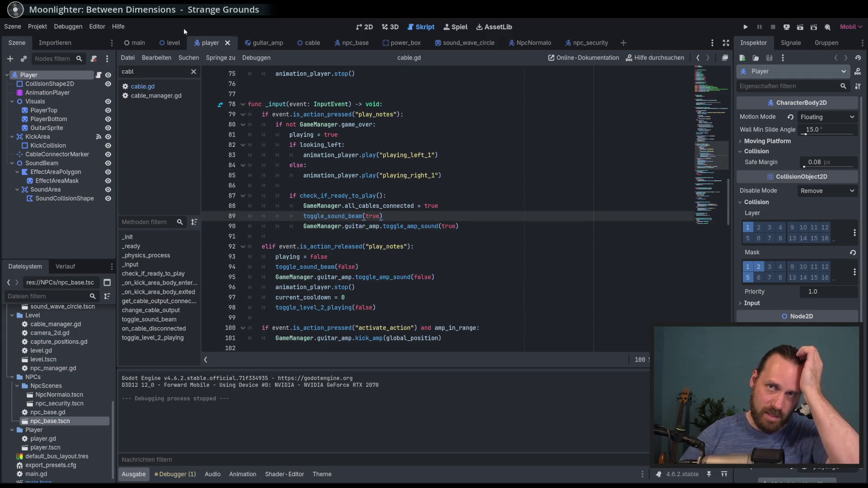
pyautogui.click(38, 27)
pyautogui.click(50, 77)
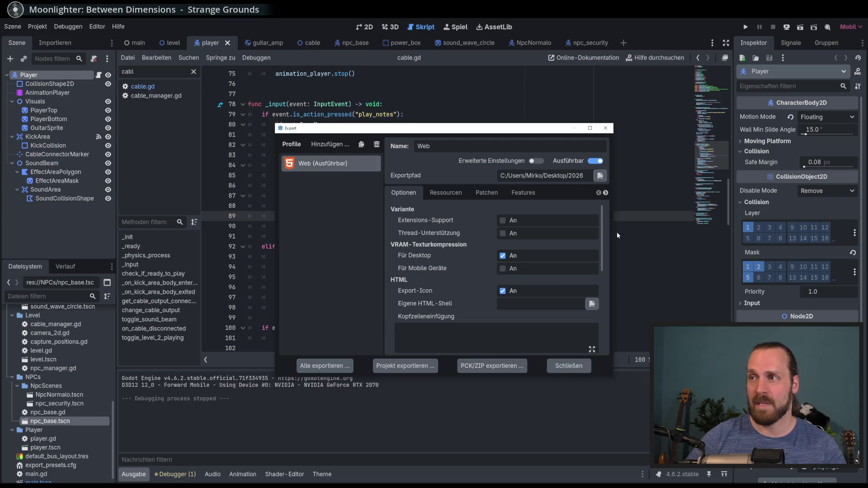
# - Export the Web preset as index.html in Final Game, confirm the overwrite, and close the dialog
pyautogui.scroll(-5, 598, 272)
pyautogui.scroll(5, 598, 272)
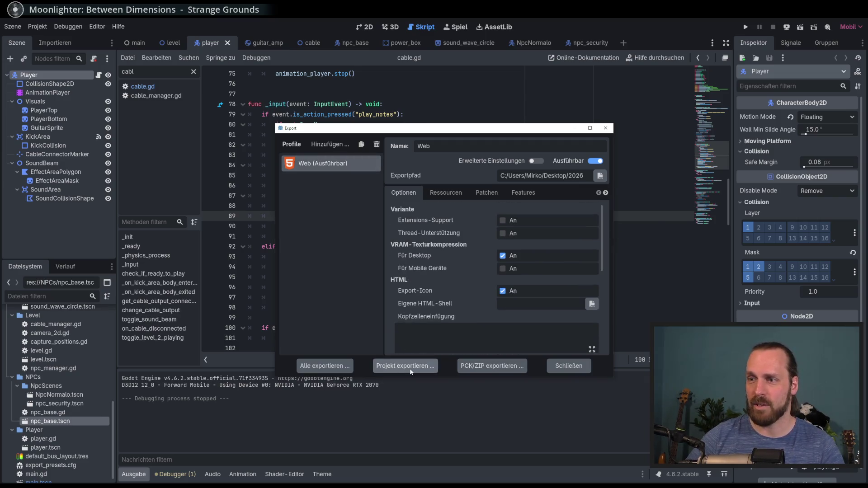
pyautogui.click(403, 365)
pyautogui.click(344, 242)
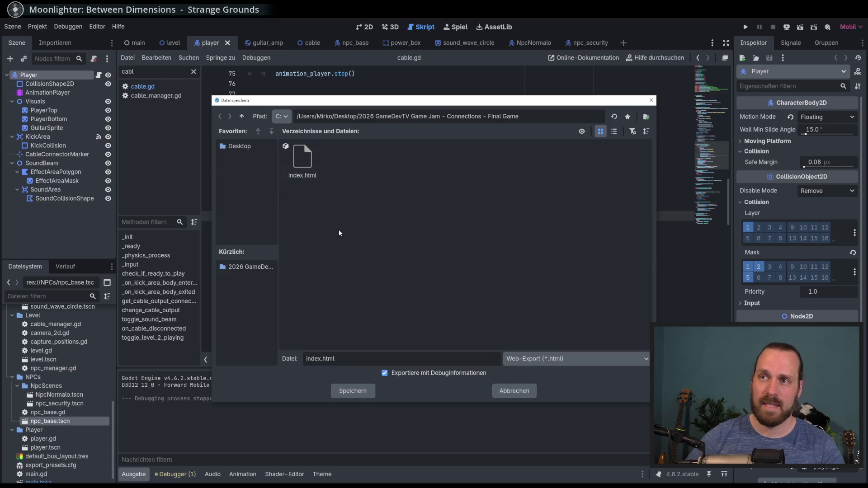
pyautogui.click(358, 395)
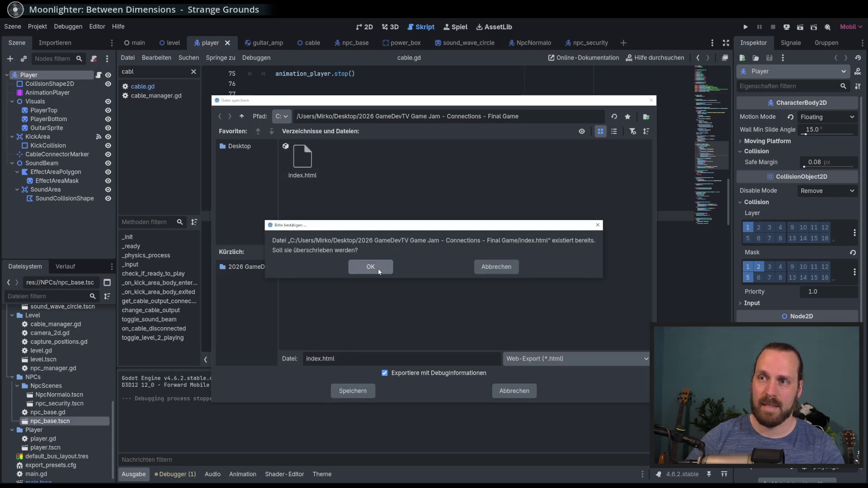
pyautogui.click(374, 267)
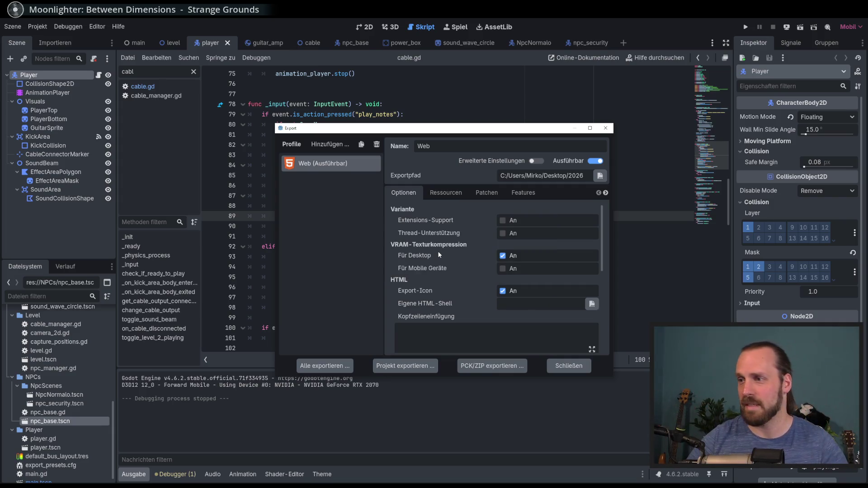
pyautogui.click(569, 366)
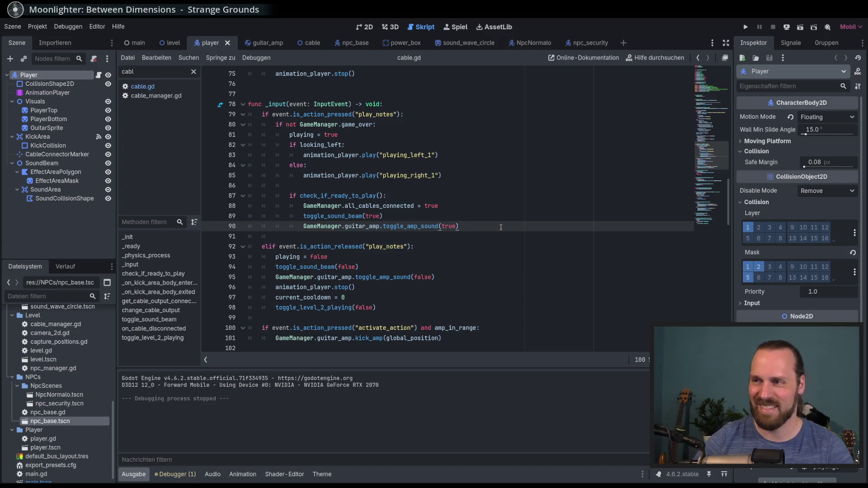
pyautogui.scroll(6, 499, 228)
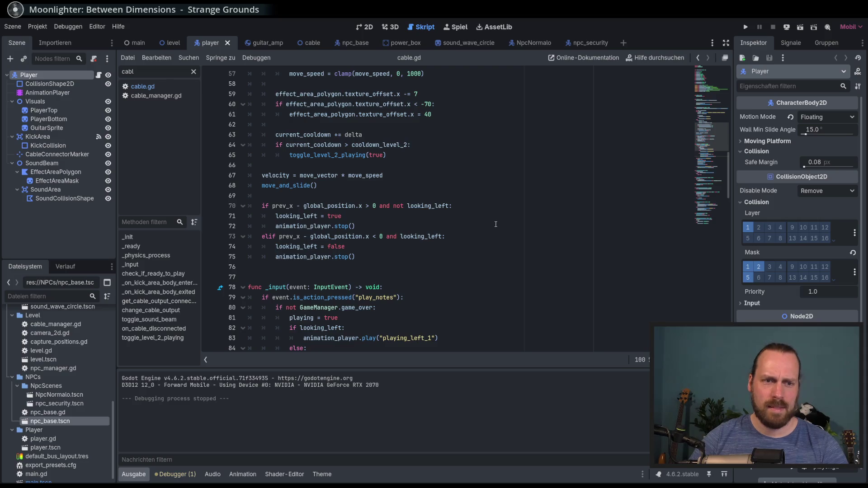
pyautogui.scroll(-12, 496, 225)
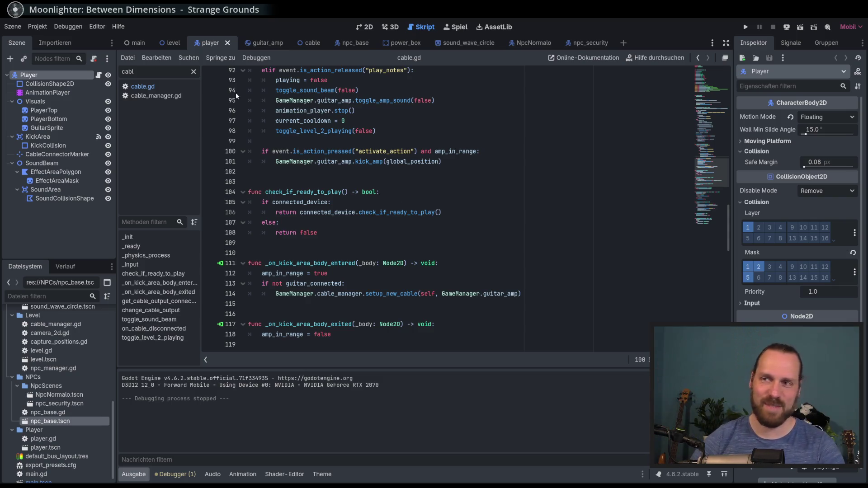
pyautogui.click(393, 232)
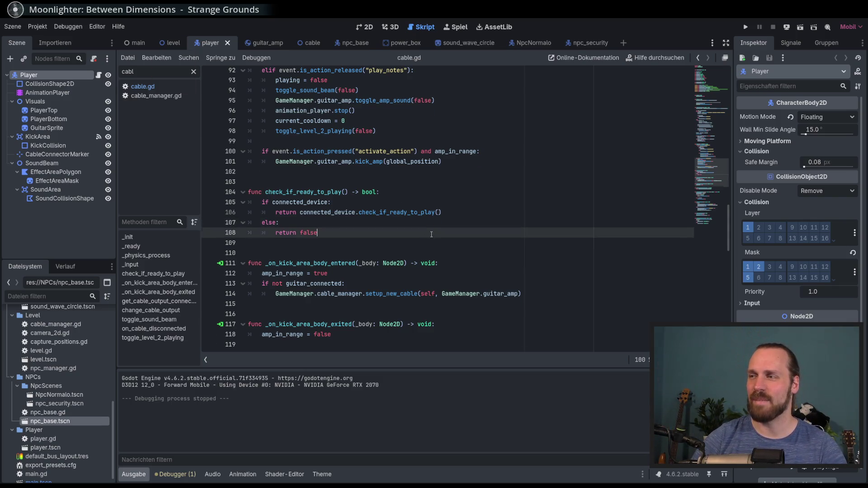
pyautogui.scroll(4, 442, 241)
pyautogui.click(450, 247)
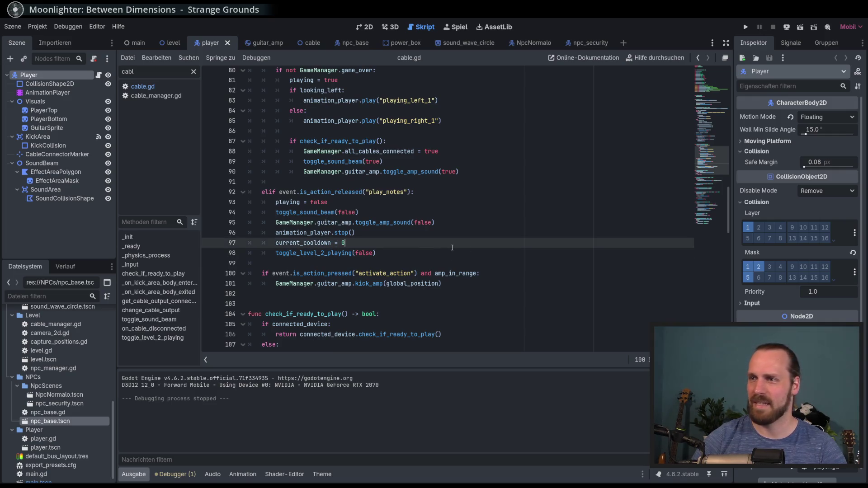
pyautogui.scroll(10, 543, 230)
pyautogui.scroll(12, 598, 190)
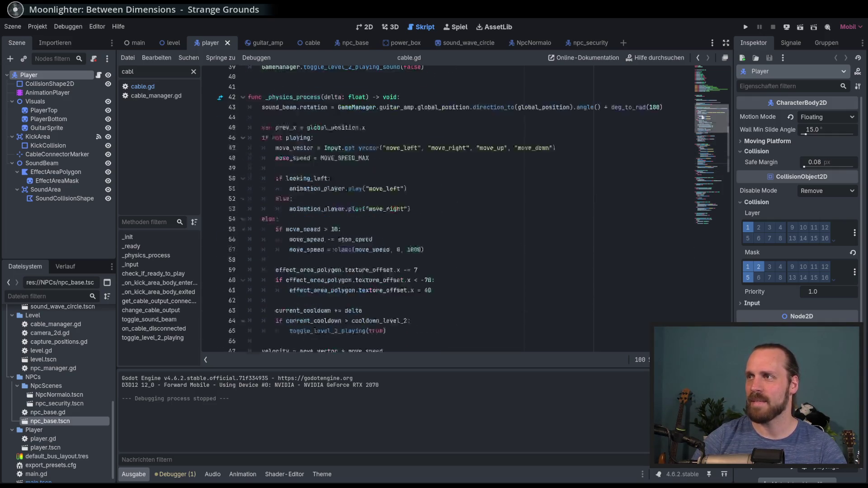
pyautogui.click(704, 118)
pyautogui.scroll(-10, 525, 242)
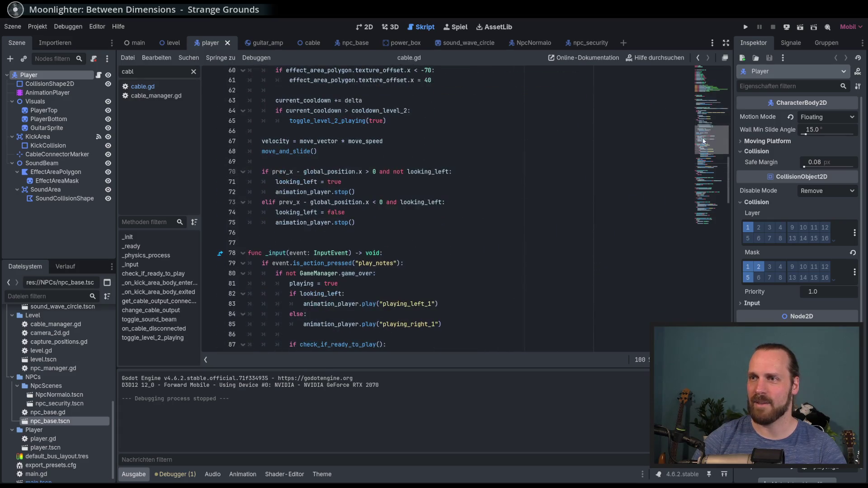
pyautogui.click(505, 234)
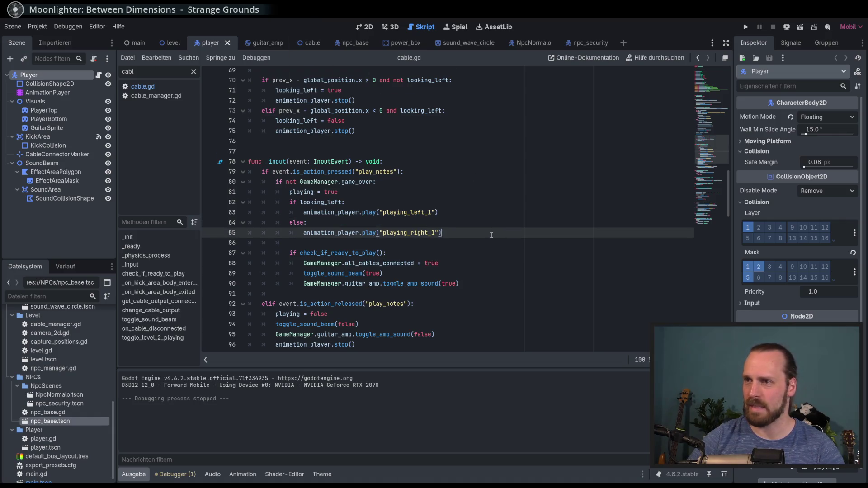
pyautogui.scroll(-10, 491, 235)
pyautogui.moveTo(712, 170)
pyautogui.mouseDown()
pyautogui.moveTo(709, 197)
pyautogui.moveTo(707, 172)
pyautogui.mouseUp()
pyautogui.click(461, 236)
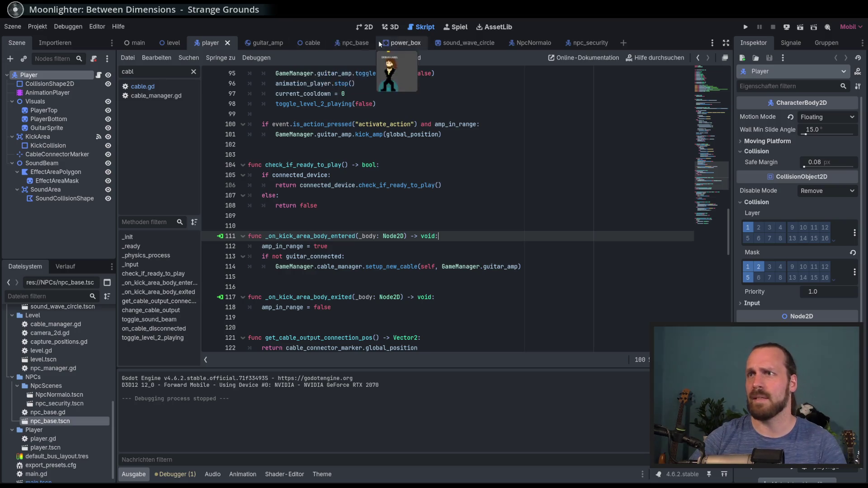
# - Set NpcSecurity's Moving Speed to 80, revert Capture Points to 100 and 0.2, save, and run
pyautogui.click(588, 43)
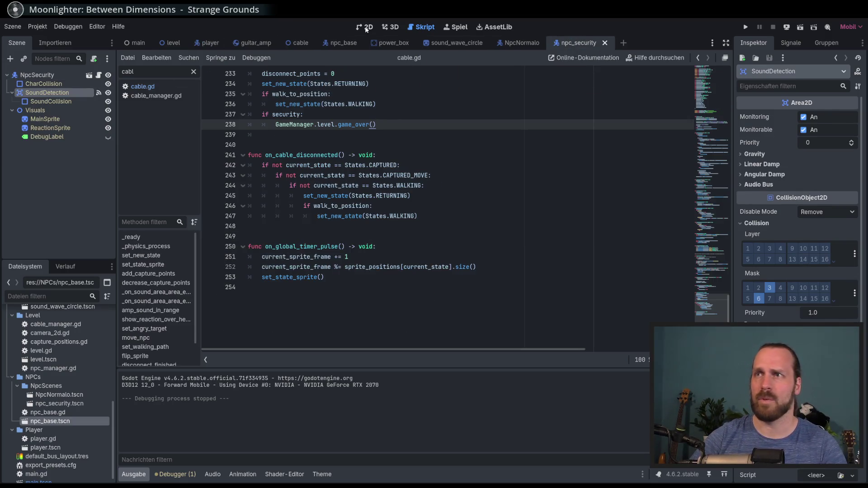
pyautogui.click(364, 27)
pyautogui.click(36, 75)
pyautogui.click(830, 148)
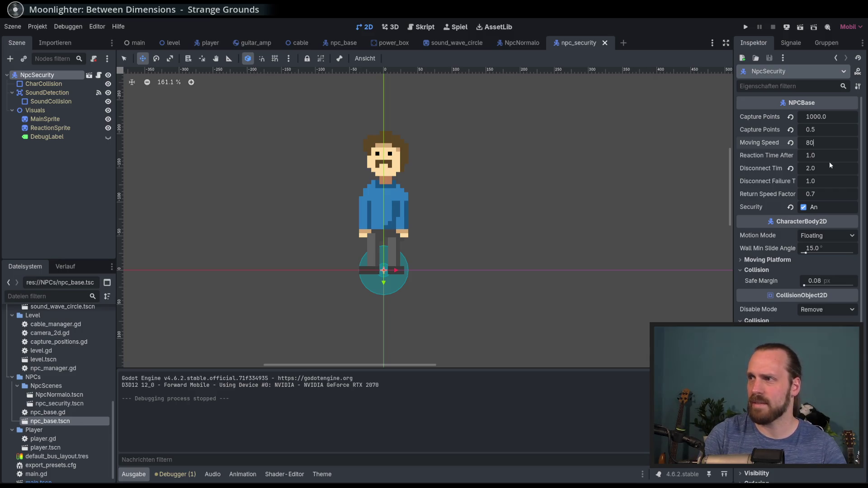
pyautogui.press('Return')
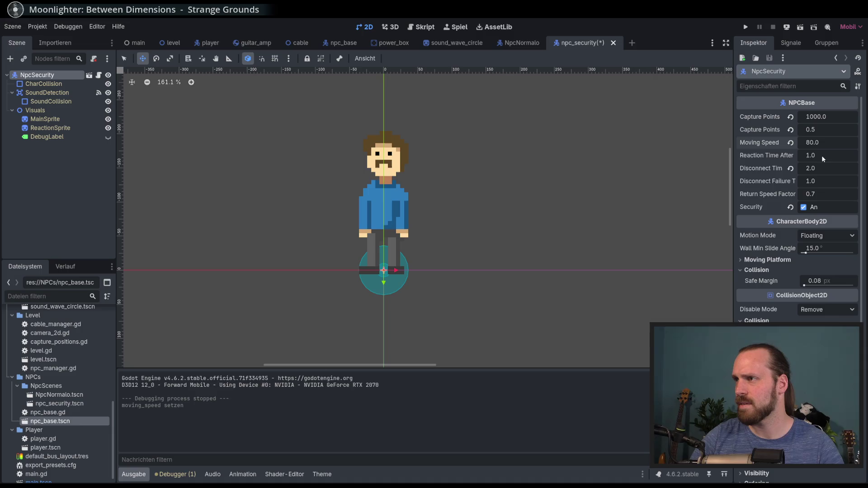
pyautogui.click(790, 117)
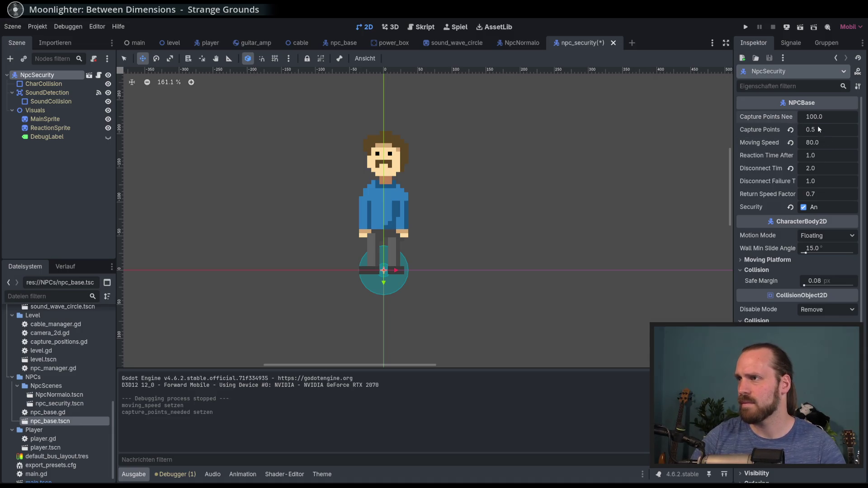
pyautogui.click(791, 130)
pyautogui.hotkey('ctrl', 's')
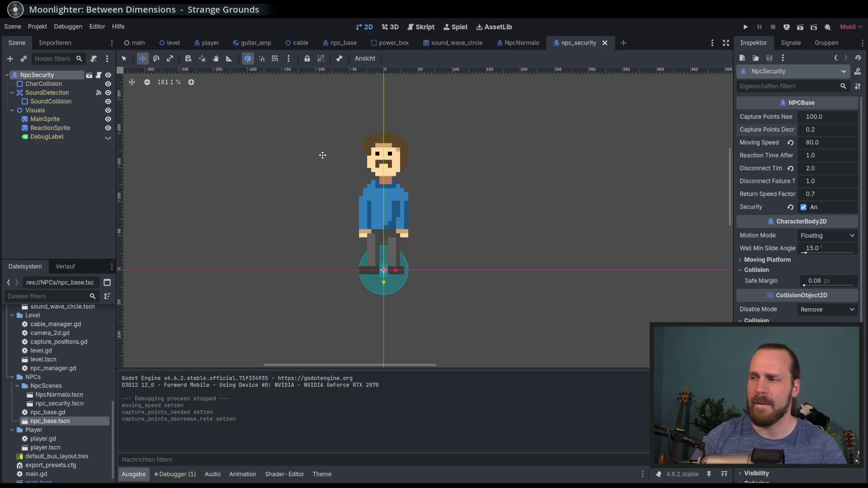
pyautogui.press('F5')
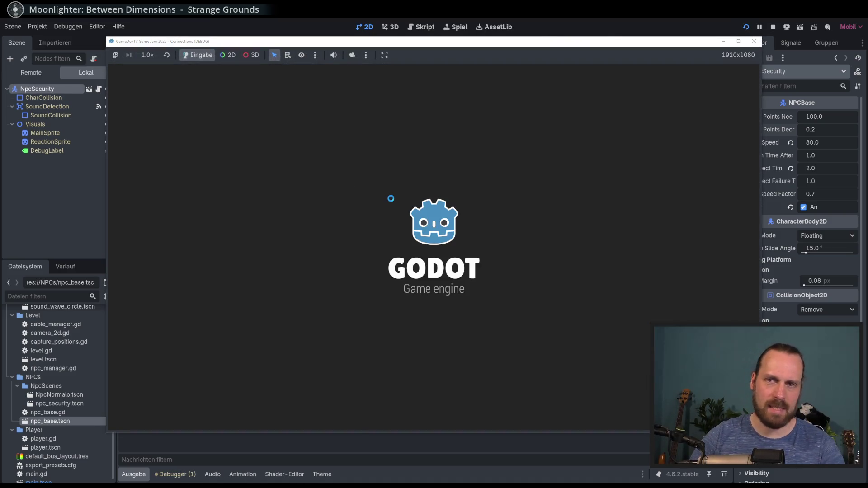
# - Start a new game and walk the guitarist left, playing notes to attract nearby fans
pyautogui.press('Return')
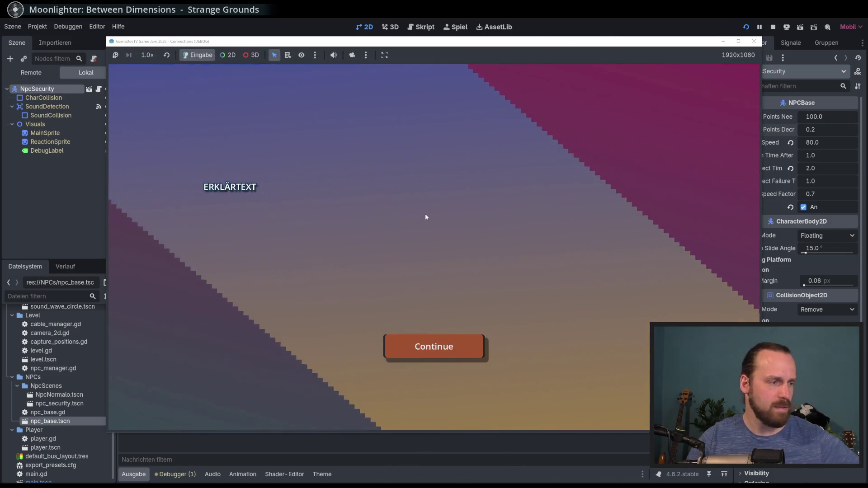
pyautogui.press('Return')
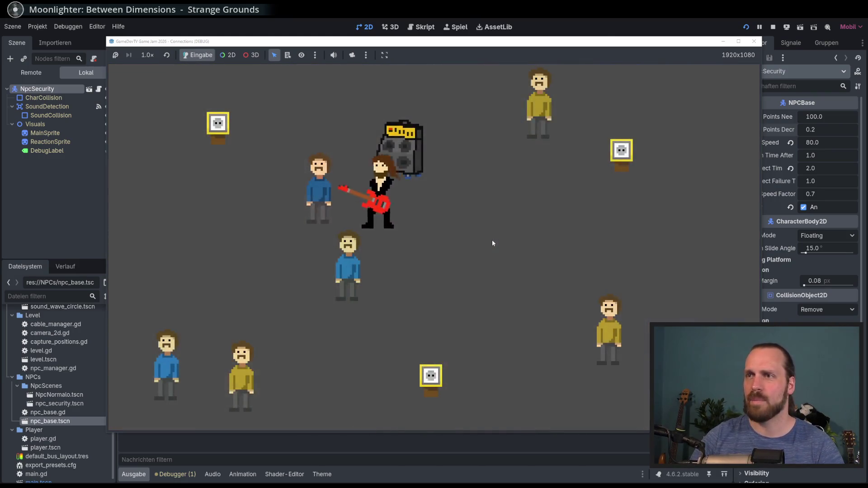
pyautogui.press('Left')
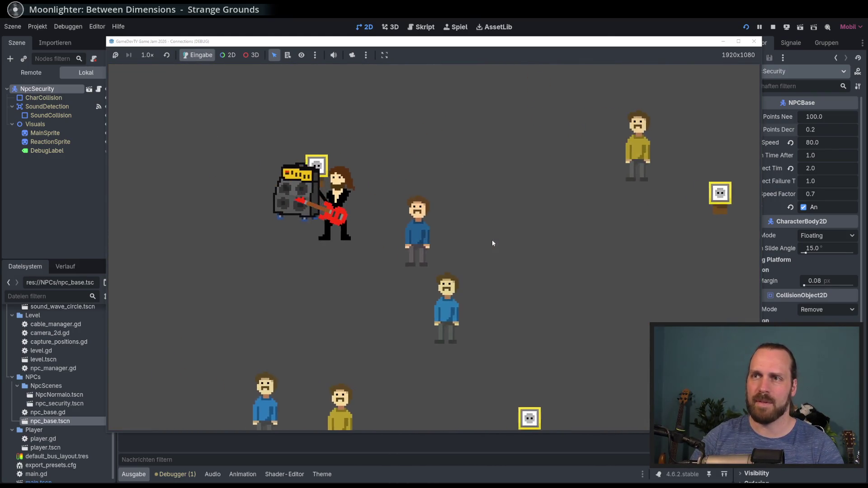
pyautogui.press('space')
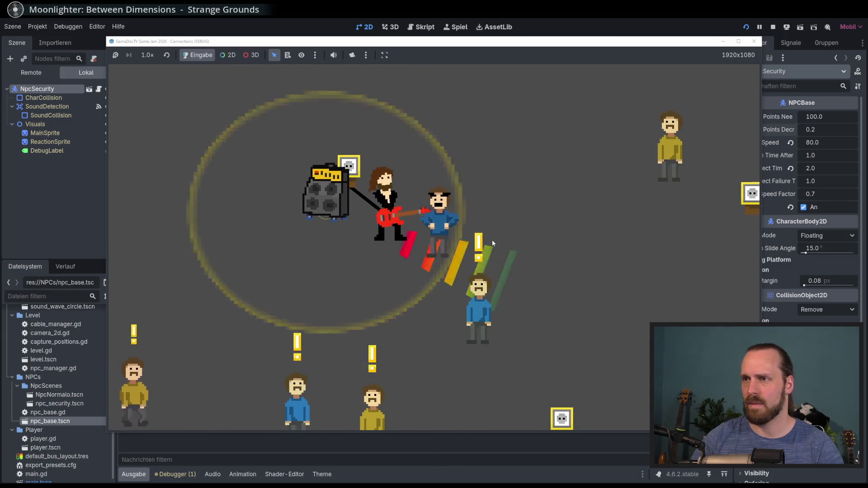
pyautogui.press('Left')
pyautogui.press('Up')
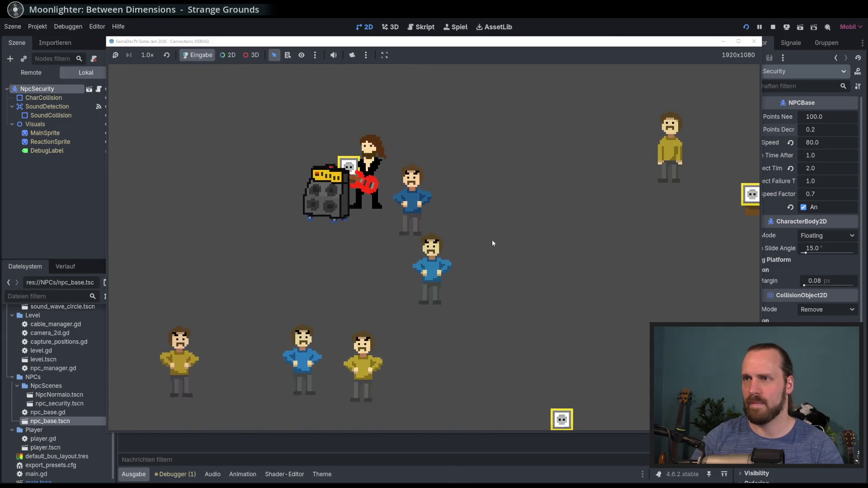
pyautogui.press('space')
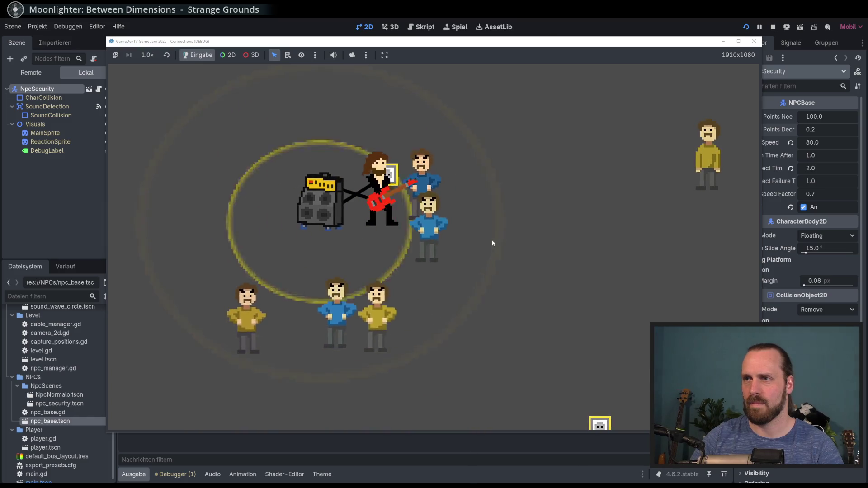
pyautogui.press('Down')
pyautogui.press('Right')
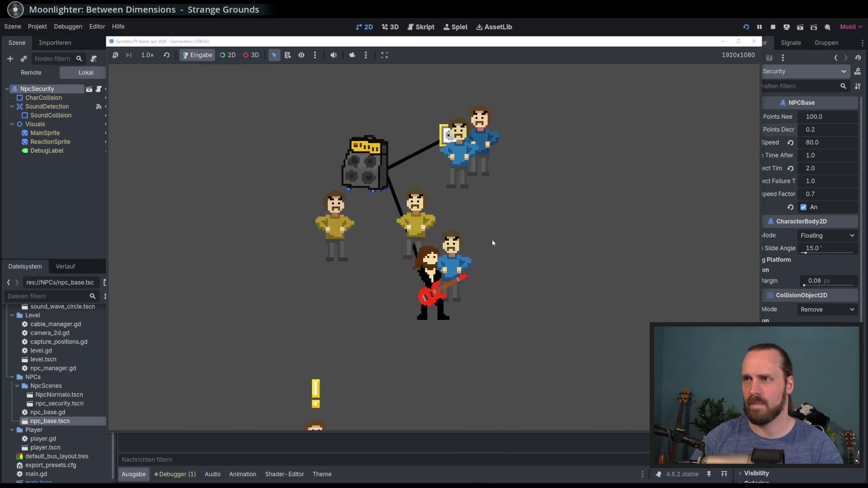
# - Walk the guitarist through the crowd and around the amp, then stop the game
pyautogui.press('Up')
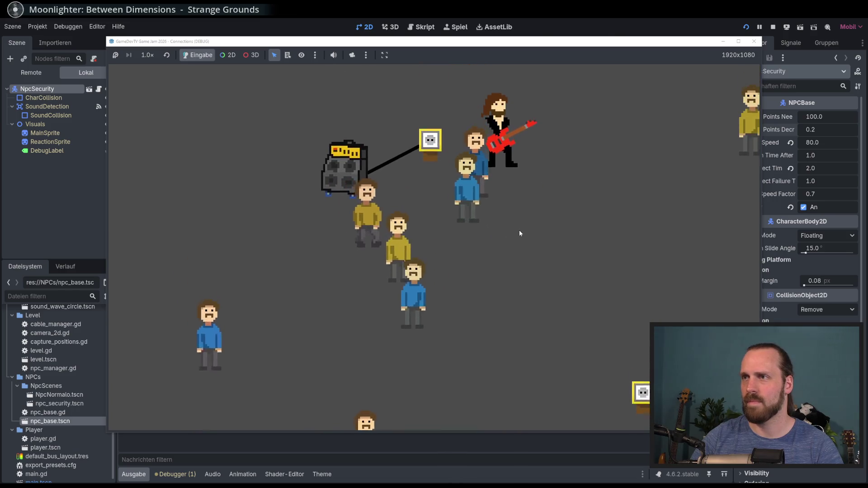
pyautogui.press('Left')
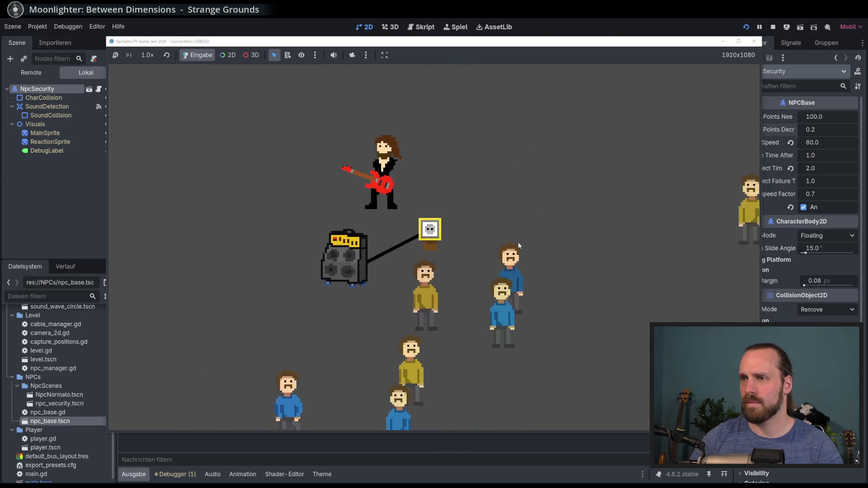
pyautogui.press('Down')
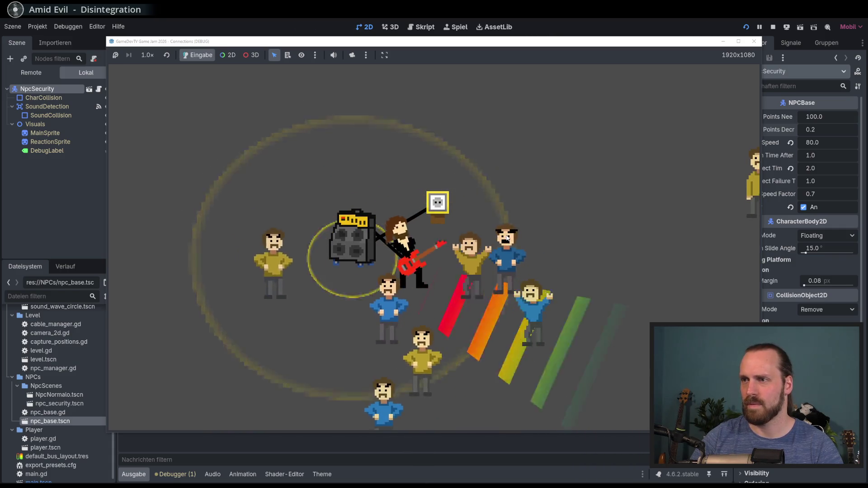
pyautogui.press('Up')
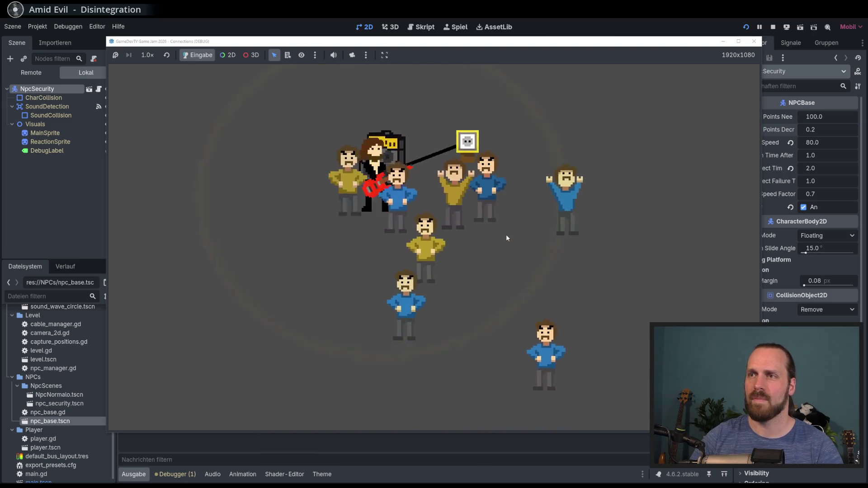
pyautogui.press('Down')
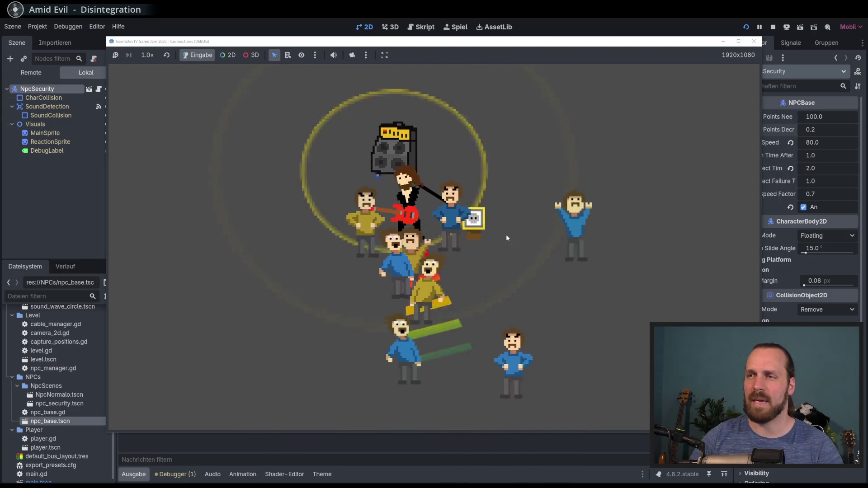
pyautogui.press('Right')
pyautogui.press('Up')
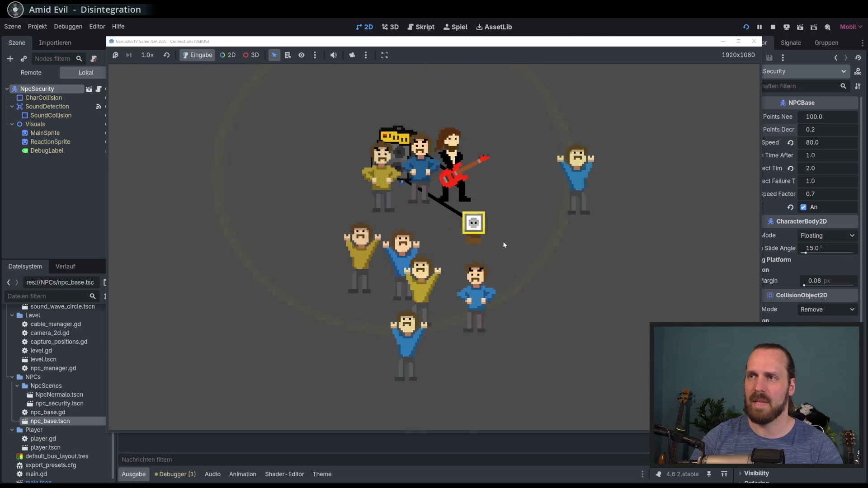
pyautogui.press('Left')
pyautogui.press('Down')
pyautogui.press('Up')
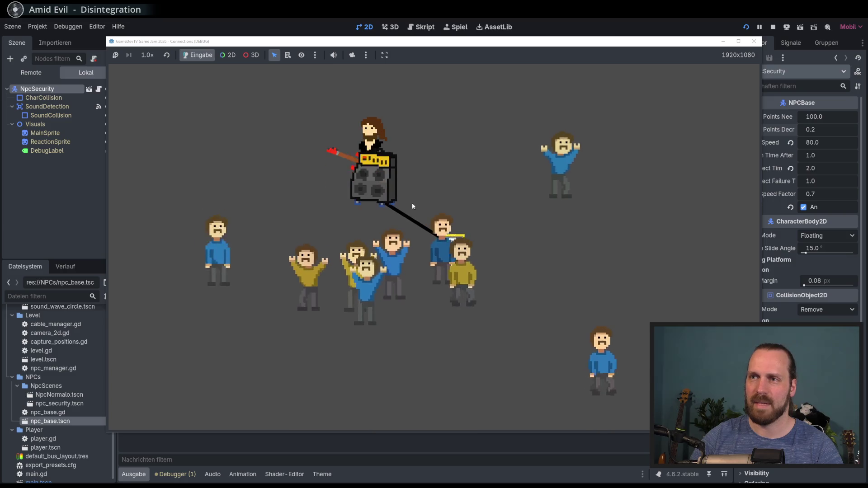
pyautogui.press('Right')
pyautogui.press('Down')
pyautogui.press('F8')
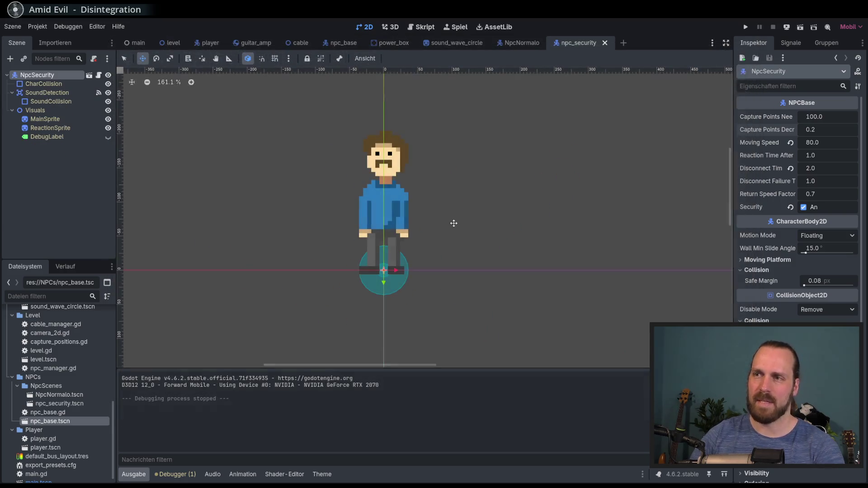
pyautogui.click(99, 75)
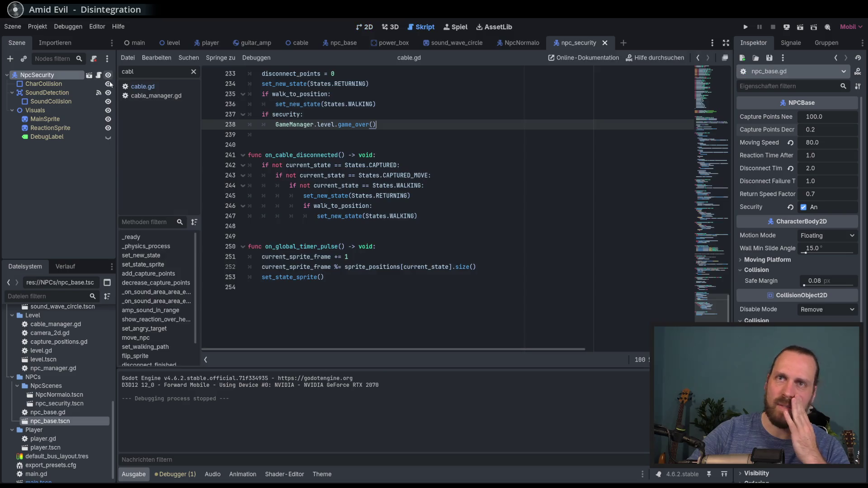
pyautogui.moveTo(703, 308); pyautogui.dragTo(706, 102)
pyautogui.click(522, 238)
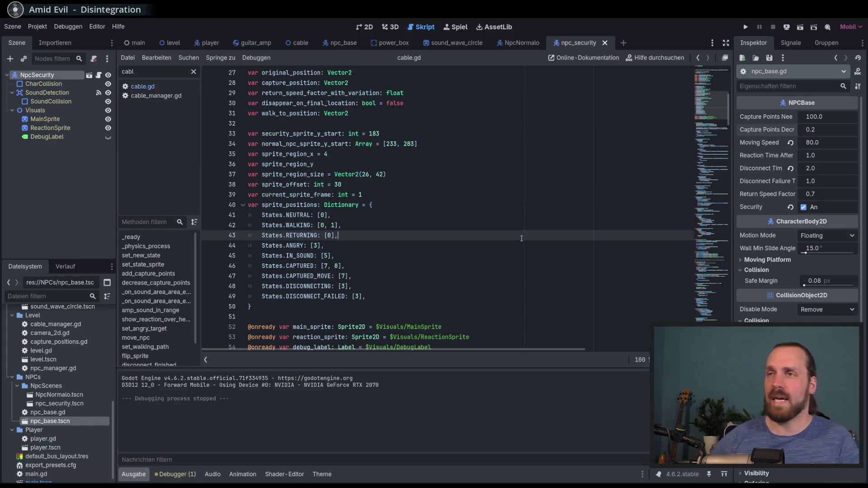
pyautogui.click(367, 28)
pyautogui.click(47, 81)
pyautogui.click(55, 75)
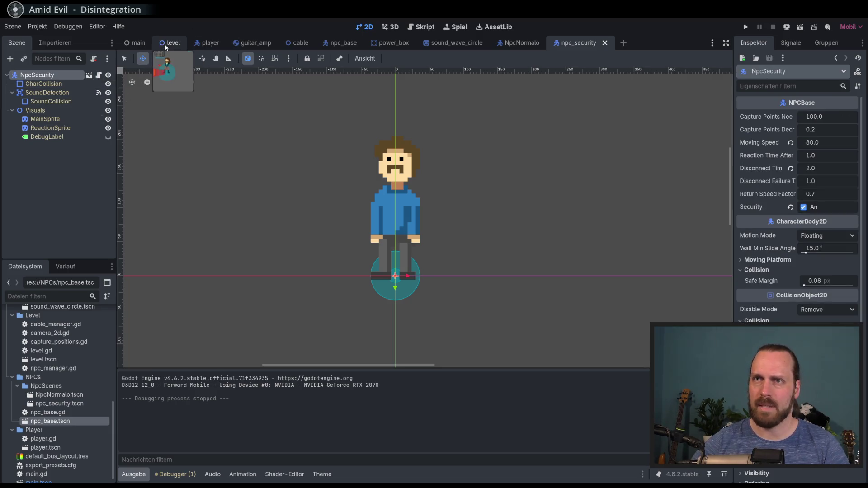
pyautogui.click(136, 44)
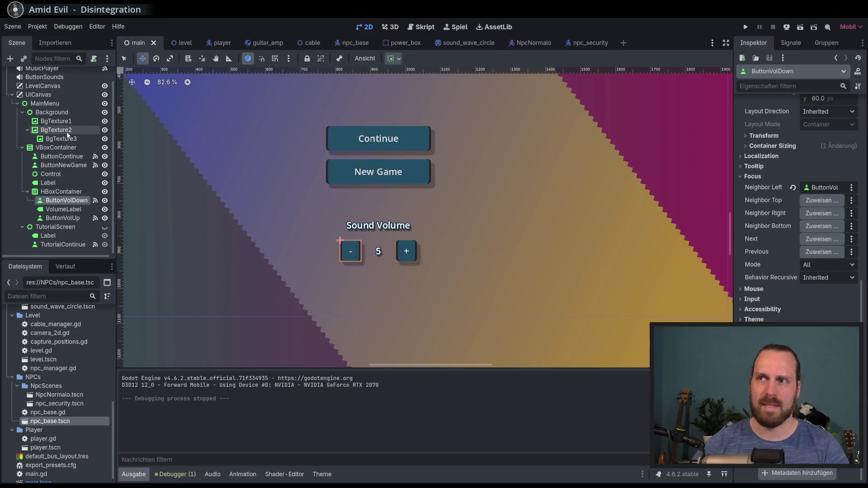
# - Add a Control child under UiCanvas, move it above MainMenu, and name it LevelUI
pyautogui.scroll(-3, 267, 161)
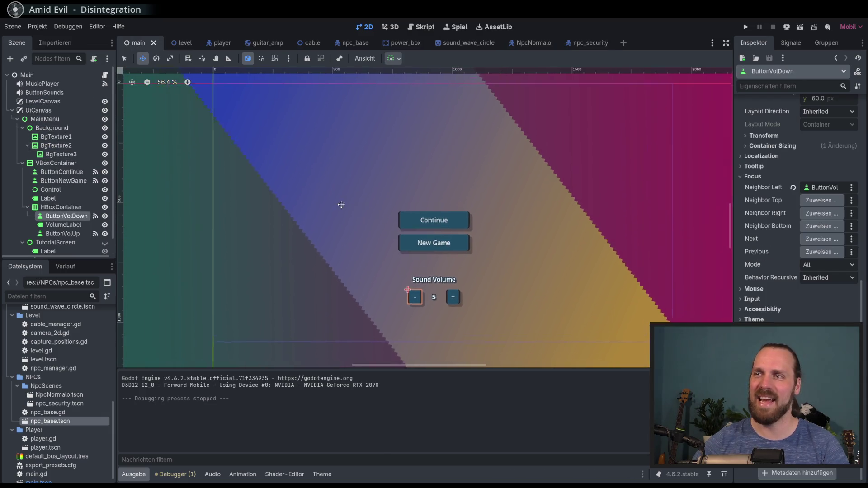
pyautogui.click(56, 111)
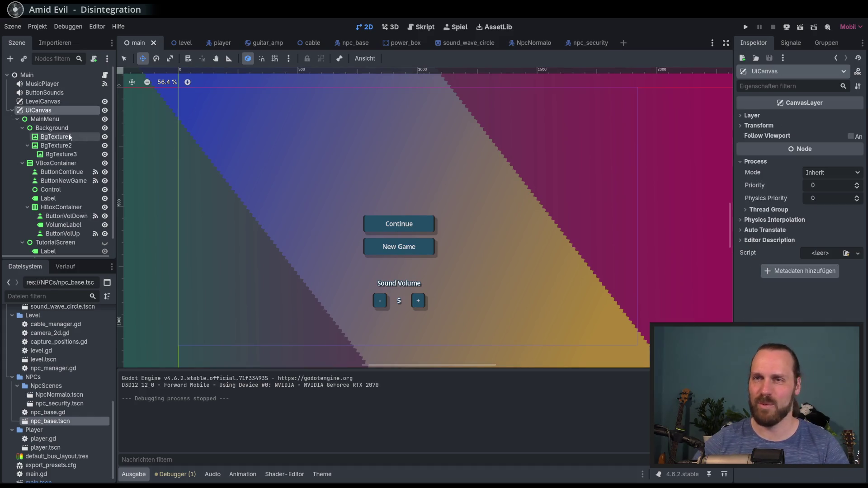
pyautogui.hotkey('ctrl', 'a')
pyautogui.write('Butto')
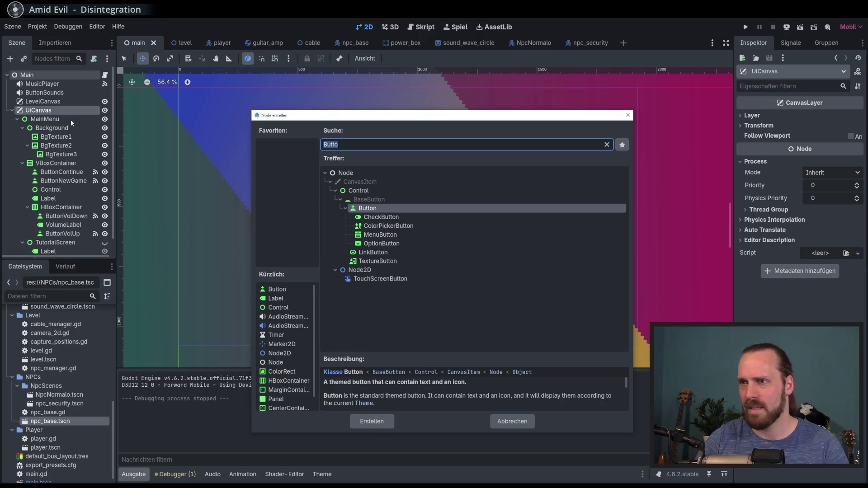
pyautogui.hotkey('ctrl', 'a')
pyautogui.write('Control')
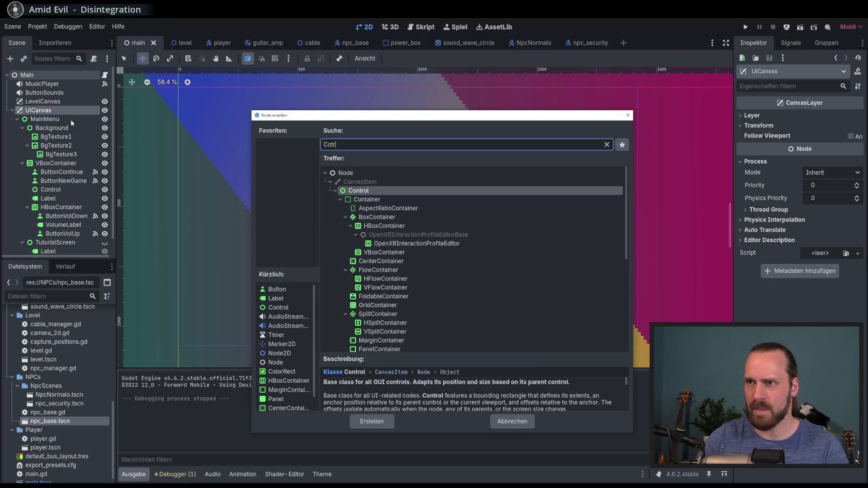
pyautogui.press('Return')
pyautogui.moveTo(43, 248); pyautogui.dragTo(45, 97)
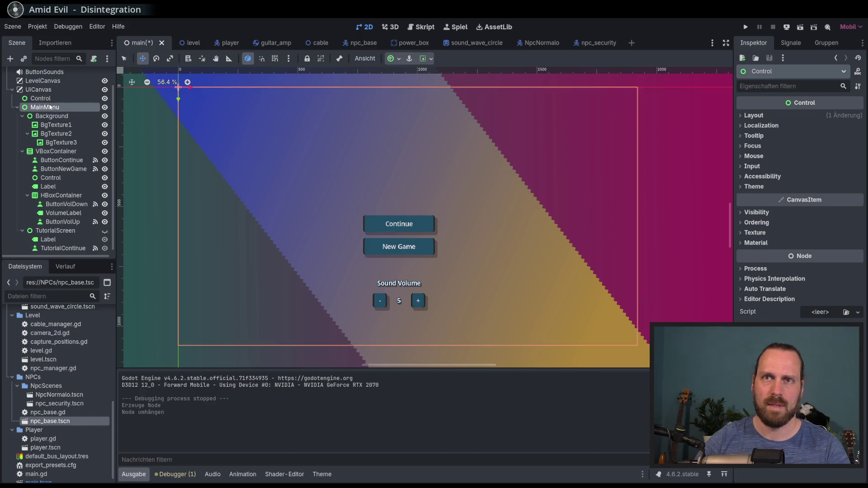
pyautogui.click(45, 98)
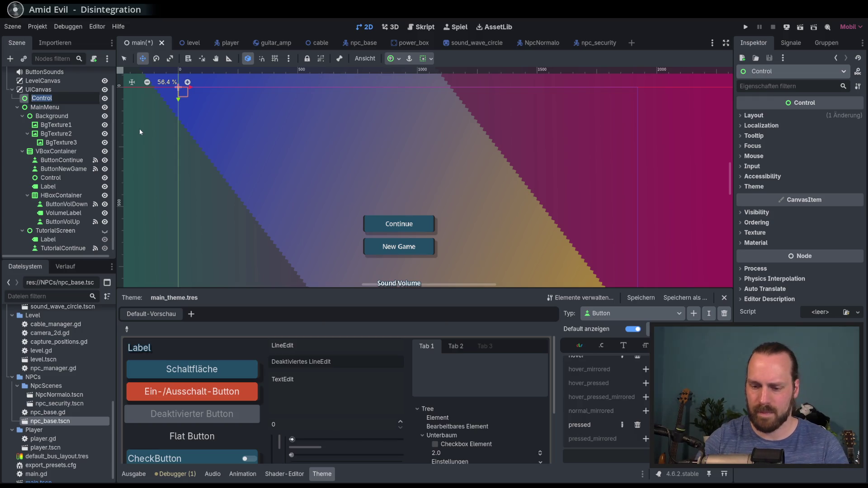
pyautogui.write('LevelUI')
pyautogui.press('Return')
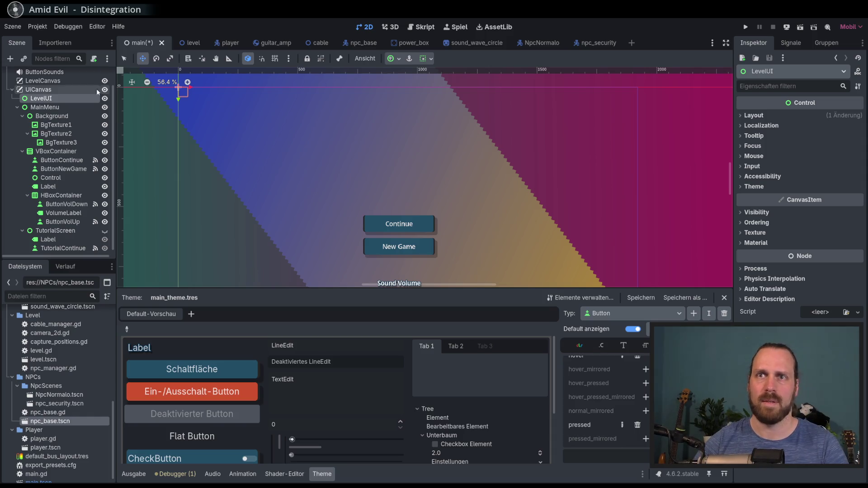
# - Open main.gd at its last line, then reselect the LevelUI node
pyautogui.scroll(2, 94, 136)
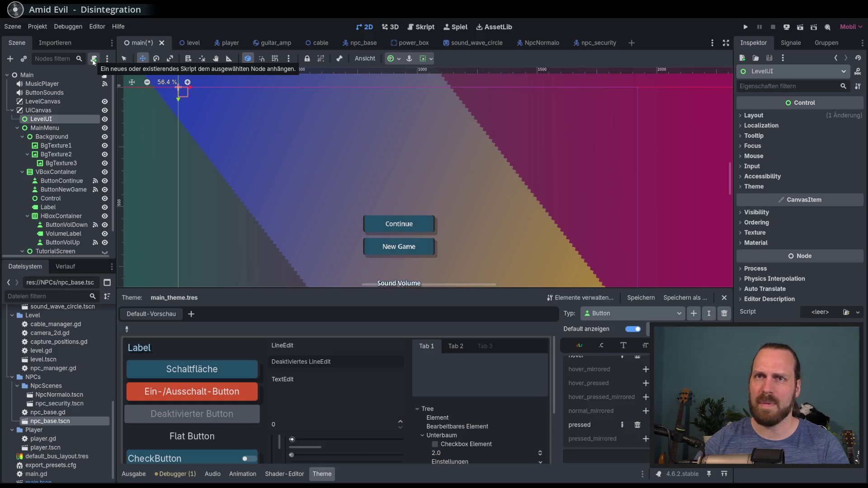
pyautogui.click(104, 74)
pyautogui.scroll(-5, 709, 249)
pyautogui.click(380, 229)
pyautogui.hotkey('ctrl', 'End')
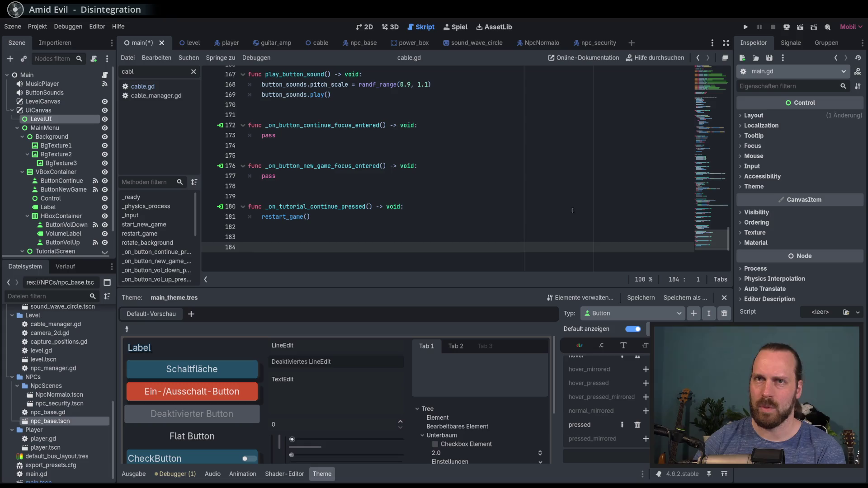
pyautogui.click(40, 119)
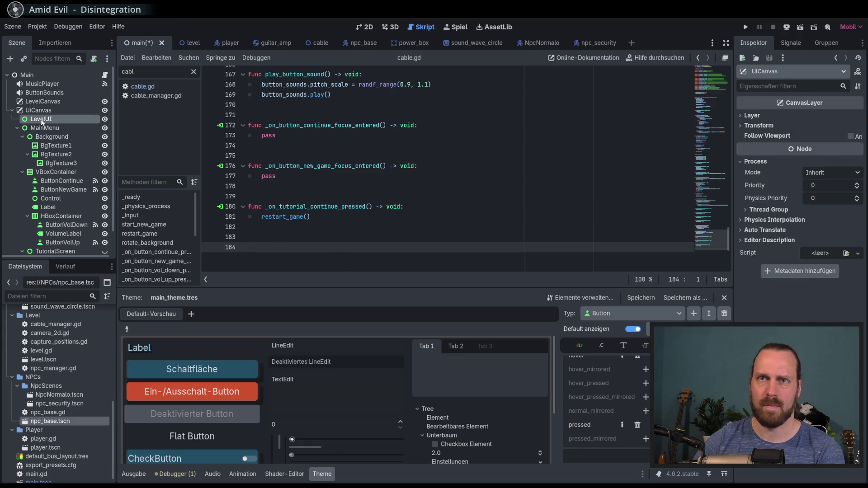
# - Add a Label child under LevelUI and rename it CapturedLabel
pyautogui.click(10, 59)
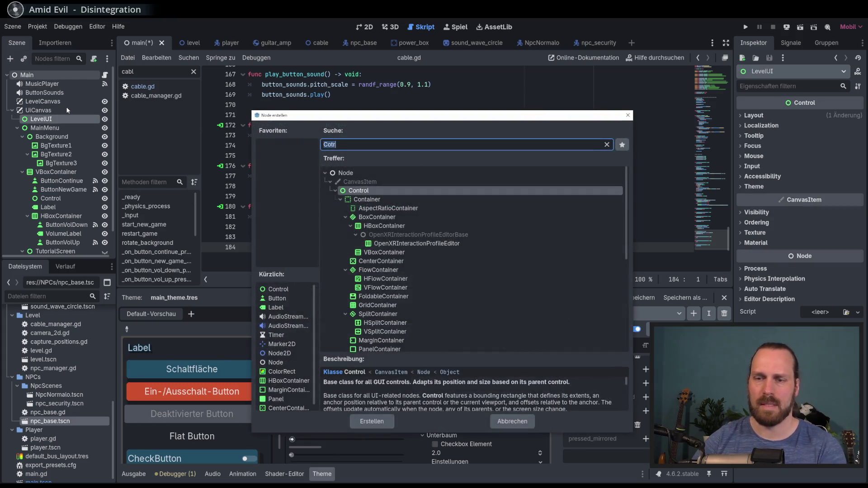
pyautogui.write('Labe')
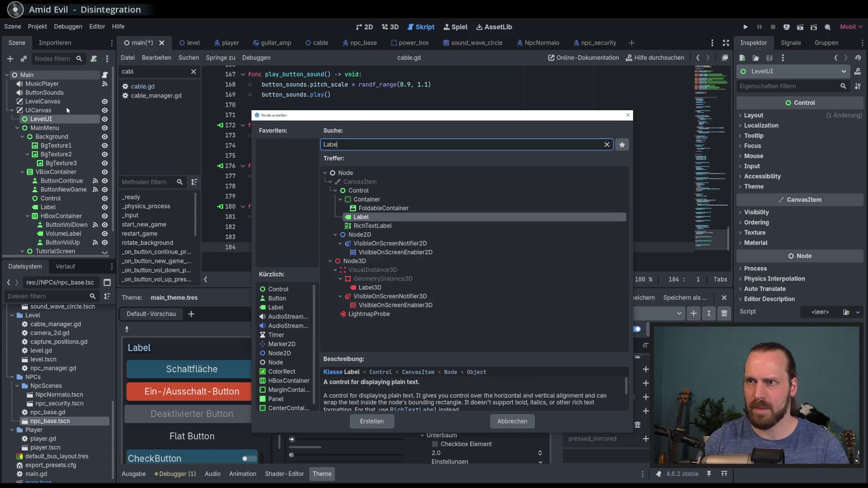
pyautogui.press('Return')
pyautogui.click(367, 27)
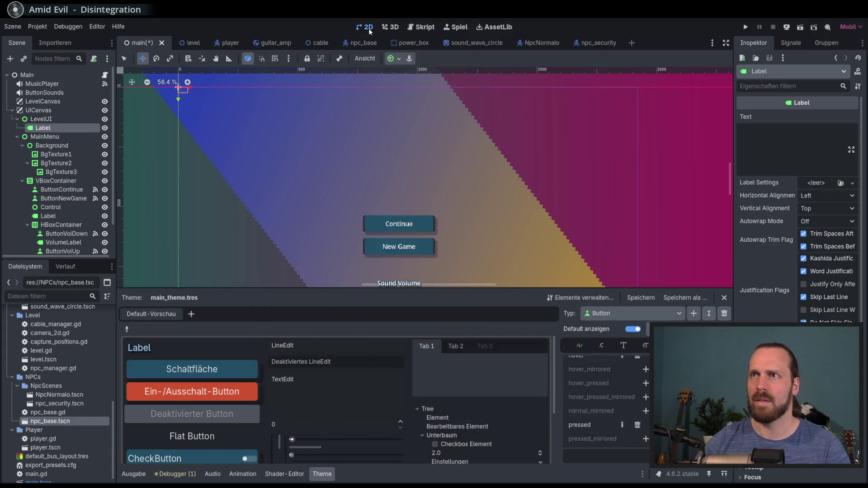
pyautogui.scroll(-3, 356, 126)
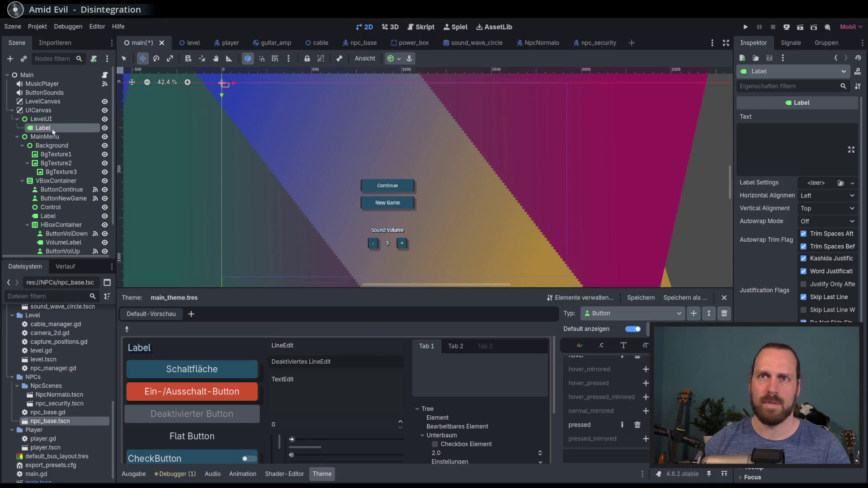
pyautogui.click(59, 128)
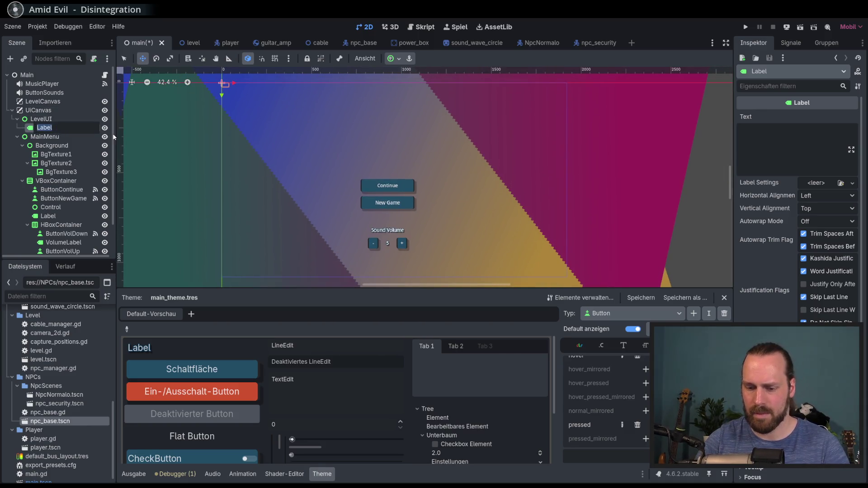
pyautogui.write('Captured')
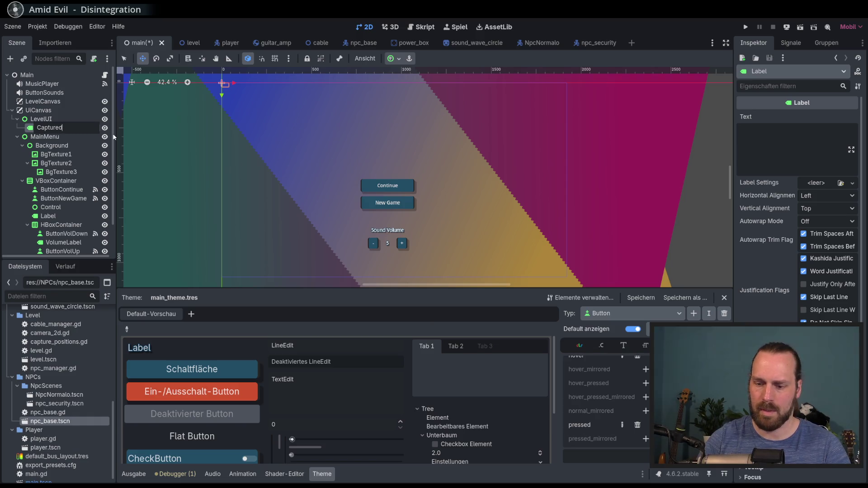
pyautogui.press('Return')
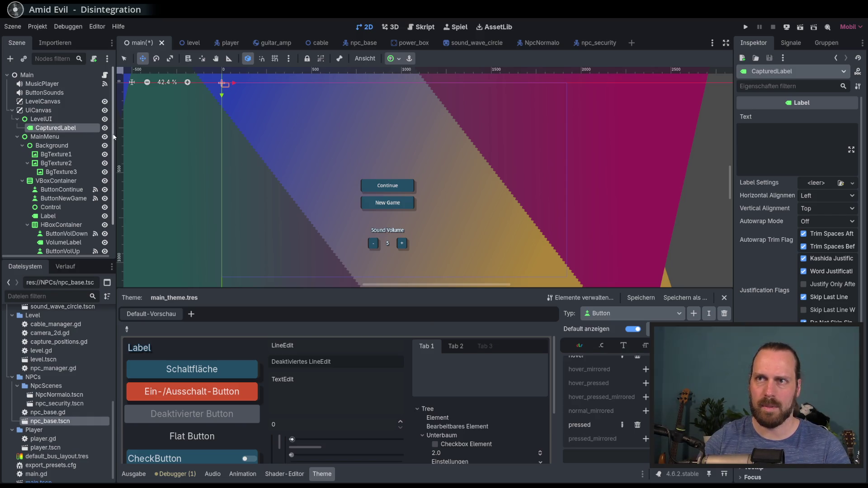
# - Set CapturedLabel's text to 'Fans collected:' and save the main scene
pyautogui.scroll(-2, 281, 149)
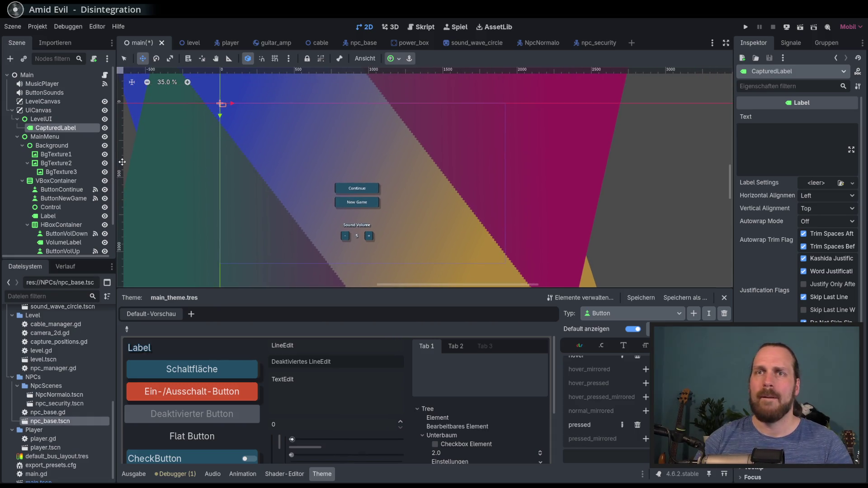
pyautogui.click(56, 128)
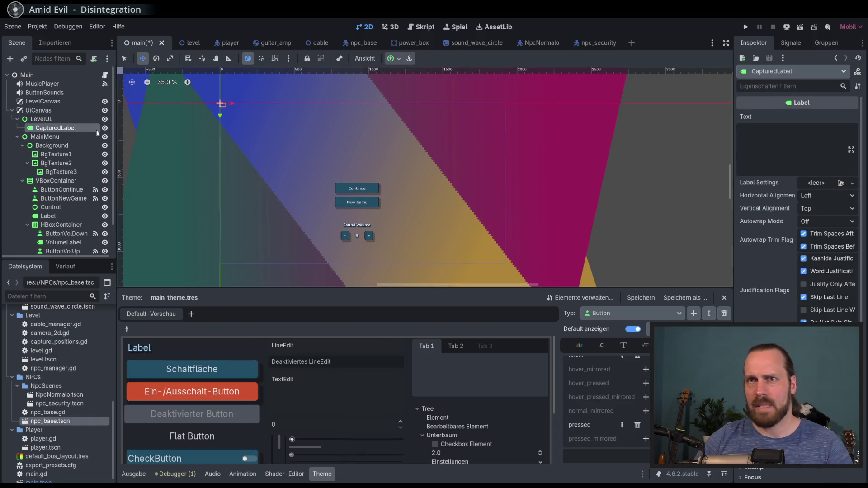
pyautogui.click(793, 156)
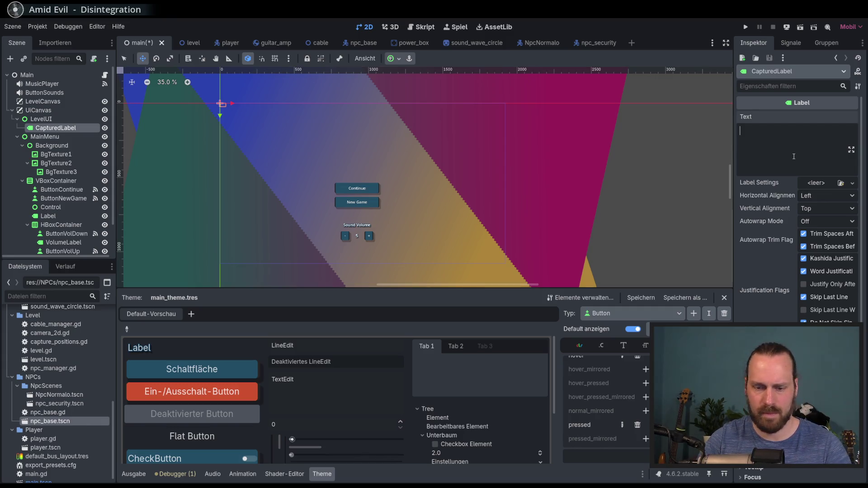
pyautogui.write('Fans collected:')
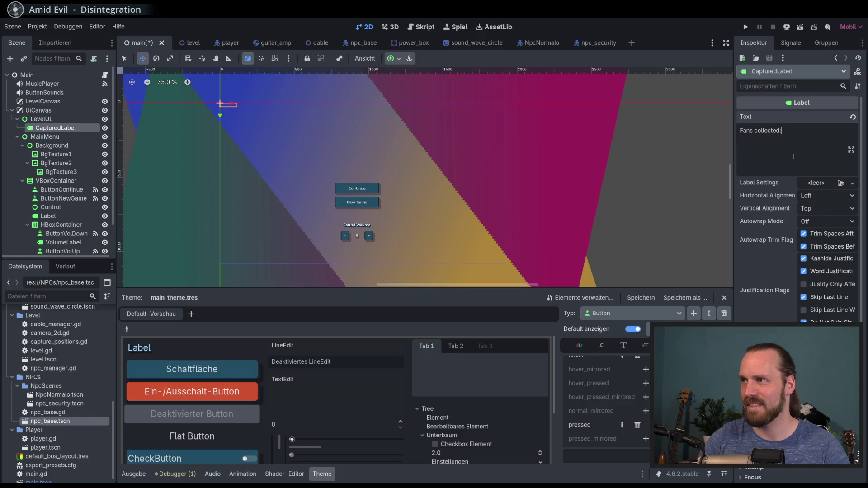
pyautogui.hotkey('ctrl', 's')
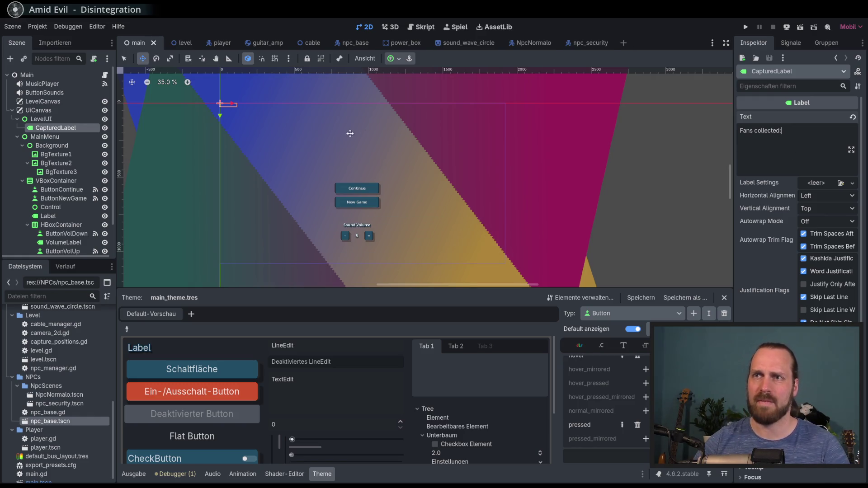
# - Hide the MainMenu node from the canvas
pyautogui.scroll(4, 238, 123)
pyautogui.click(104, 137)
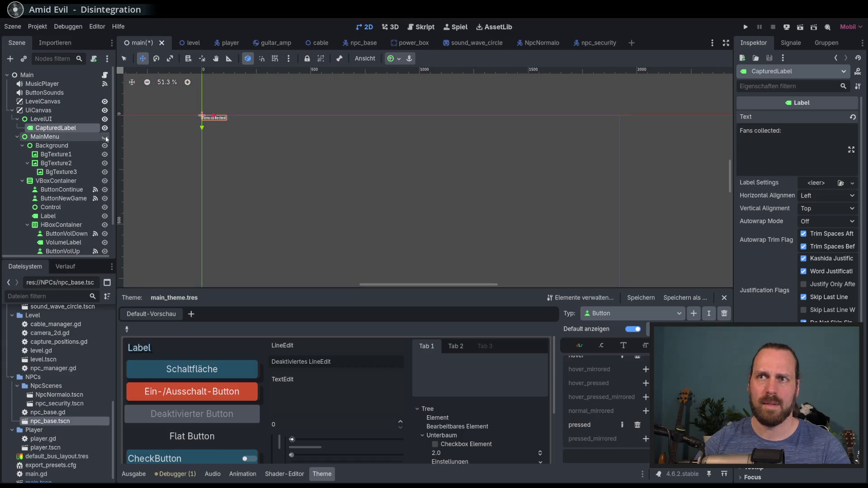
pyautogui.scroll(6, 195, 136)
pyautogui.scroll(4, 195, 136)
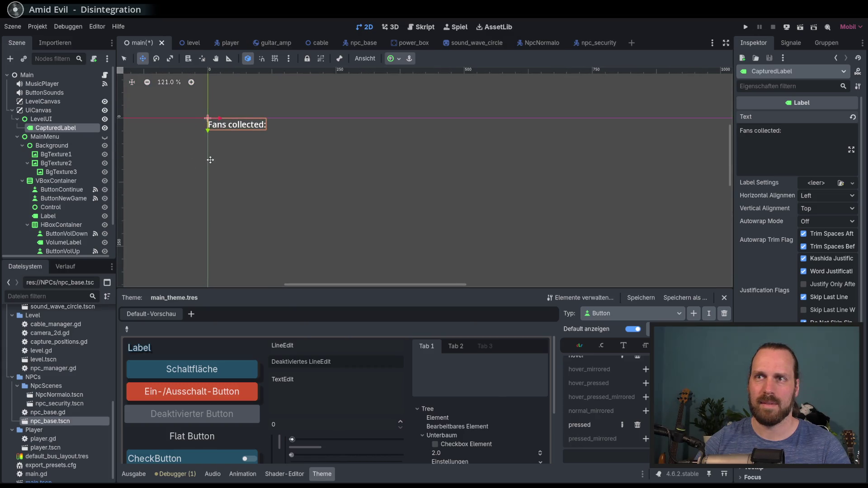
pyautogui.scroll(3, 210, 155)
pyautogui.scroll(-5, 764, 286)
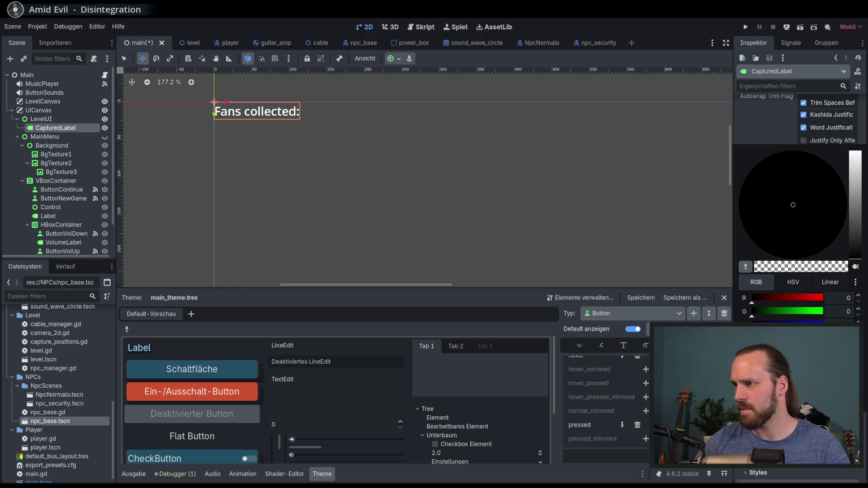
pyautogui.press('Escape')
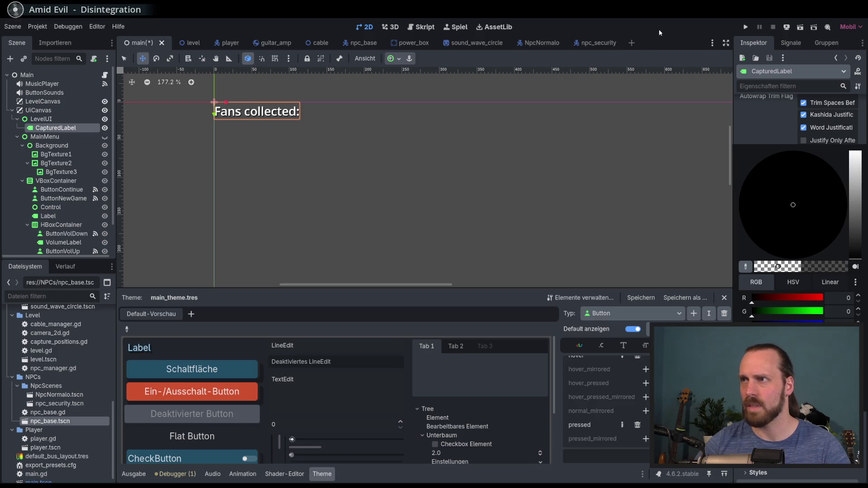
pyautogui.press('Escape')
pyautogui.scroll(-3, 757, 322)
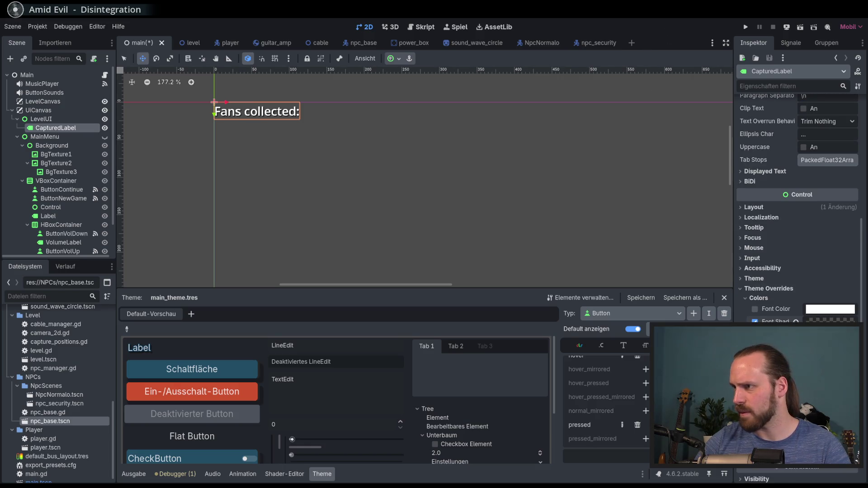
pyautogui.scroll(-3, 757, 321)
# - Enable the label's outline size override at 6 and shadow offset at 3
pyautogui.click(754, 313)
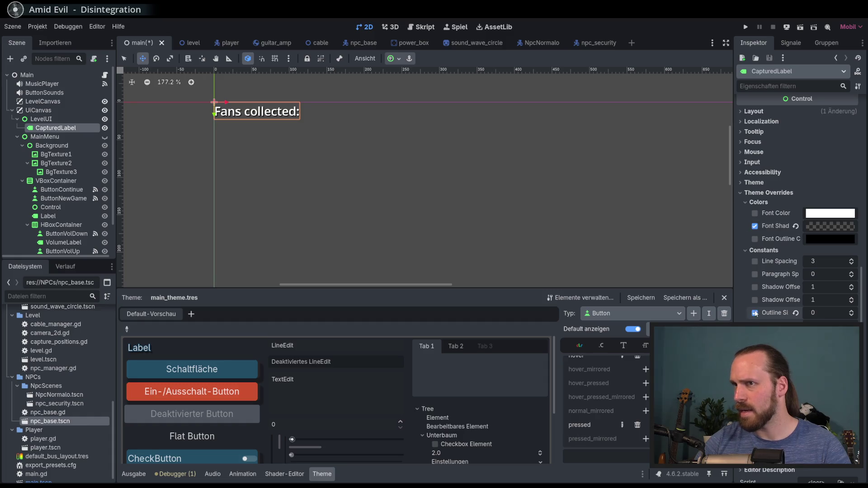
pyautogui.click(852, 311)
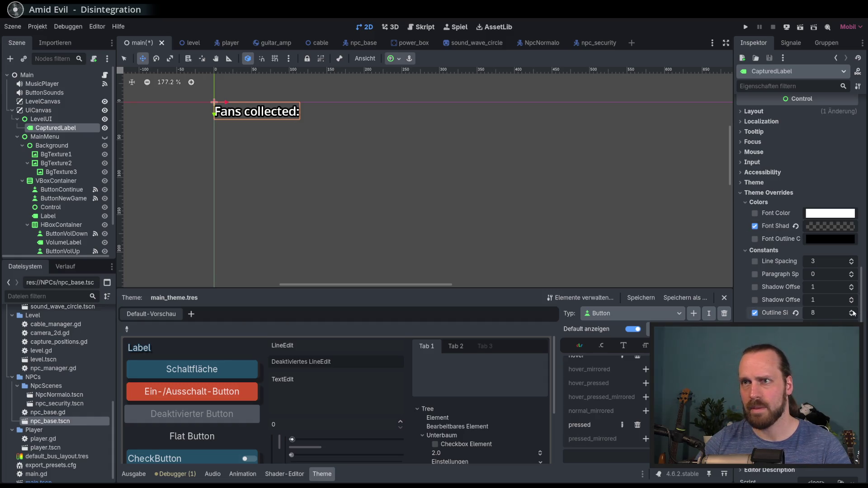
pyautogui.click(852, 316)
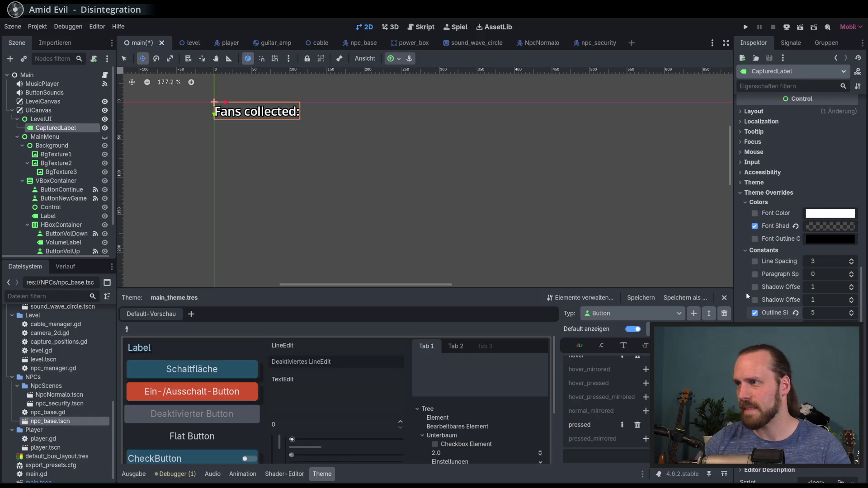
pyautogui.click(754, 300)
pyautogui.click(852, 298)
pyautogui.click(852, 303)
pyautogui.click(852, 303)
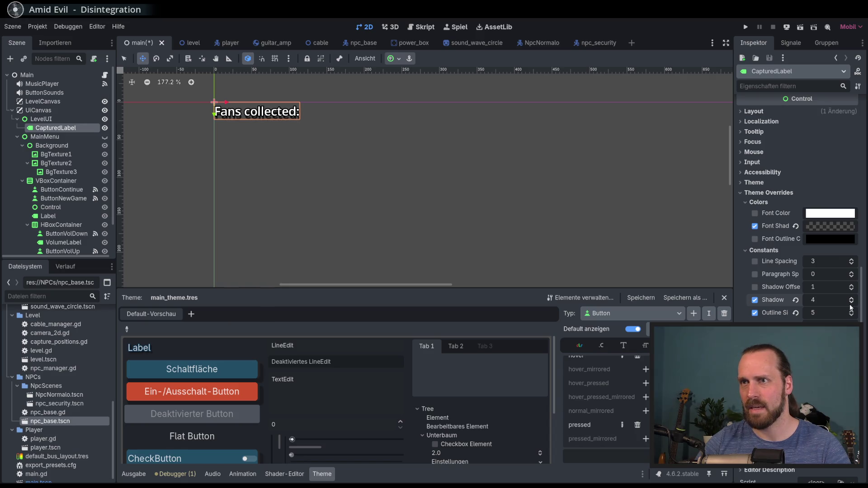
pyautogui.click(754, 313)
pyautogui.click(755, 313)
pyautogui.click(754, 313)
pyautogui.click(754, 313)
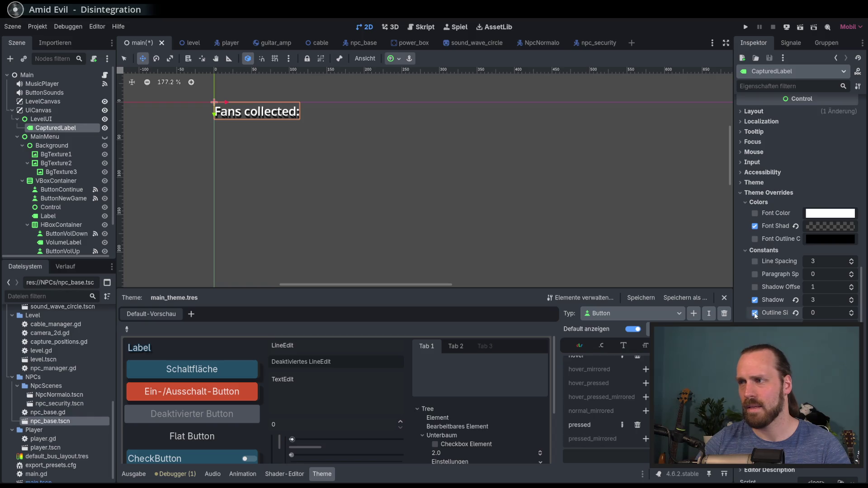
pyautogui.click(852, 311)
pyautogui.click(851, 311)
pyautogui.click(851, 311)
pyautogui.click(852, 311)
pyautogui.click(851, 311)
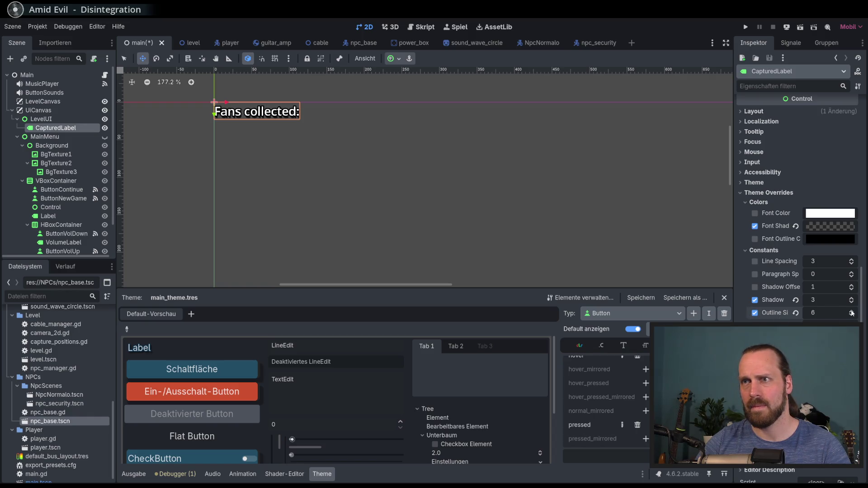
# - Set the label's font outline colour to teal
pyautogui.click(829, 213)
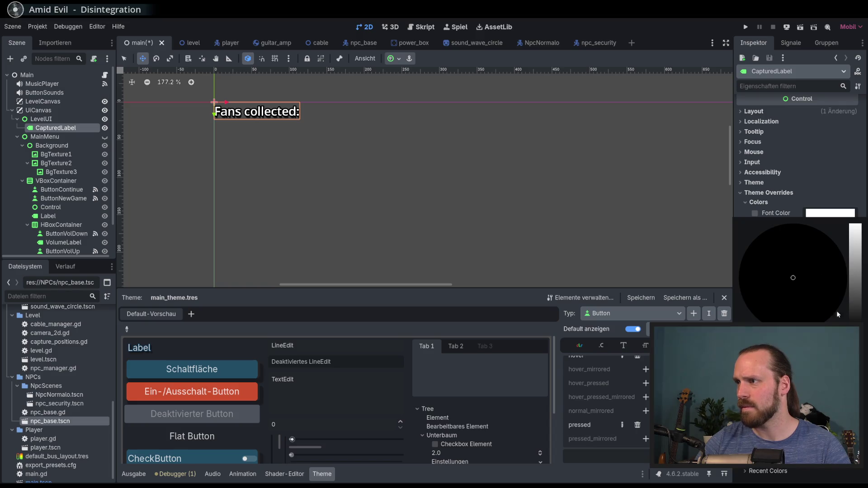
pyautogui.click(856, 306)
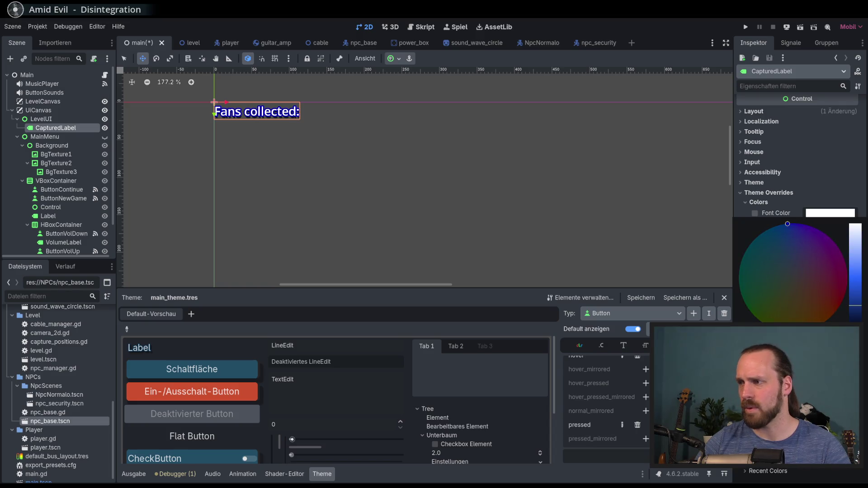
pyautogui.moveTo(855, 306); pyautogui.dragTo(854, 285)
pyautogui.click(769, 229)
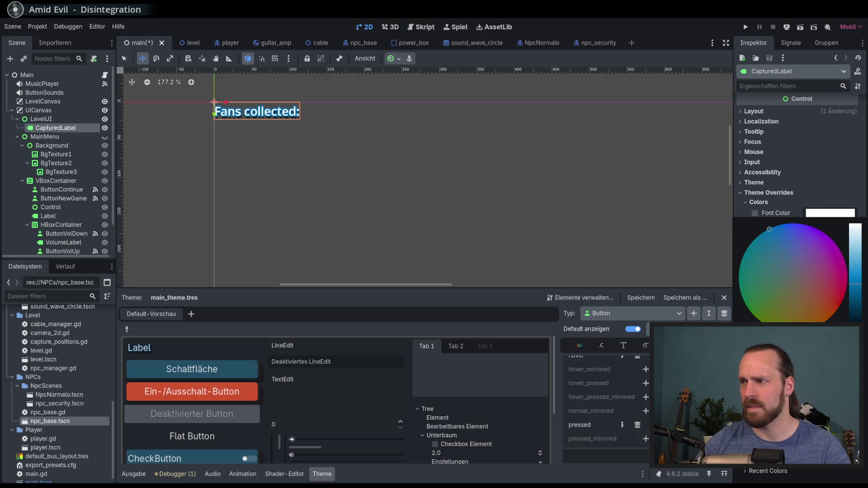
pyautogui.click(745, 253)
pyautogui.moveTo(854, 285); pyautogui.dragTo(853, 306)
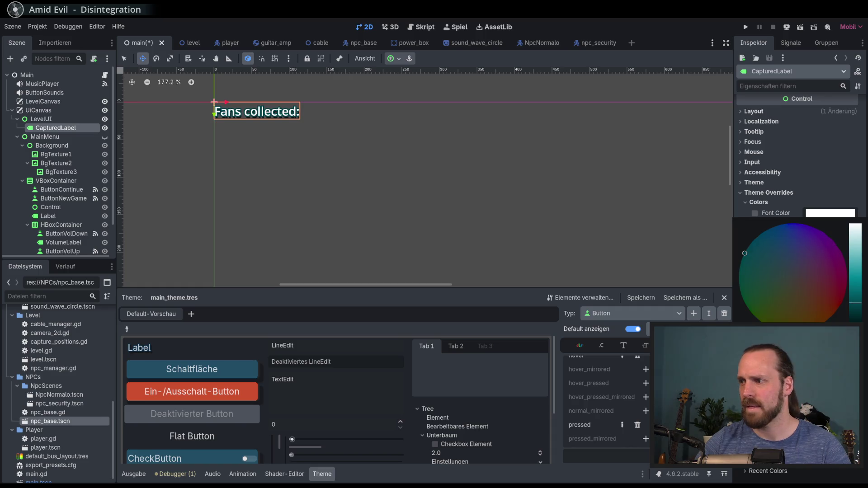
pyautogui.moveTo(854, 303); pyautogui.dragTo(854, 295)
pyautogui.click(619, 24)
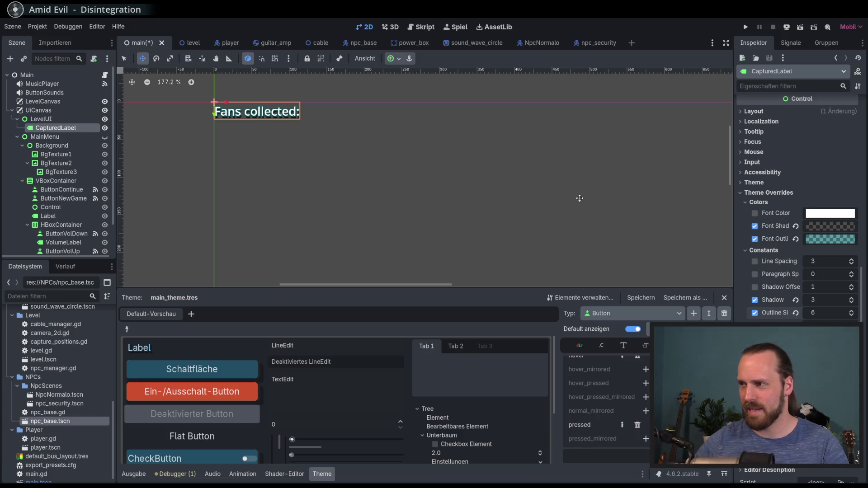
# - Move the 'Fans collected:' label down and right from the top-left corner
pyautogui.hscroll(1, 538, 193)
pyautogui.scroll(-6, 538, 193)
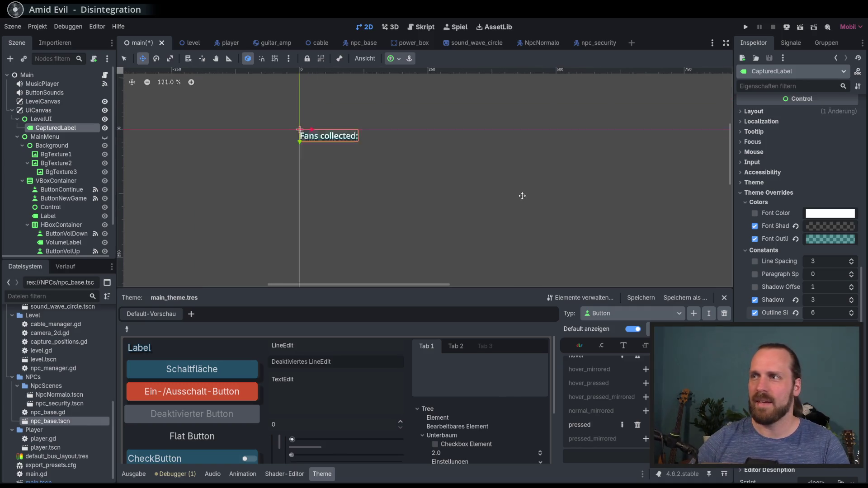
pyautogui.scroll(4, 335, 146)
pyautogui.scroll(5, 314, 163)
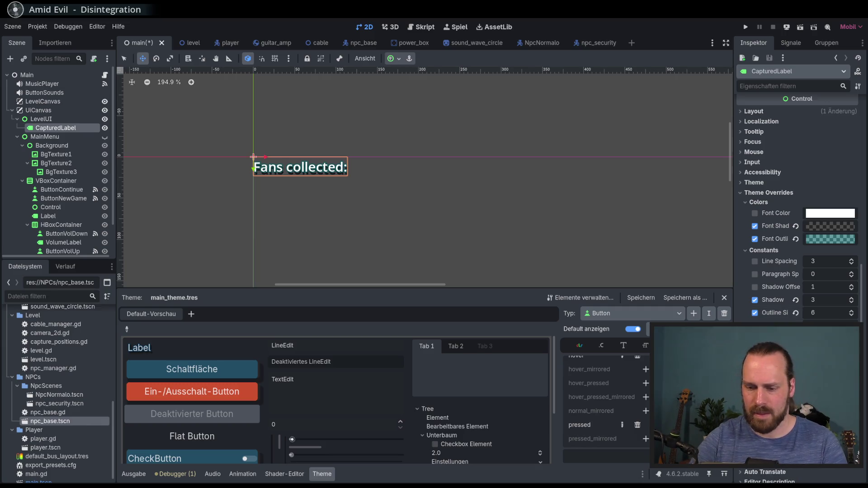
pyautogui.click(584, 285)
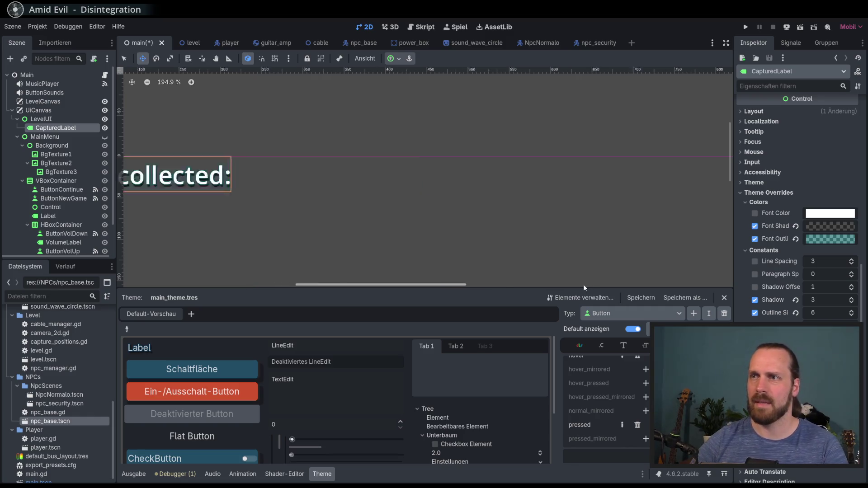
pyautogui.scroll(-10, 497, 203)
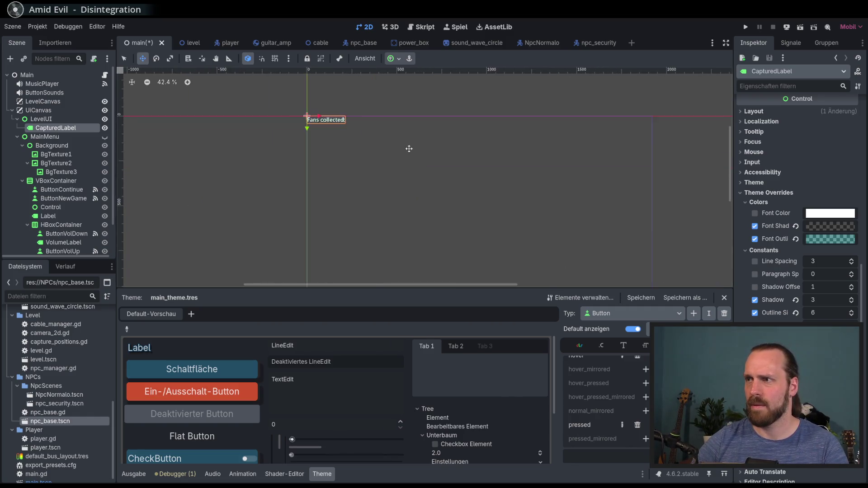
pyautogui.moveTo(265, 147)
pyautogui.mouseDown()
pyautogui.moveTo(287, 180)
pyautogui.moveTo(286, 166)
pyautogui.mouseUp()
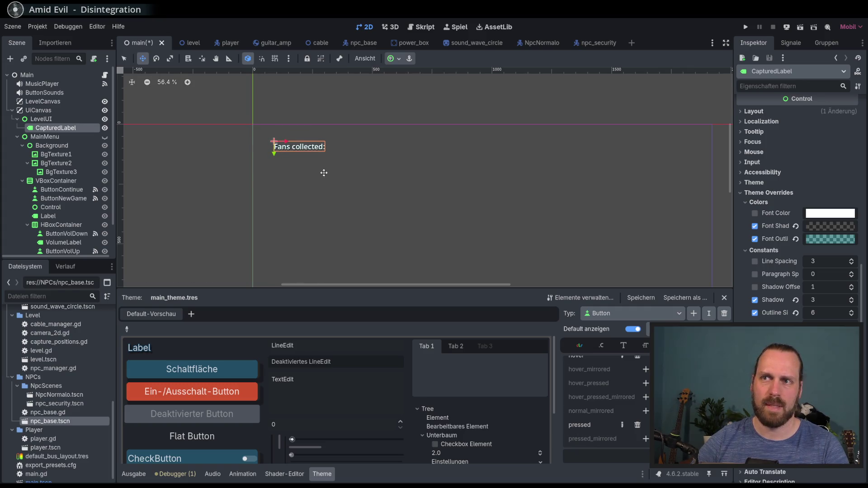
# - Try tilting the label, then undo the rotation so it stays level
pyautogui.click(157, 59)
pyautogui.moveTo(382, 170); pyautogui.dragTo(379, 164)
pyautogui.press('w')
pyautogui.moveTo(217, 135); pyautogui.dragTo(260, 180)
pyautogui.scroll(-1, 257, 174)
pyautogui.hotkey('ctrl', 'z')
pyautogui.scroll(3, 236, 133)
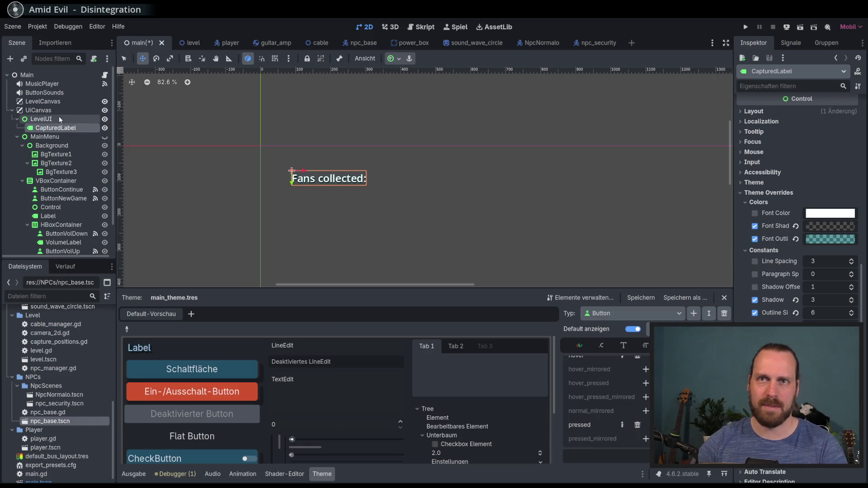
# - Duplicate CapturedLabel and rename the copy CapturedAmountLabel
pyautogui.hotkey('ctrl', 'd')
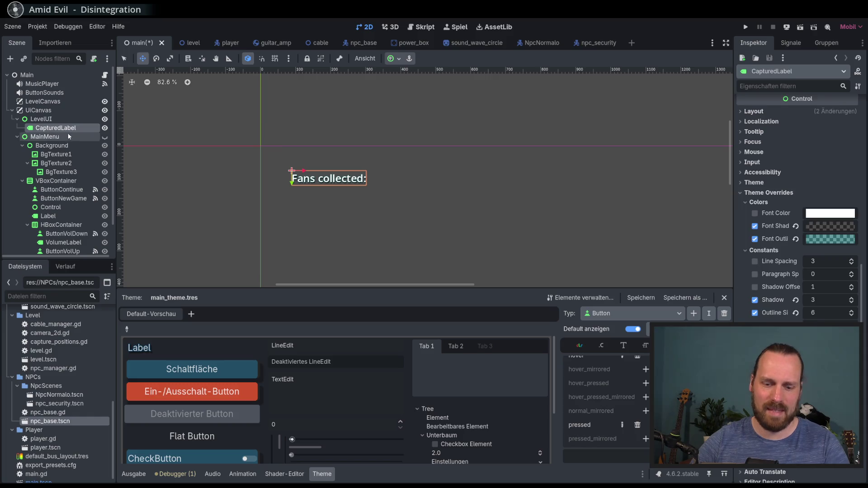
pyautogui.doubleClick(70, 136)
pyautogui.moveTo(81, 136); pyautogui.dragTo(71, 139)
pyautogui.write('Amo')
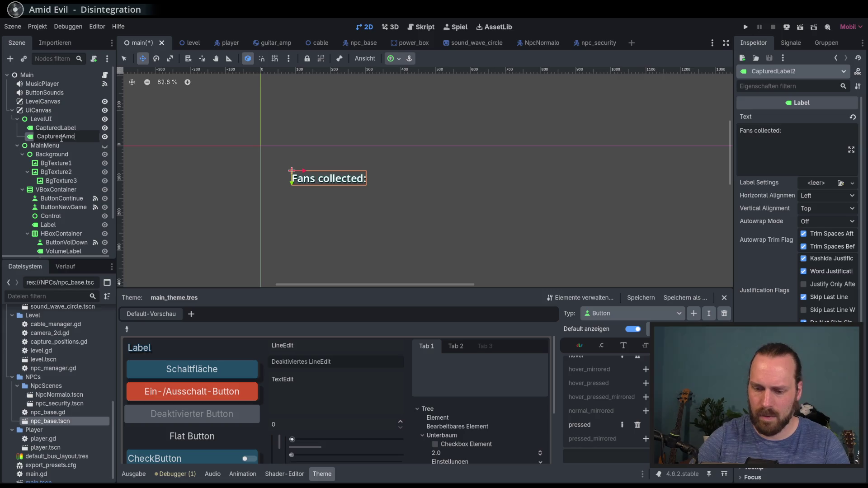
pyautogui.write('KLa')
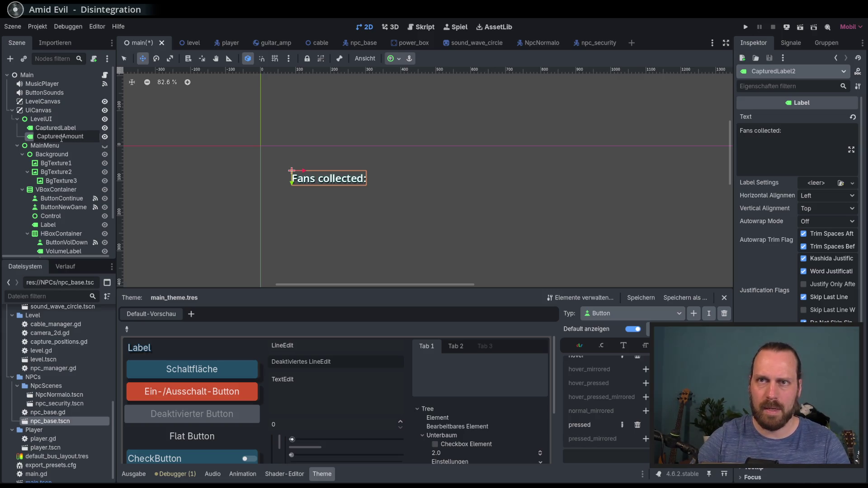
pyautogui.write('bel')
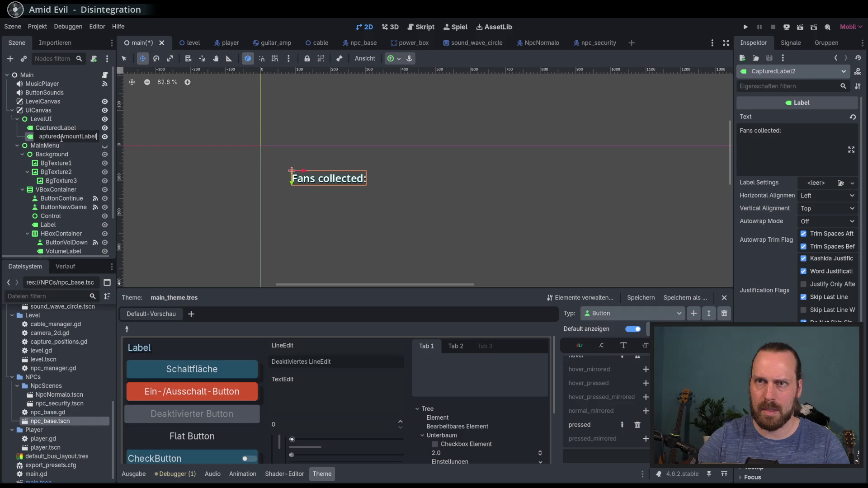
pyautogui.press('Return')
# - Place CapturedAmountLabel below the heading and set its text to 0
pyautogui.click(796, 155)
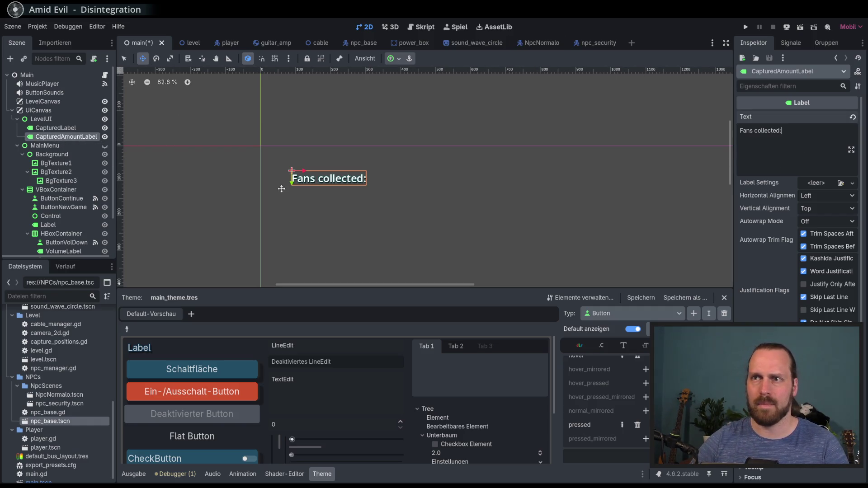
pyautogui.moveTo(293, 182); pyautogui.dragTo(293, 203)
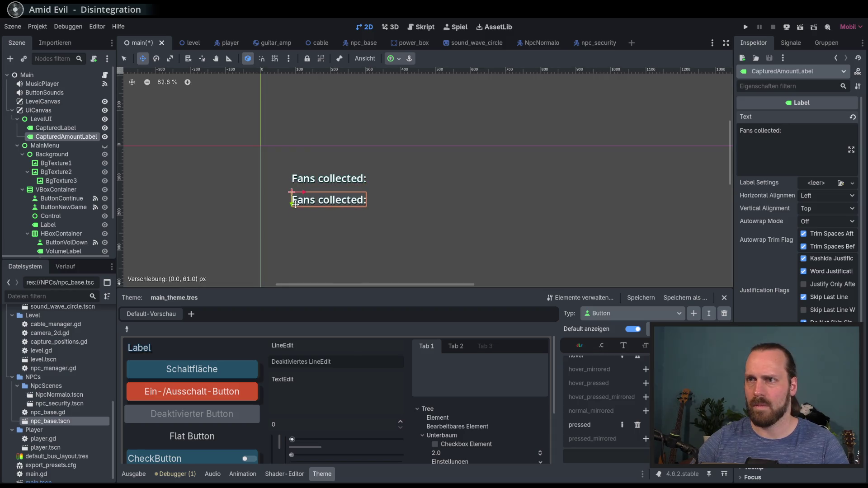
pyautogui.scroll(-5, 769, 272)
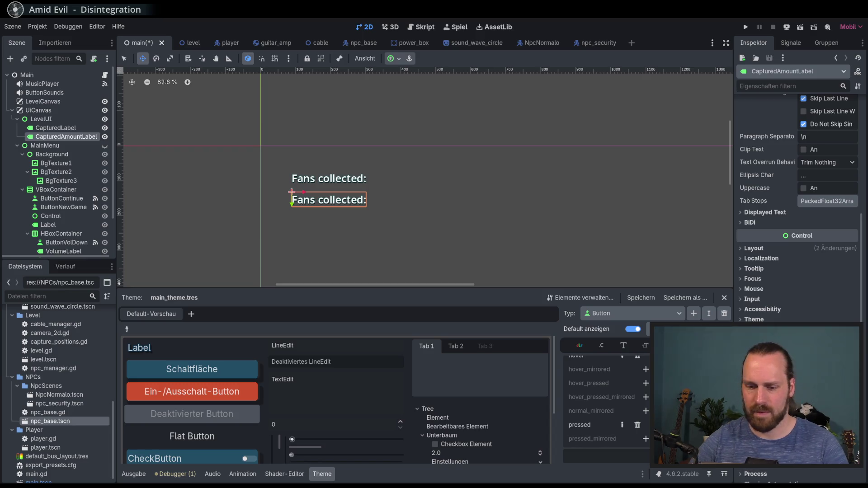
pyautogui.scroll(5, 829, 204)
pyautogui.tripleClick(779, 151)
pyautogui.write('0')
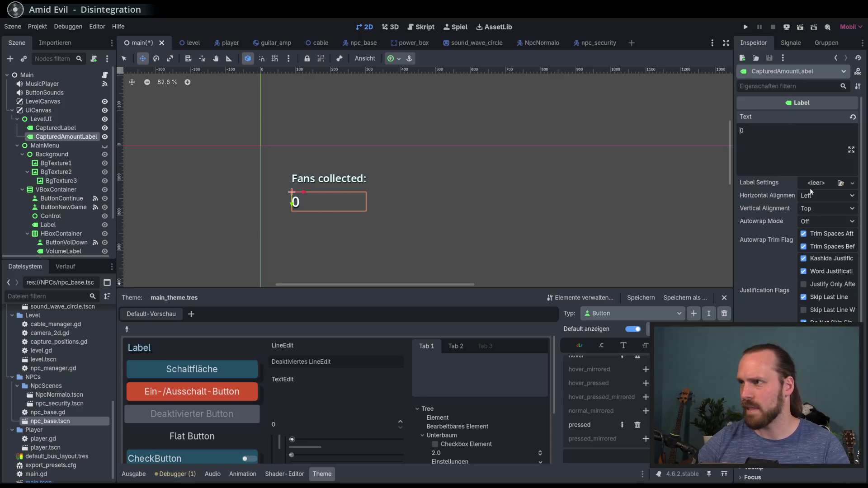
# - Set the 0 label's horizontal and vertical alignment to Center
pyautogui.click(845, 212)
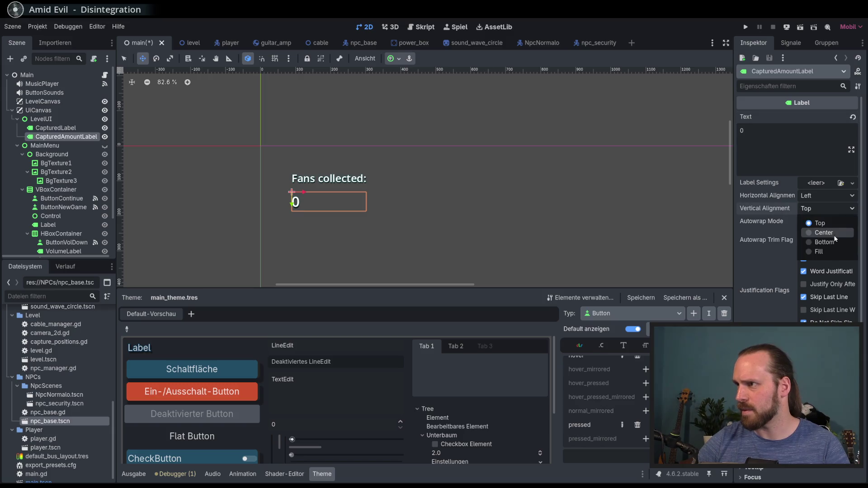
pyautogui.click(834, 232)
pyautogui.click(850, 196)
pyautogui.click(831, 219)
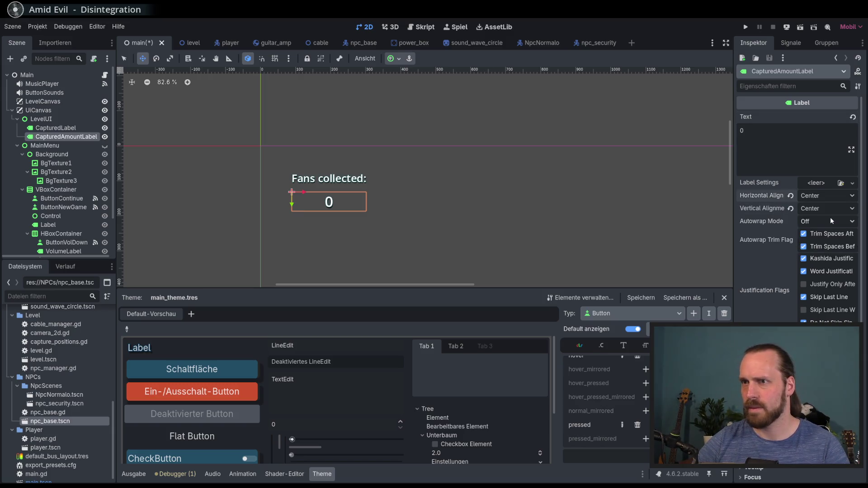
pyautogui.click(852, 210)
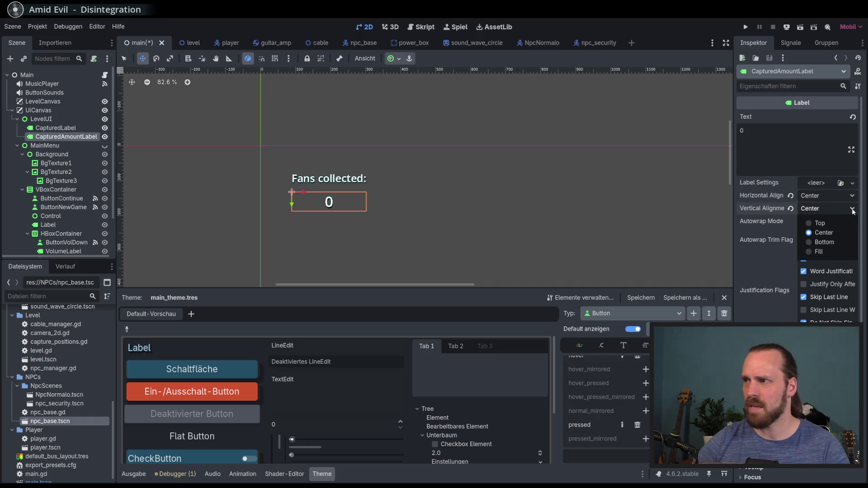
pyautogui.click(640, 46)
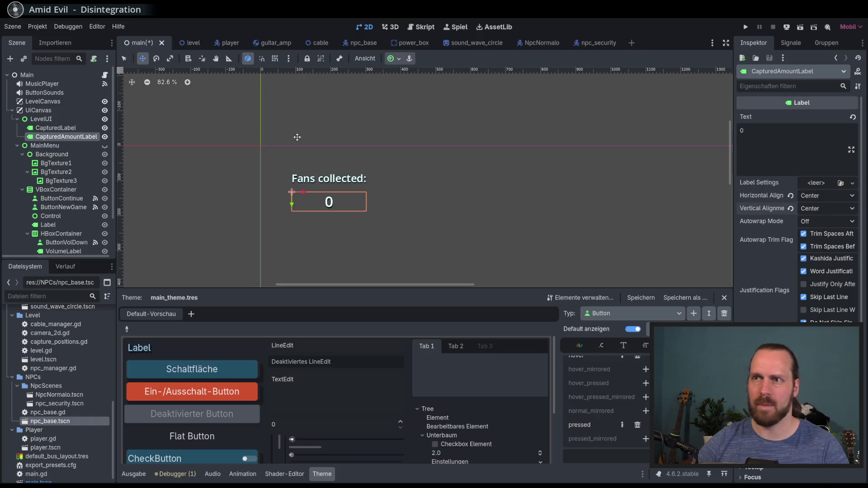
# - Narrow the 0 label, centre it under the heading, and save the scene
pyautogui.click(124, 58)
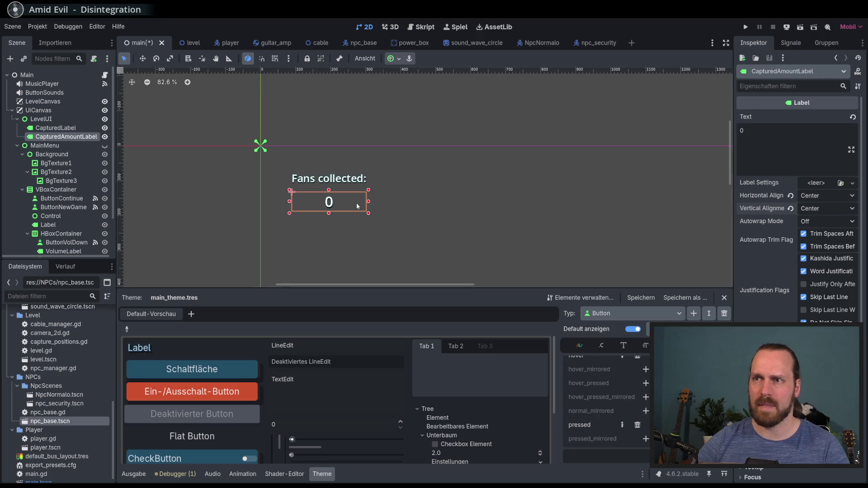
pyautogui.moveTo(370, 205); pyautogui.dragTo(329, 204)
pyautogui.click(143, 58)
pyautogui.moveTo(275, 168); pyautogui.dragTo(281, 164)
pyautogui.moveTo(339, 207); pyautogui.dragTo(356, 210)
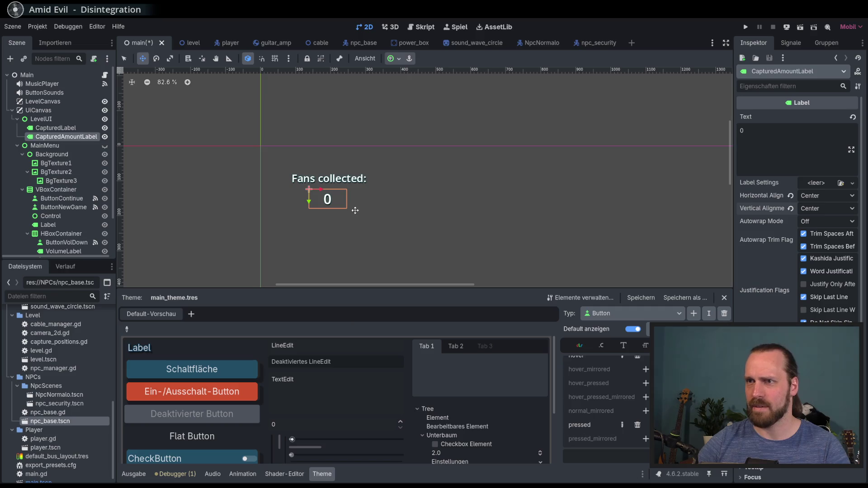
pyautogui.hotkey('ctrl', 's')
pyautogui.click(54, 127)
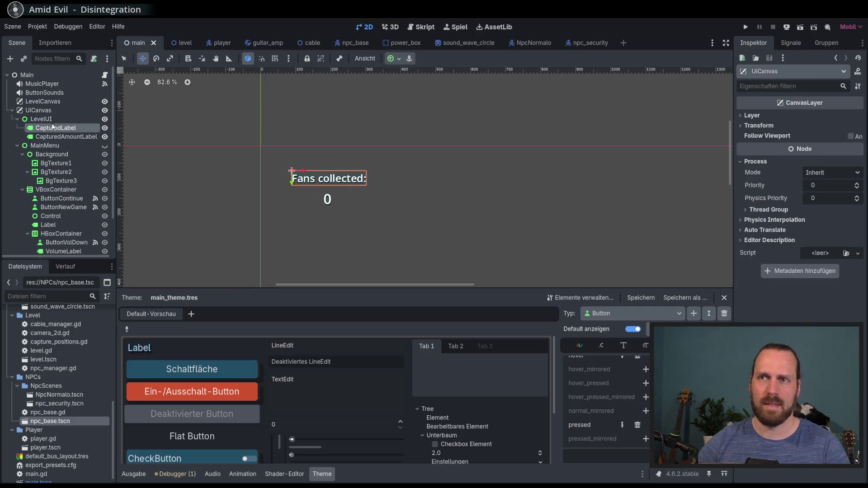
# - Add a Control child named FansCount under LevelUI
pyautogui.click(41, 119)
pyautogui.click(10, 59)
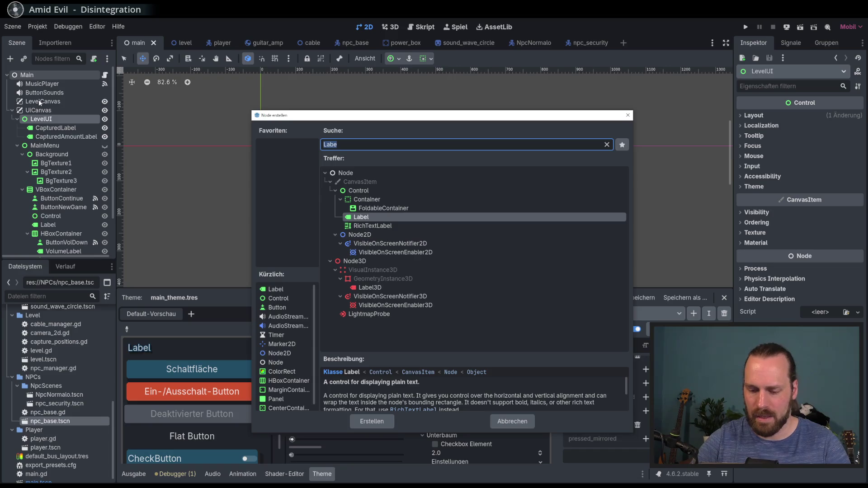
pyautogui.write('Control')
pyautogui.press('Return')
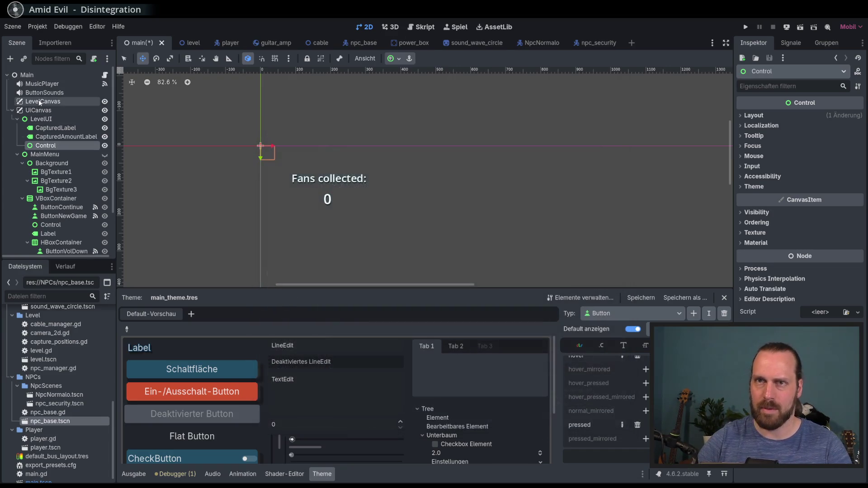
pyautogui.doubleClick(41, 145)
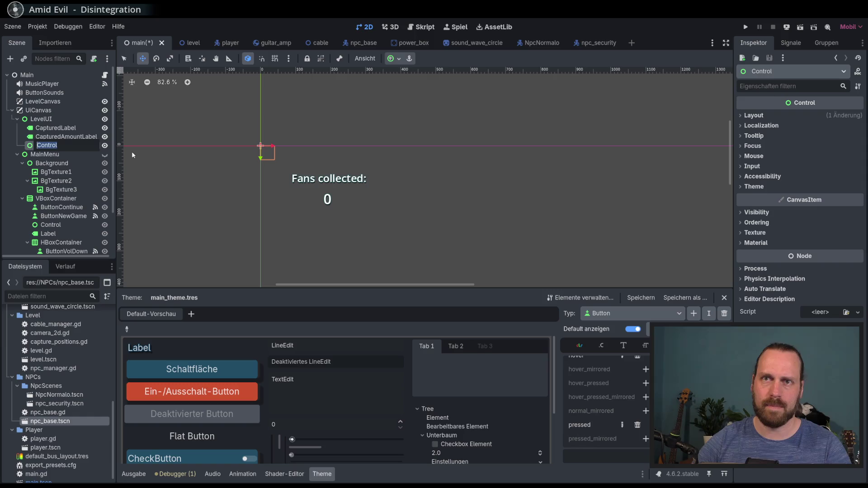
pyautogui.write('Fans')
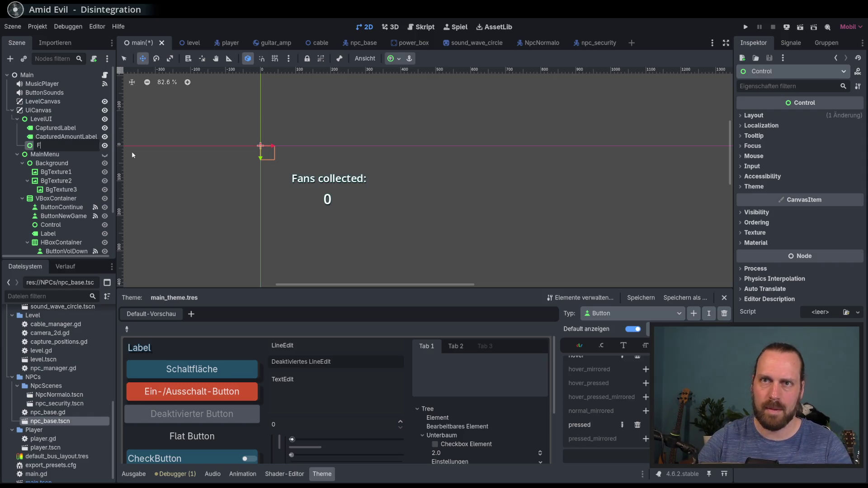
pyautogui.write('Count')
pyautogui.press('Return')
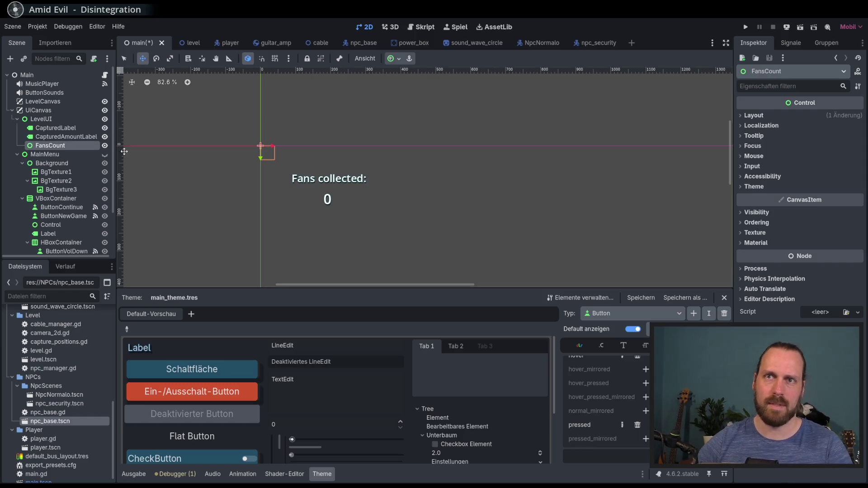
# - Move CapturedLabel and CapturedAmountLabel inside FansCount
pyautogui.click(63, 128)
pyautogui.keyDown('shift'); pyautogui.click(69, 137); pyautogui.keyUp('shift')
pyautogui.moveTo(68, 137)
pyautogui.mouseDown()
pyautogui.moveTo(66, 144)
pyautogui.moveTo(59, 129)
pyautogui.mouseUp()
pyautogui.click(61, 137)
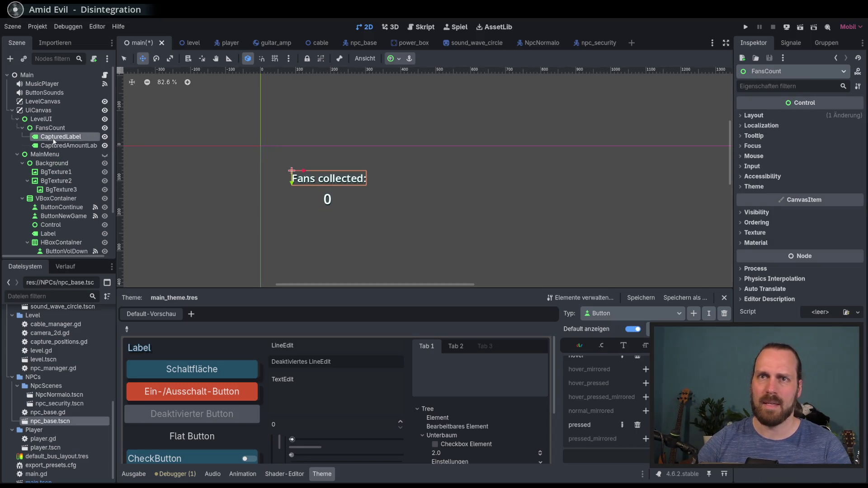
pyautogui.keyDown('shift'); pyautogui.click(62, 146); pyautogui.keyUp('shift')
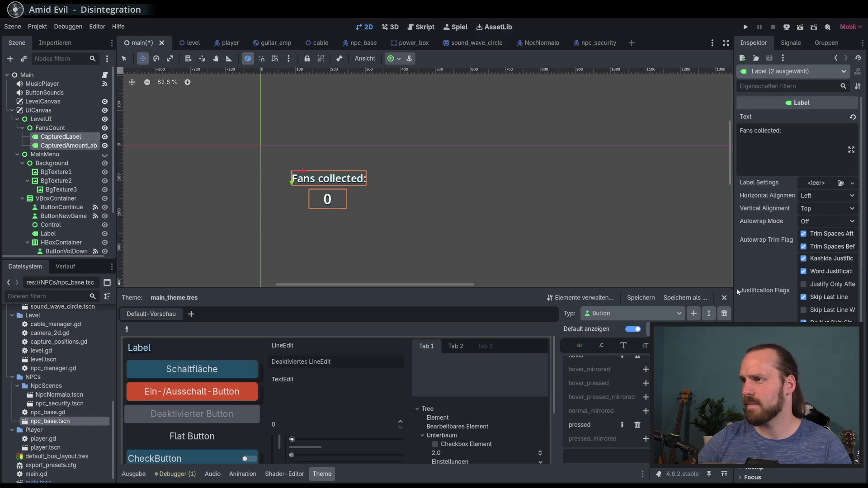
pyautogui.scroll(-5, 843, 269)
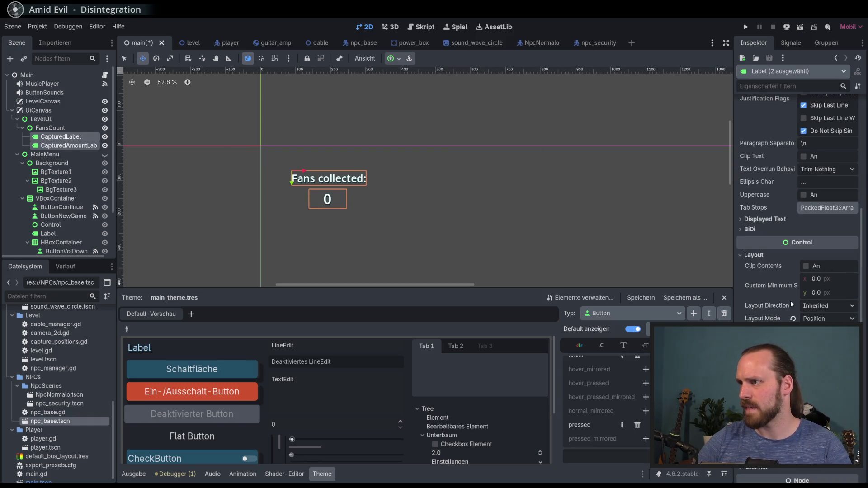
pyautogui.press('Up')
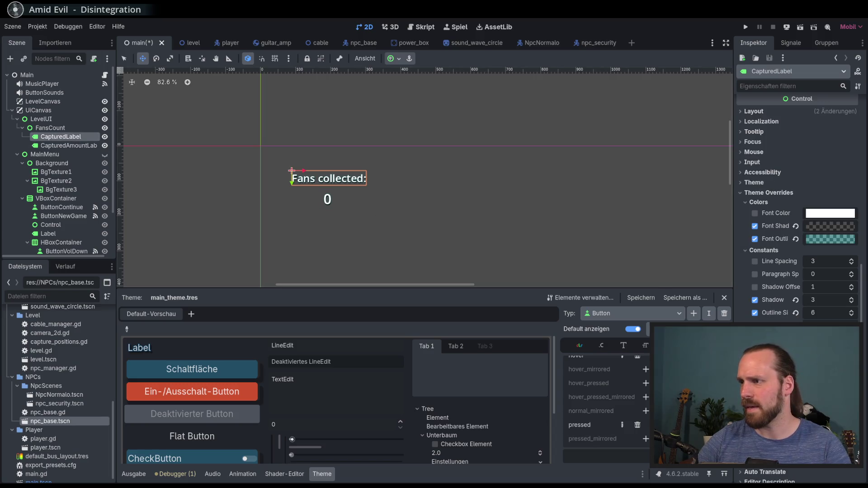
pyautogui.scroll(-2, 773, 258)
pyautogui.scroll(5, 773, 258)
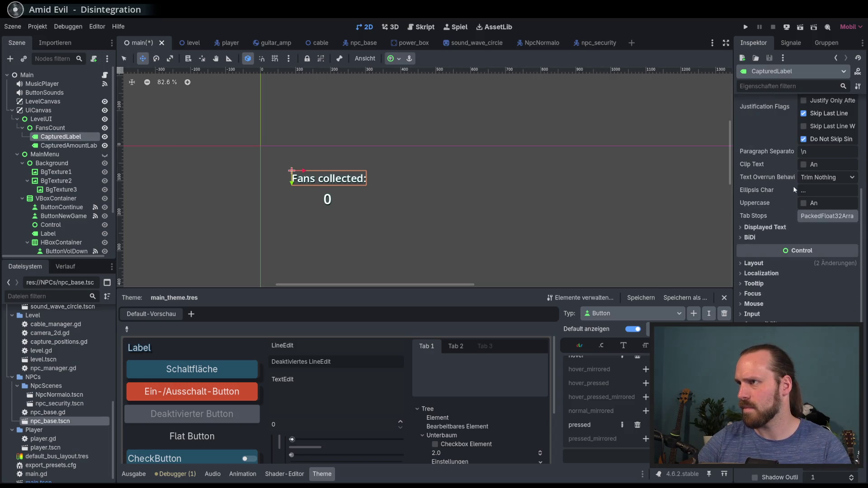
pyautogui.click(764, 263)
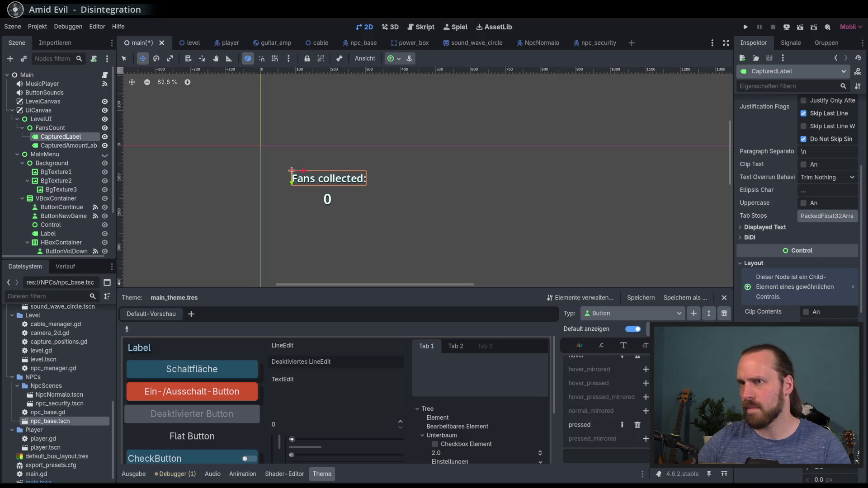
# - Change FansCount's node type to VBoxContainer
pyautogui.rightClick(50, 128)
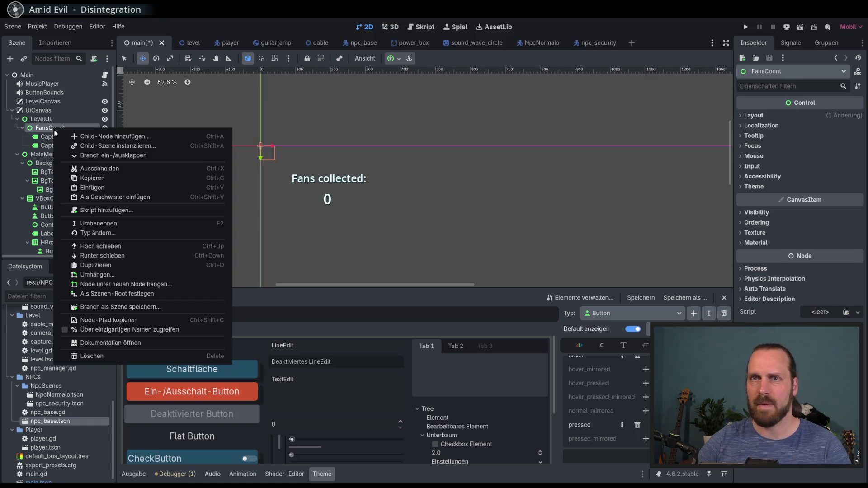
pyautogui.click(135, 233)
pyautogui.write('vbo')
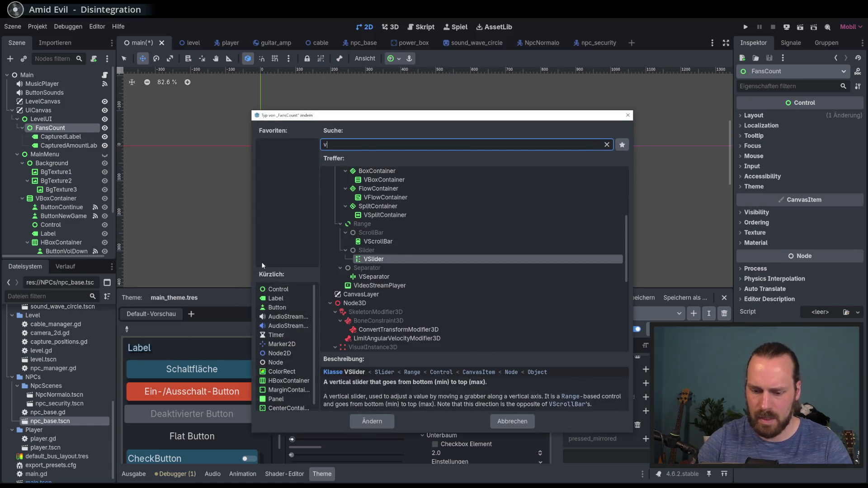
pyautogui.press('Return')
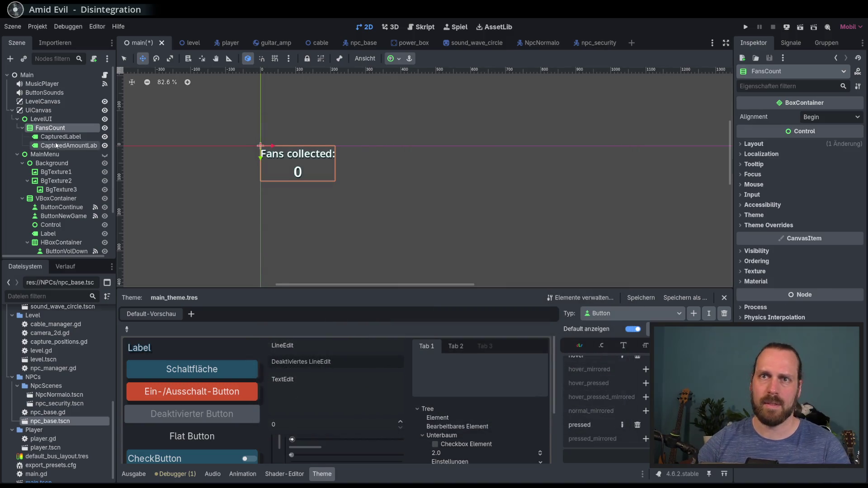
# - Drag the FansCount box slightly down and right of the origin, then save
pyautogui.click(63, 145)
pyautogui.click(50, 128)
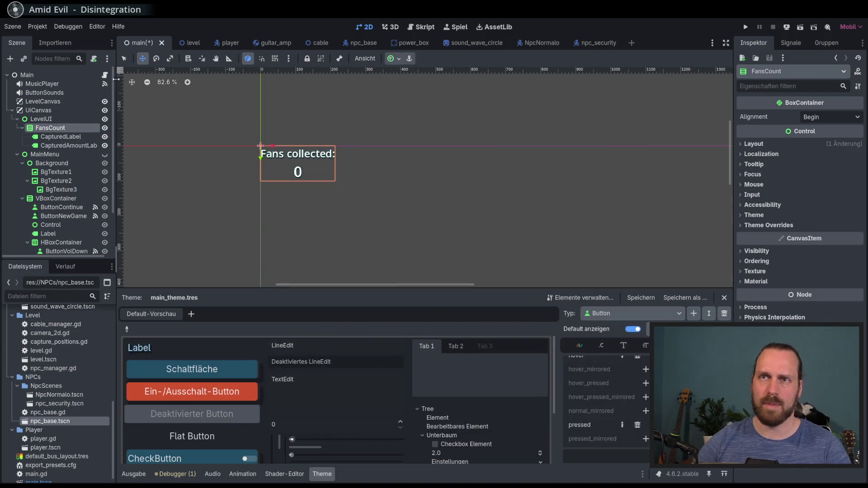
pyautogui.moveTo(241, 120)
pyautogui.mouseDown()
pyautogui.moveTo(271, 145)
pyautogui.moveTo(268, 135)
pyautogui.mouseUp()
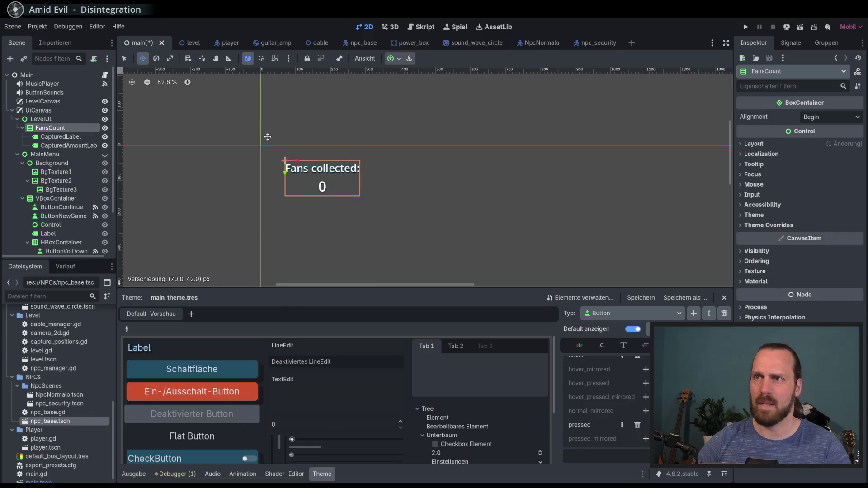
pyautogui.click(67, 145)
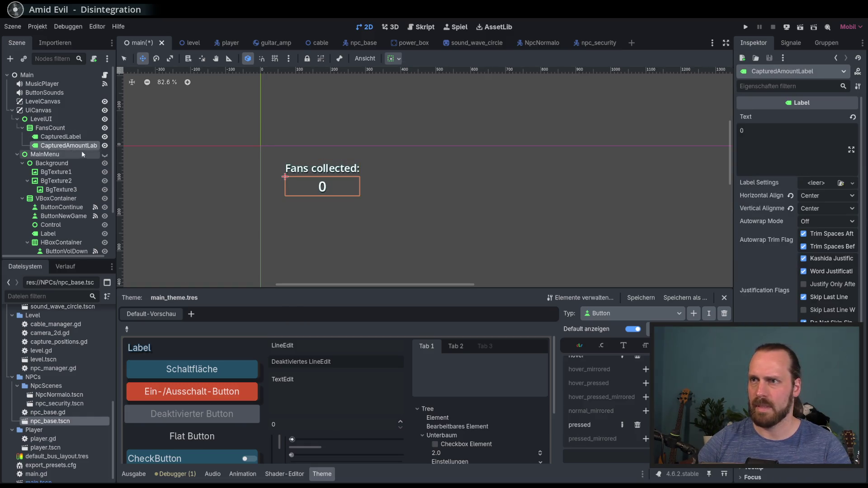
pyautogui.click(76, 136)
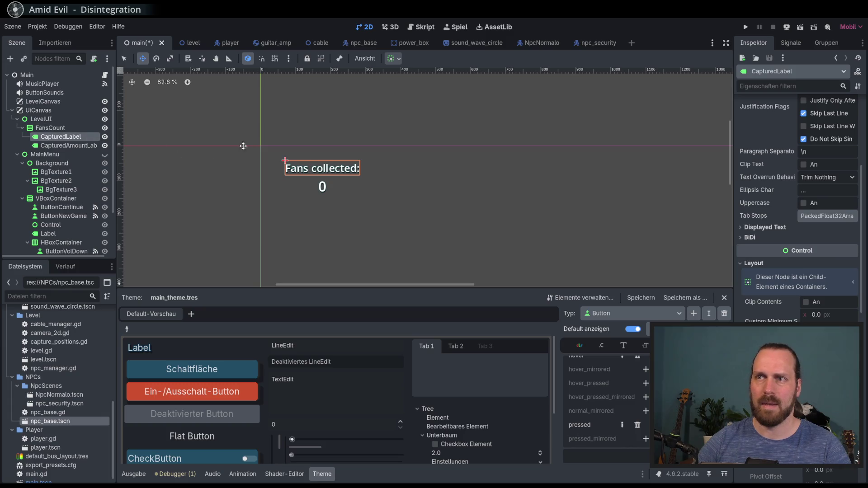
pyautogui.scroll(1, 391, 113)
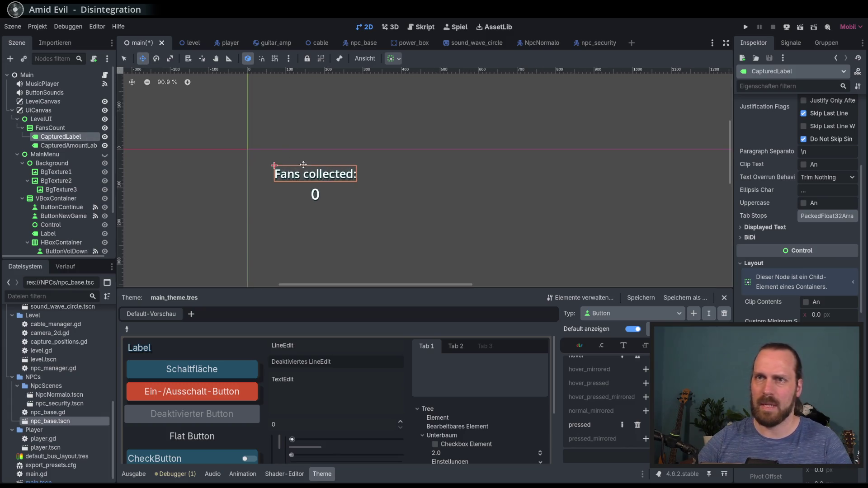
pyautogui.click(87, 130)
pyautogui.moveTo(254, 162); pyautogui.dragTo(260, 167)
pyautogui.hotkey('ctrl', 's')
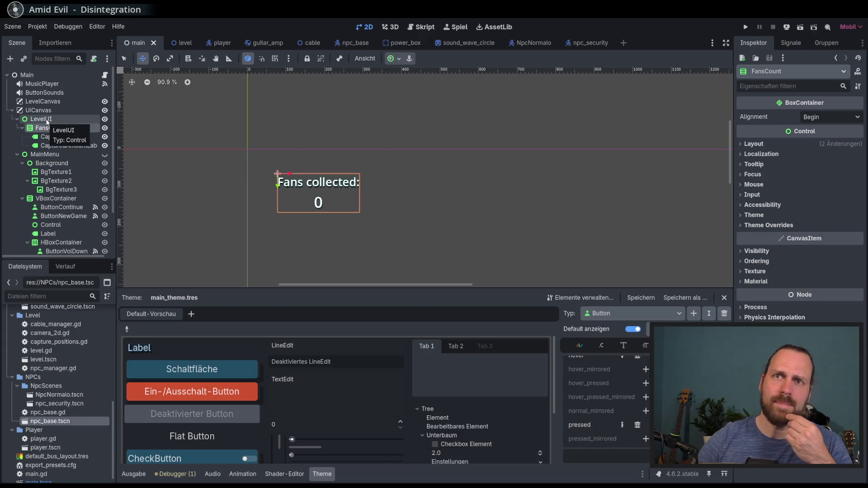
pyautogui.click(105, 76)
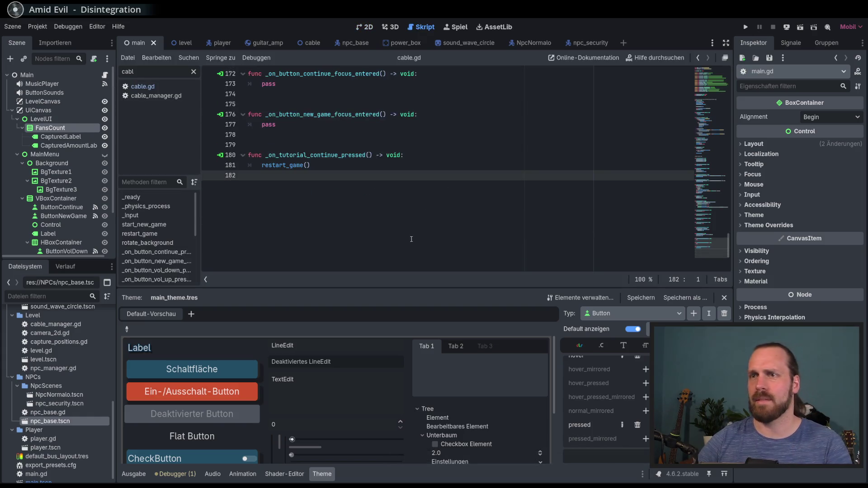
pyautogui.scroll(20, 371, 217)
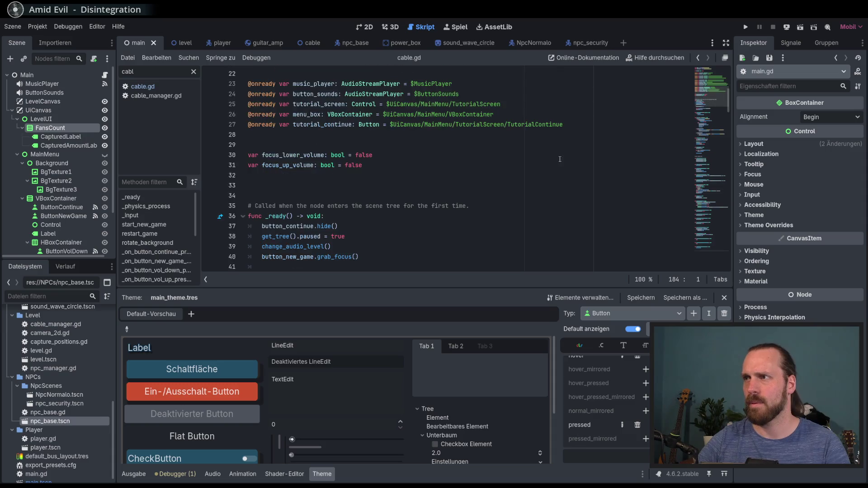
pyautogui.click(335, 196)
pyautogui.press('Return')
pyautogui.click(58, 146)
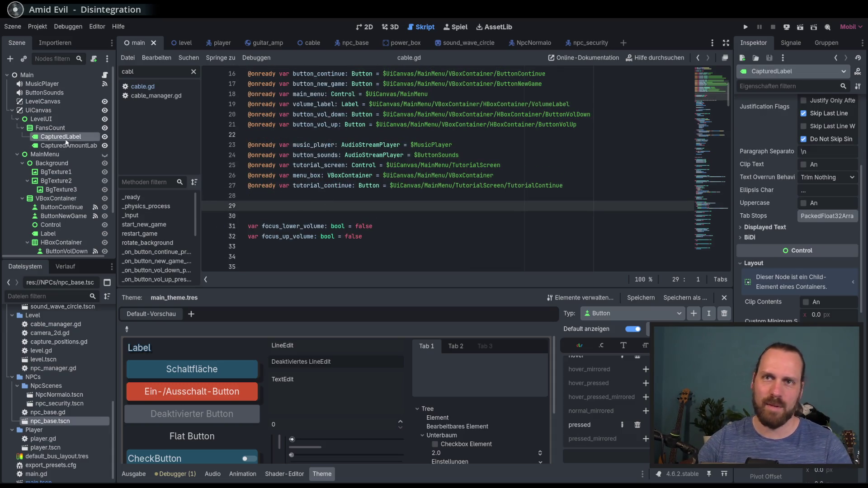
pyautogui.moveTo(59, 145)
pyautogui.mouseDown()
pyautogui.moveTo(271, 205)
pyautogui.moveTo(364, 203)
pyautogui.mouseUp()
pyautogui.hotkey('ctrl', 'z')
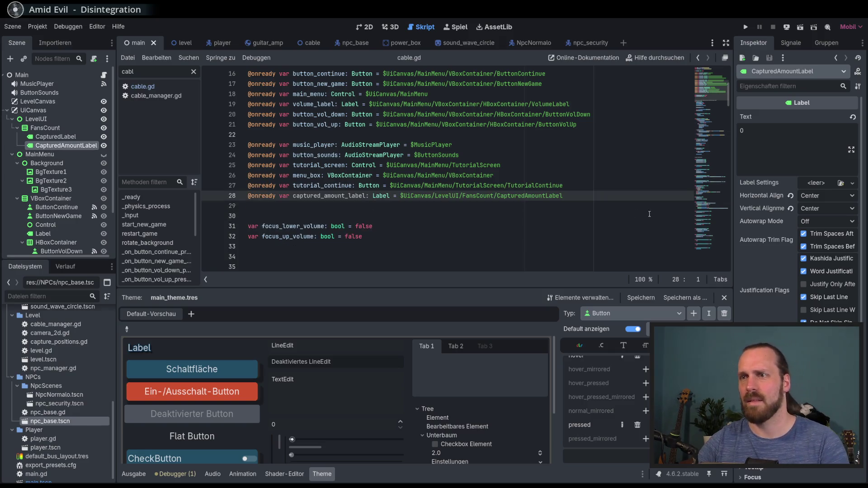
# - Place the cursor after the rotate_background call in _physics_process
pyautogui.scroll(-20, 378, 245)
pyautogui.click(325, 232)
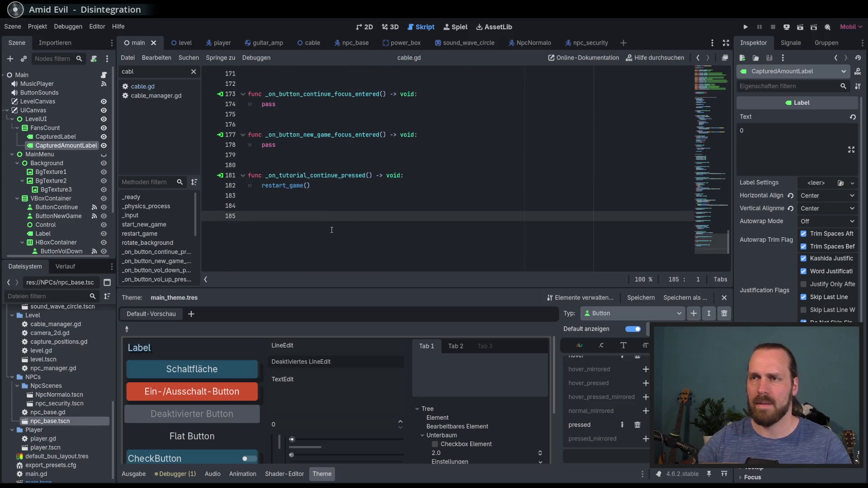
pyautogui.scroll(20, 343, 184)
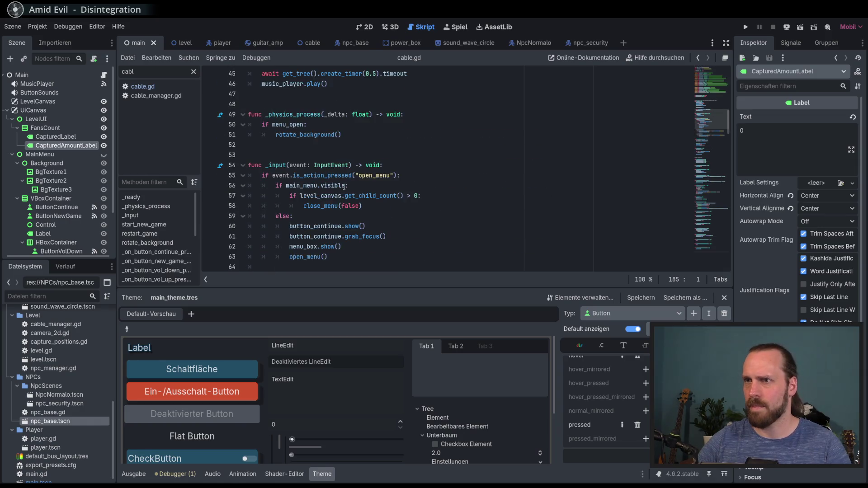
pyautogui.scroll(-4, 343, 184)
pyautogui.scroll(8, 348, 186)
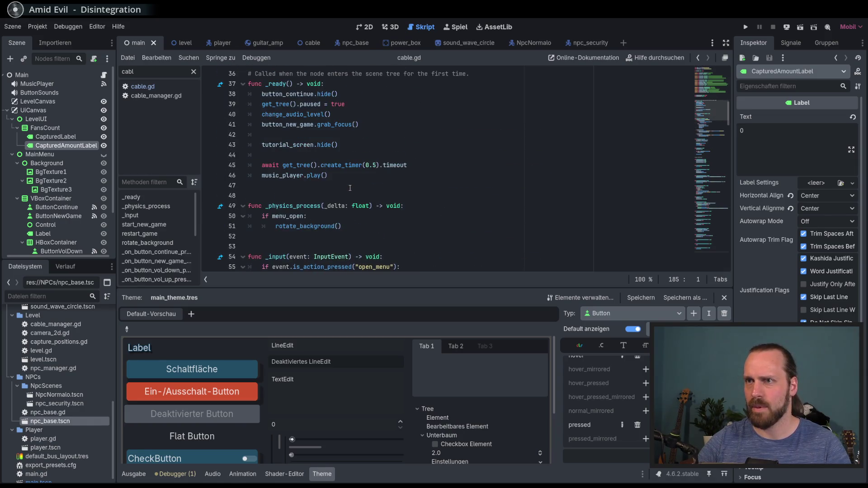
pyautogui.scroll(-1, 354, 219)
pyautogui.click(352, 197)
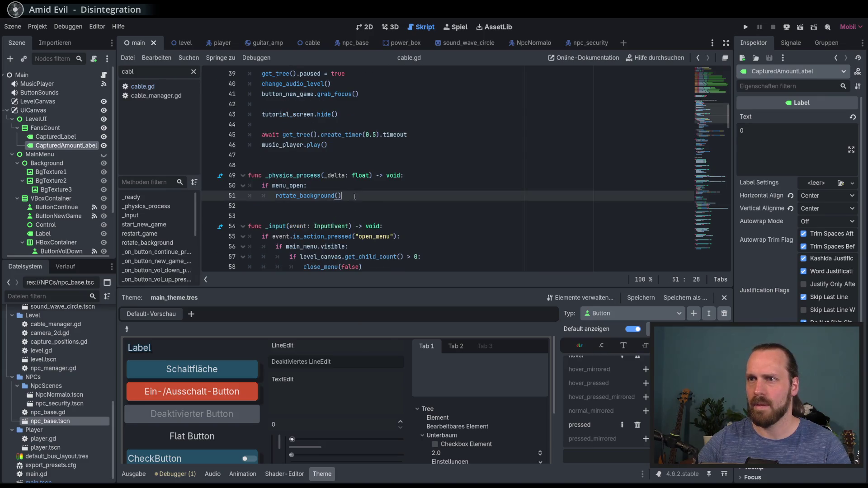
# - Add an else branch that begins assigning captured_amount_label.text
pyautogui.press('Return')
pyautogui.write('else:')
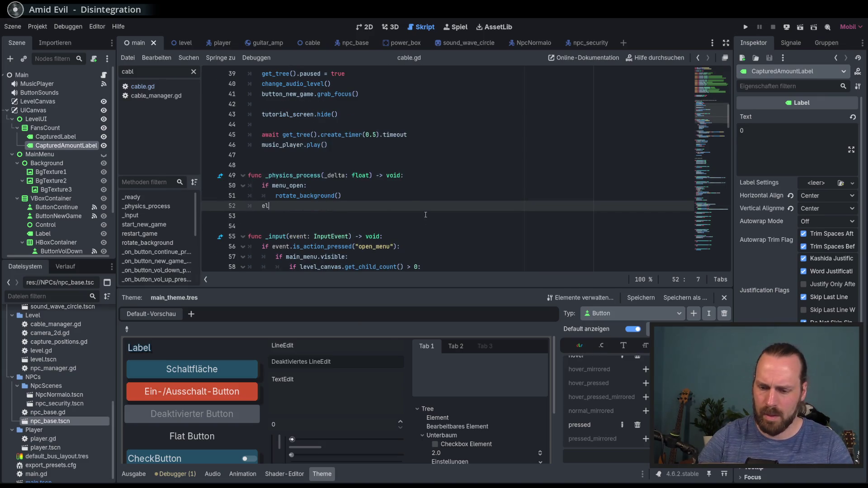
pyautogui.press('Return')
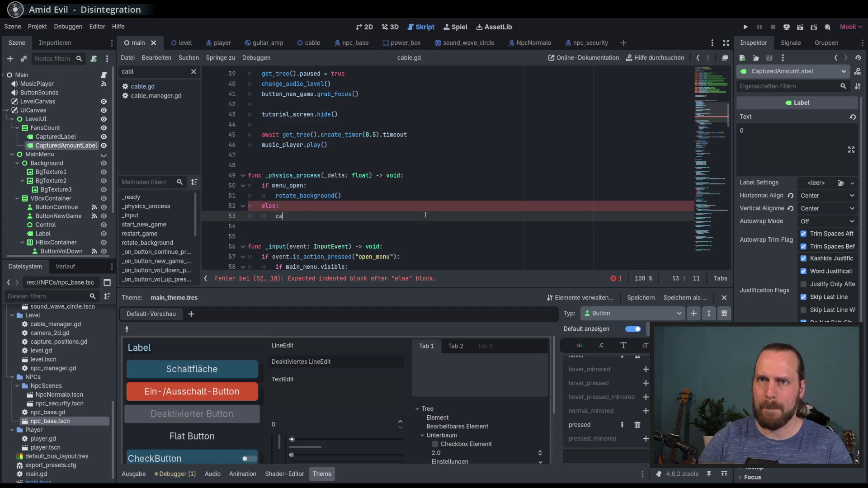
pyautogui.write('a')
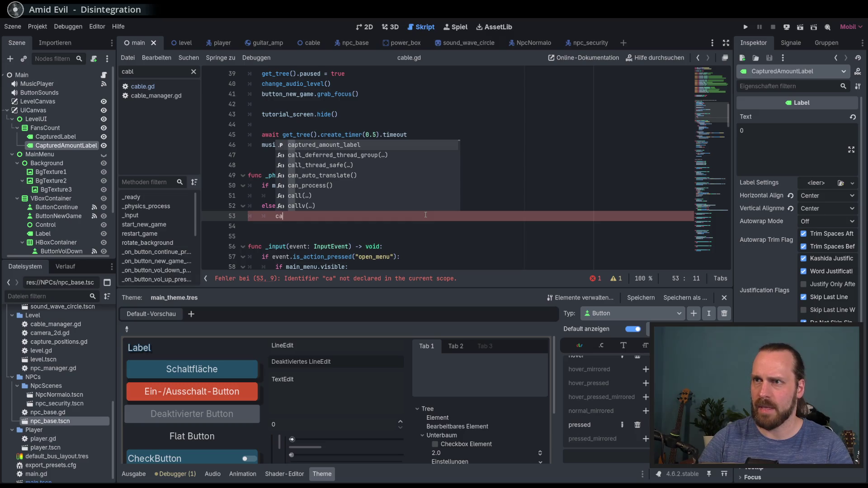
pyautogui.press('Return')
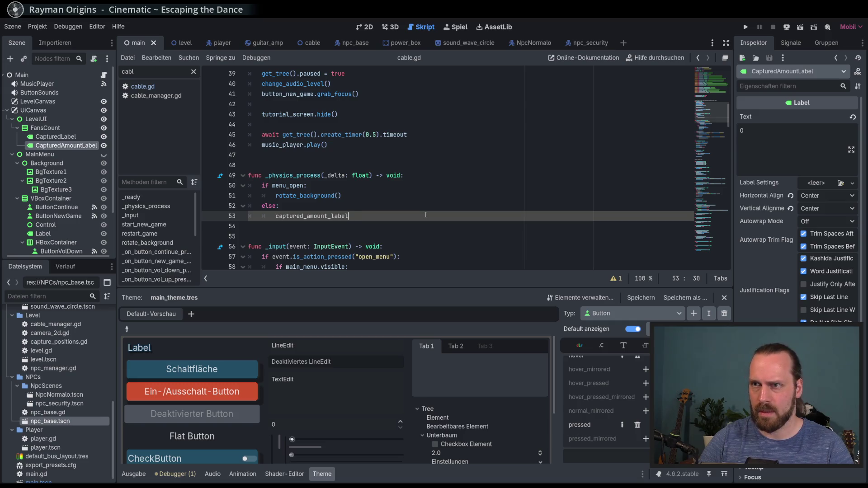
pyautogui.write('tex')
pyautogui.press('Return')
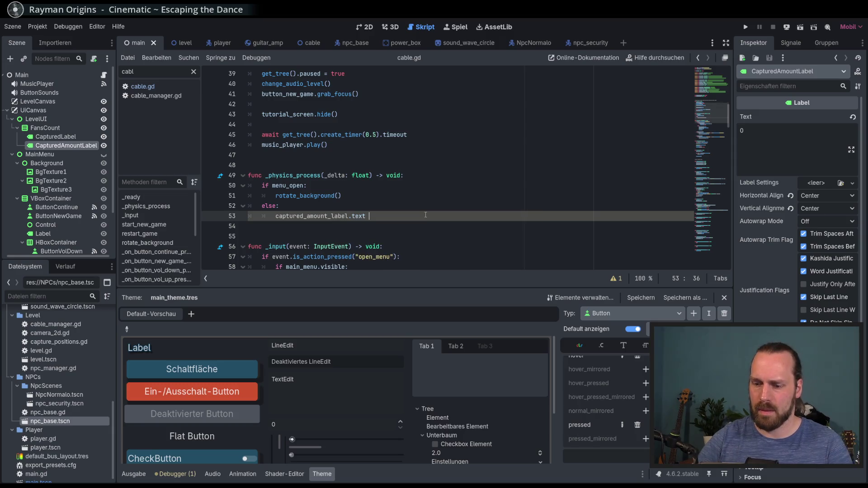
# - Assign it str(get_tree().get_nodes_in_group("fans").size())
pyautogui.write('= get_tree(),')
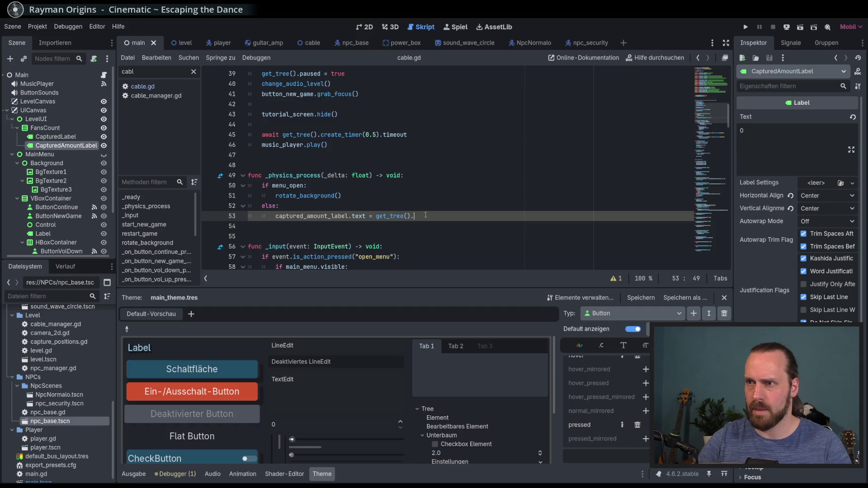
pyautogui.write('get')
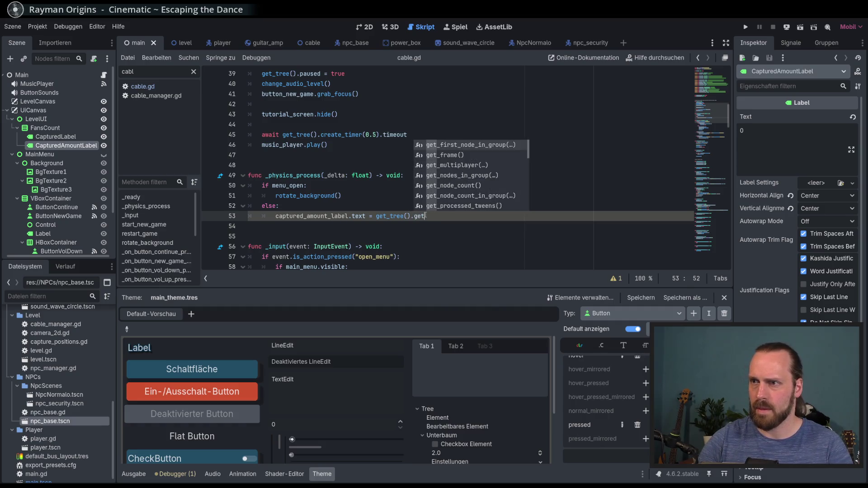
pyautogui.write('_ch')
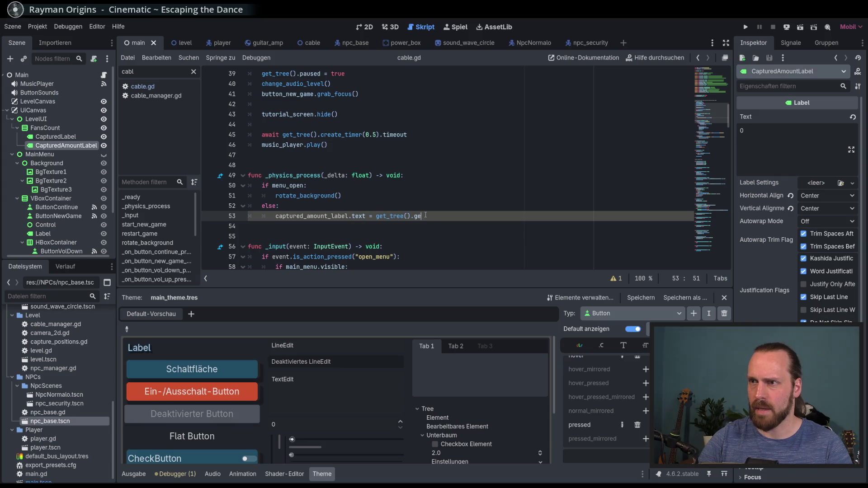
pyautogui.write('t_n')
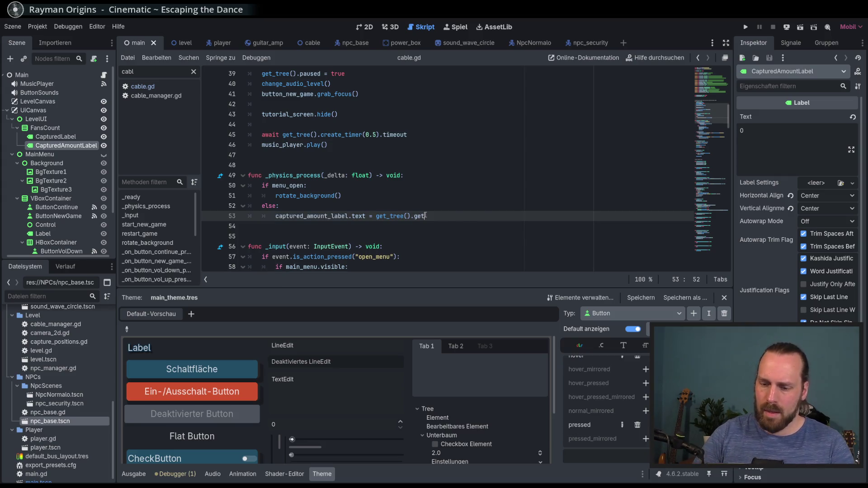
pyautogui.write('ode')
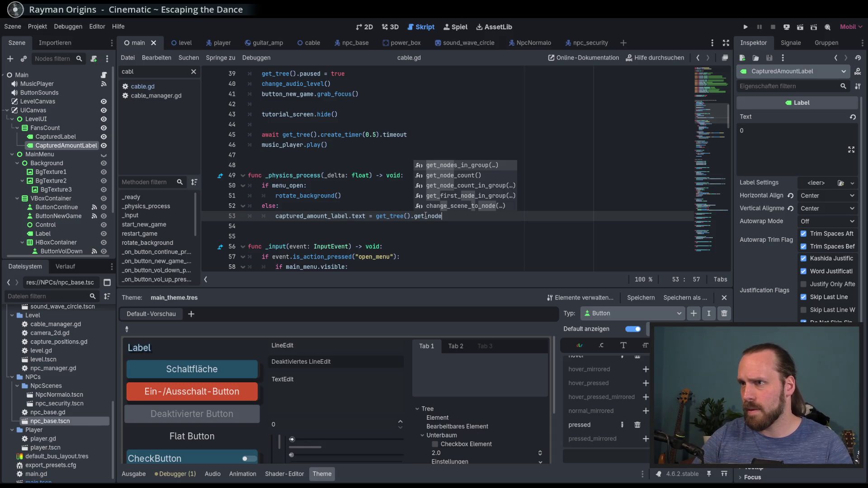
pyautogui.press('Down')
pyautogui.press('Down')
pyautogui.press('Down')
pyautogui.press('Up')
pyautogui.press('Up')
pyautogui.press('Up')
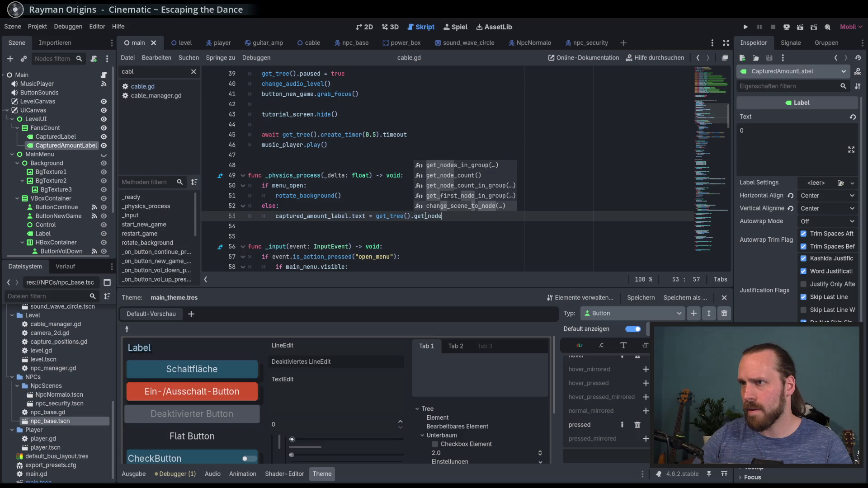
pyautogui.press('Up')
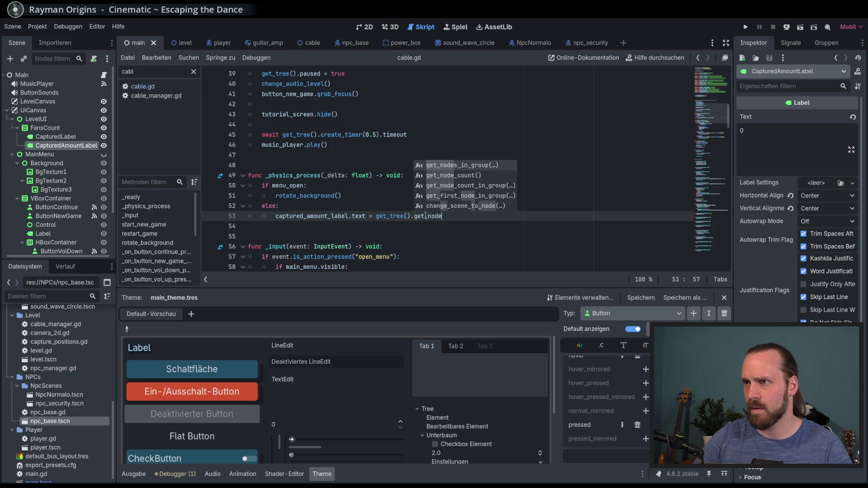
pyautogui.press('Return')
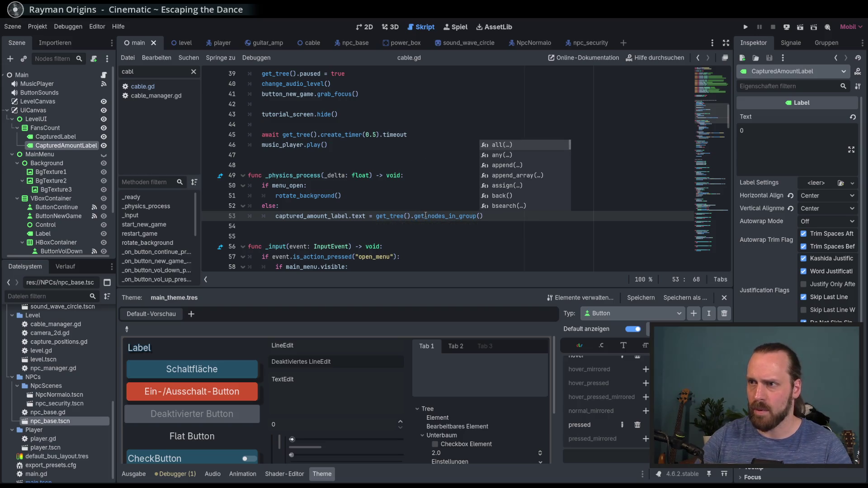
pyautogui.write('"')
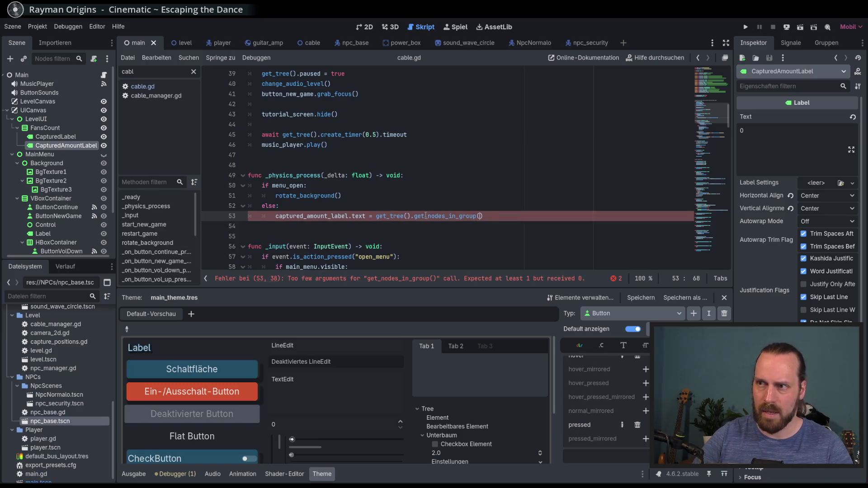
pyautogui.write('fans')
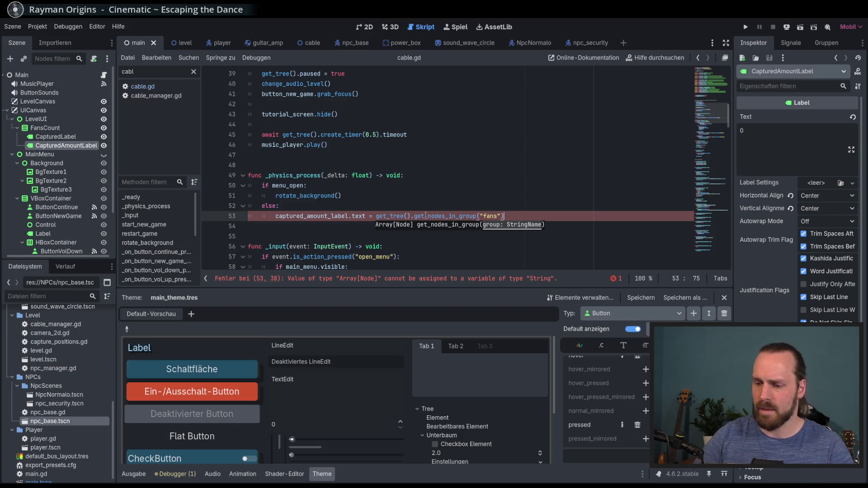
pyautogui.press('Return')
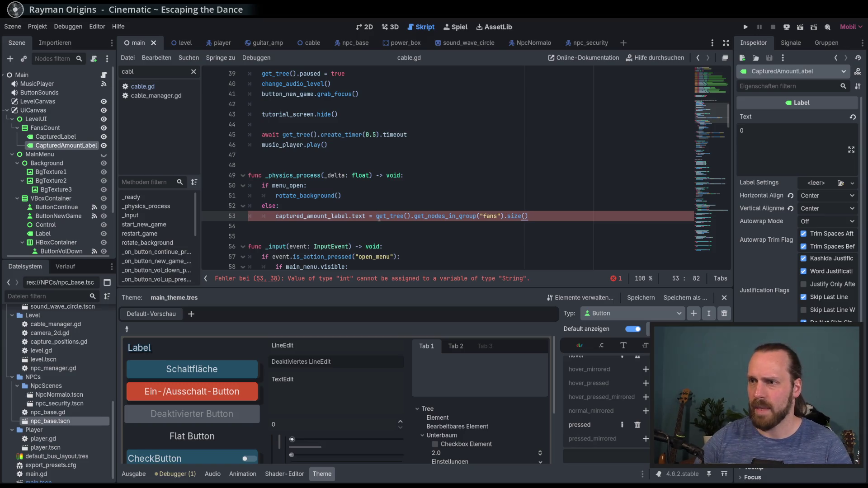
pyautogui.write('str(')
pyautogui.press('End')
pyautogui.write(')')
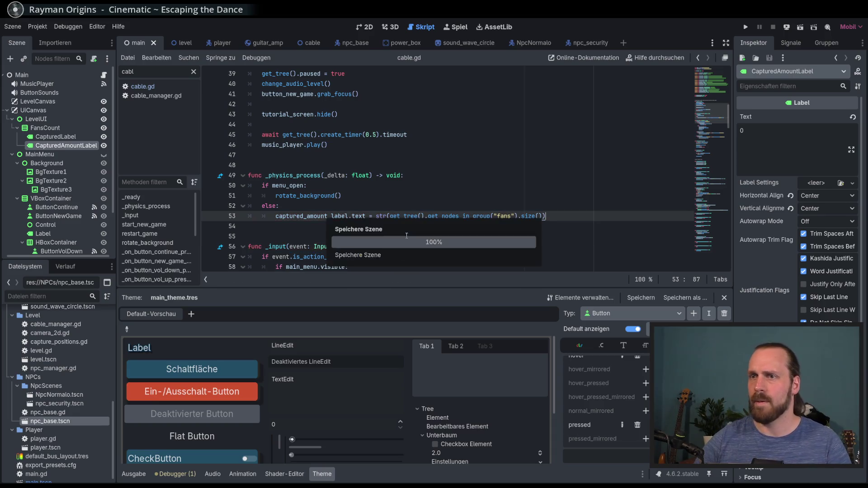
pyautogui.press('Left')
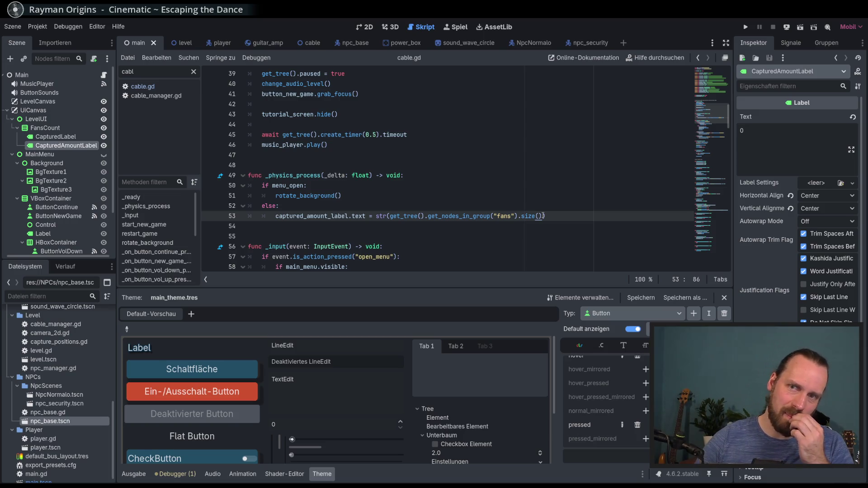
# - Show the Output log, then view npc_base's show_reaction_over_head function
pyautogui.click(134, 474)
pyautogui.click(497, 202)
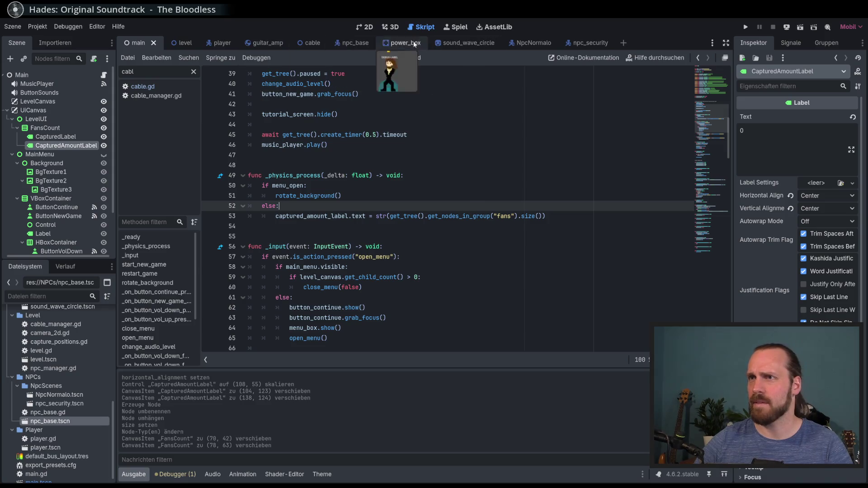
pyautogui.click(362, 44)
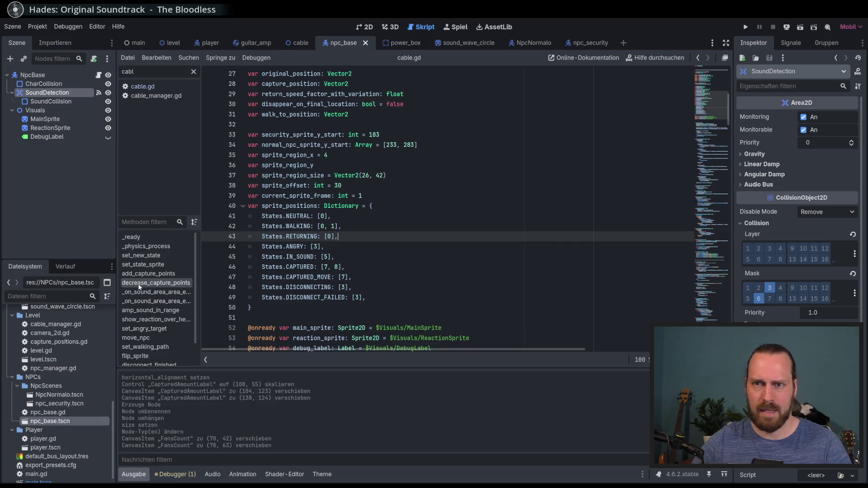
pyautogui.scroll(-2, 164, 330)
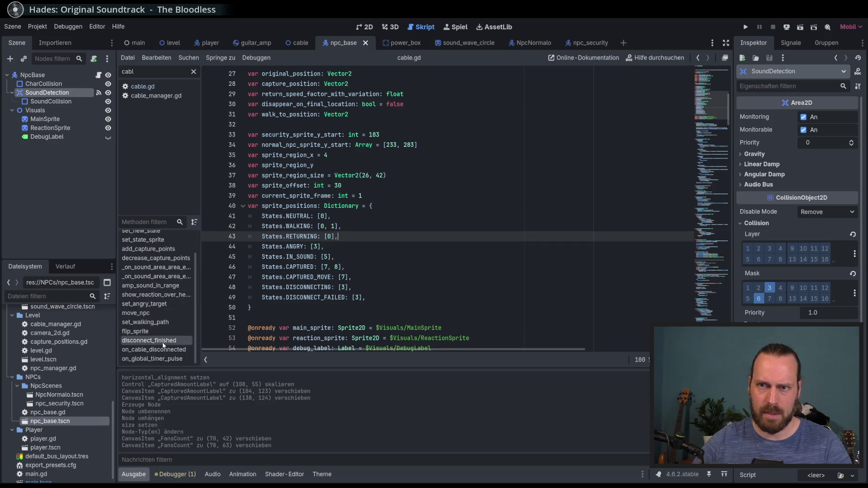
pyautogui.click(154, 295)
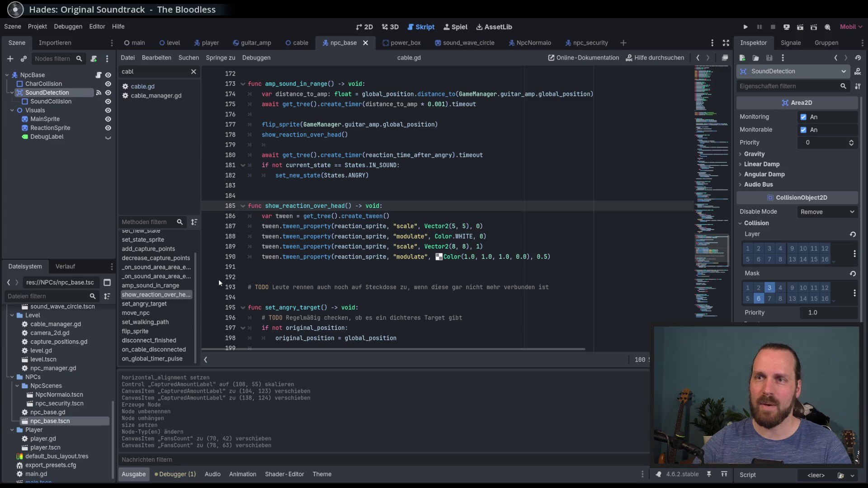
pyautogui.moveTo(196, 295); pyautogui.dragTo(194, 265)
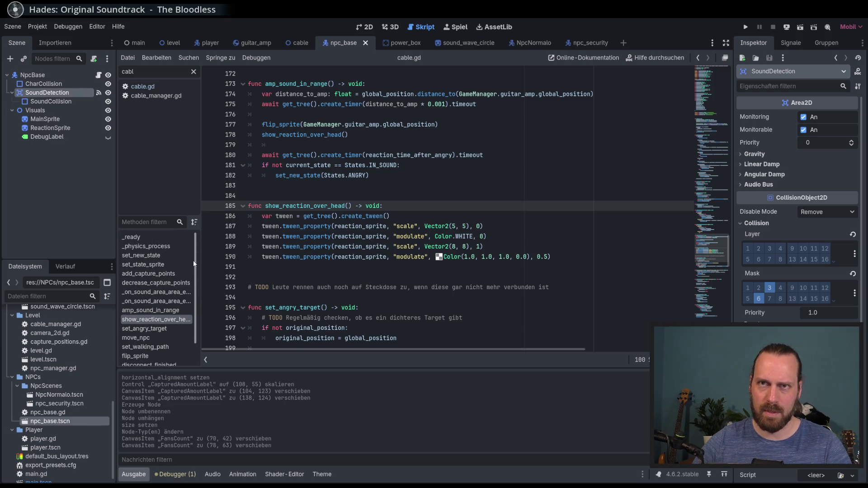
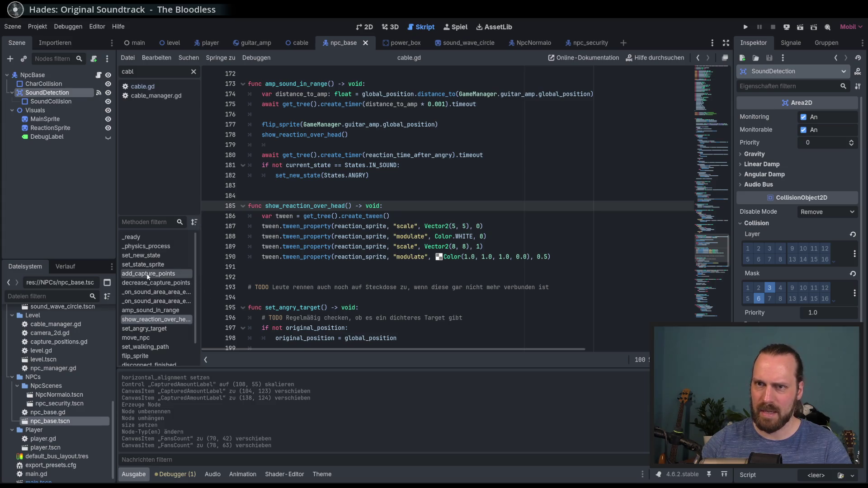
# - Navigate to the add_capture_points function in npc_base.gd
pyautogui.click(155, 266)
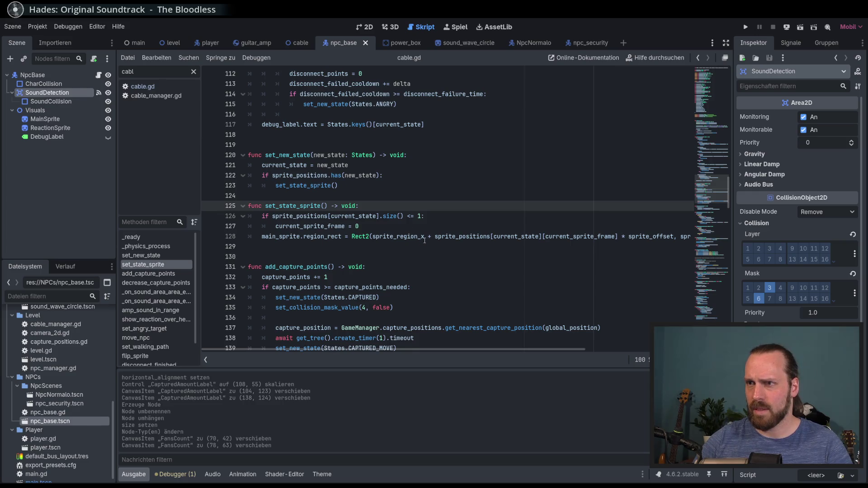
pyautogui.click(166, 275)
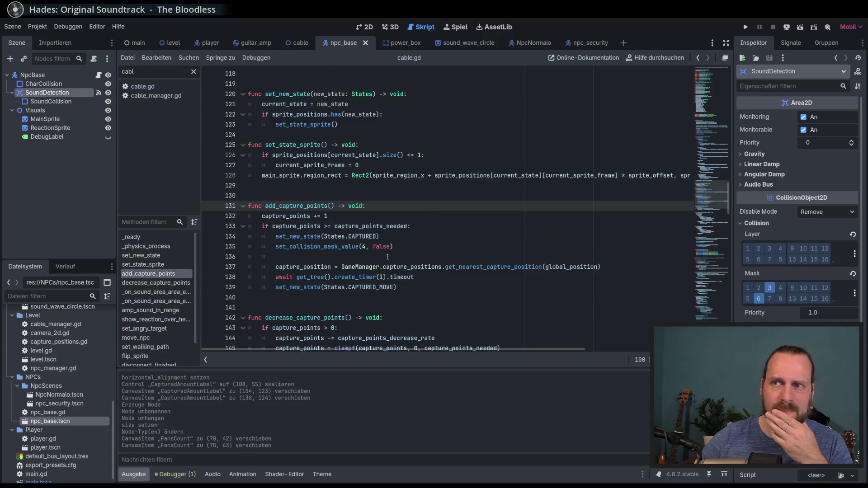
pyautogui.doubleClick(349, 239)
pyautogui.click(393, 237)
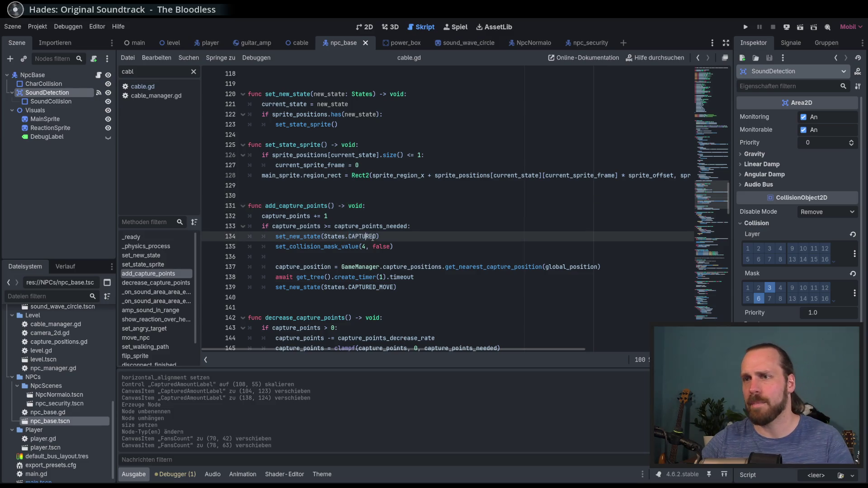
pyautogui.press('Up')
pyautogui.press('Down')
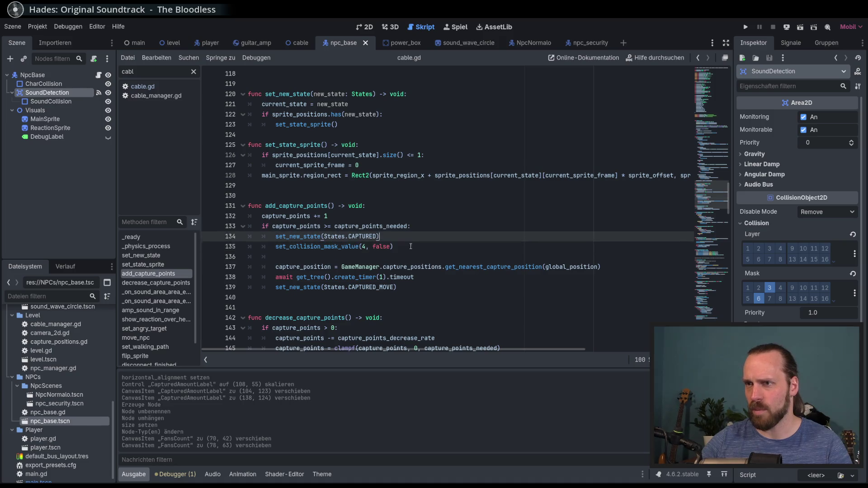
# - Insert an empty line after the collision-mask call on line 135, then show the Groups panel
pyautogui.click(420, 247)
pyautogui.press('Return')
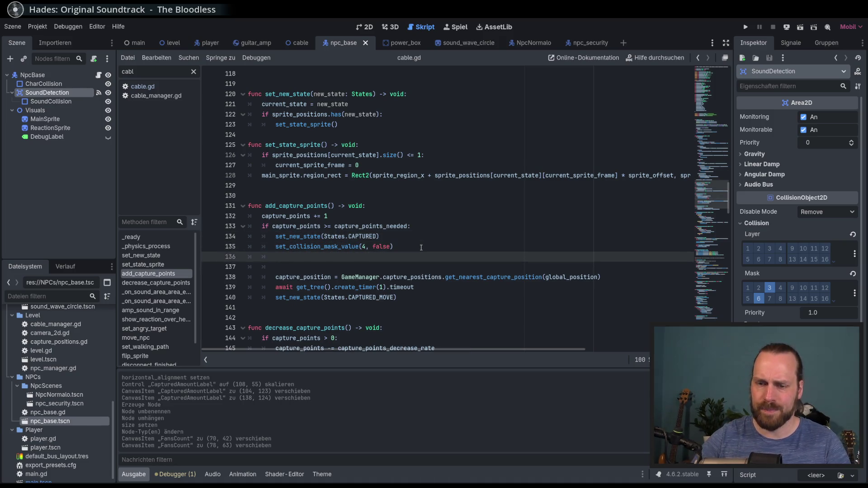
pyautogui.write('_')
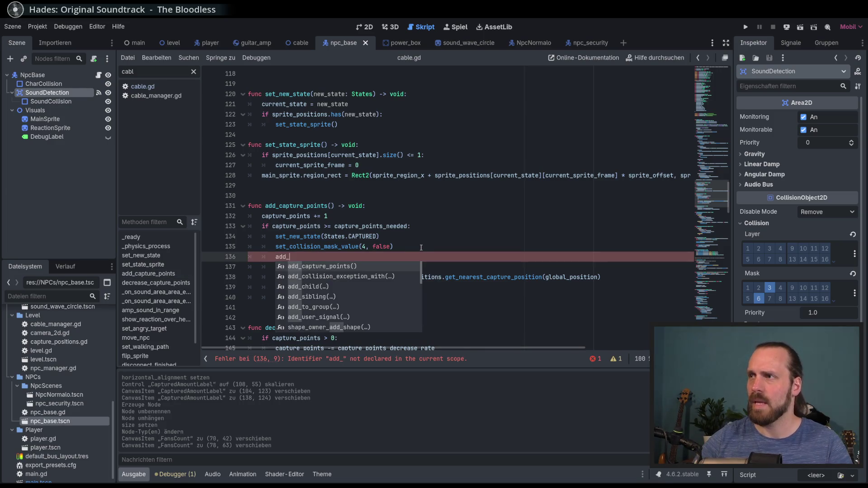
pyautogui.press('Escape')
pyautogui.press('BackSpace')
pyautogui.press('BackSpace')
pyautogui.press('BackSpace')
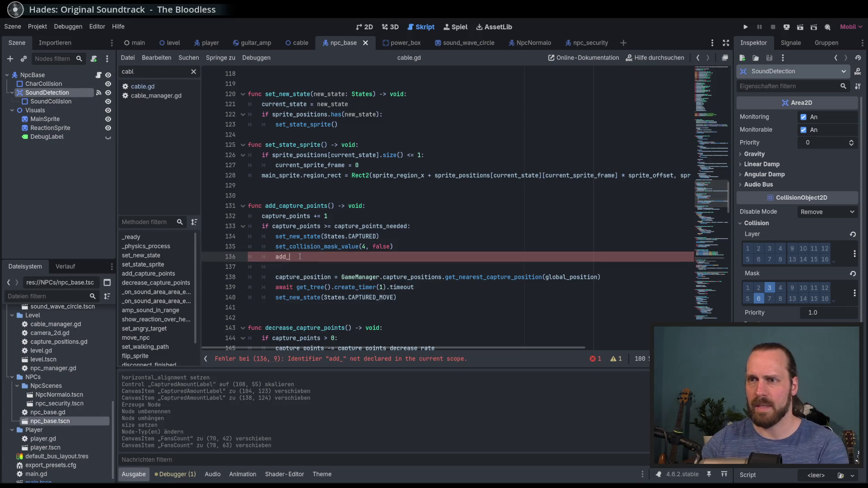
pyautogui.click(827, 43)
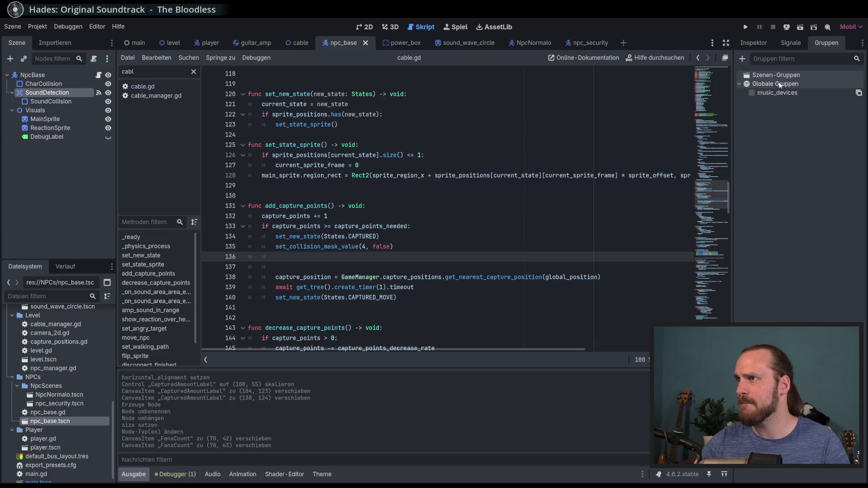
# - Create a global group named Fans, then show cable.gd with the script filter cleared
pyautogui.click(741, 59)
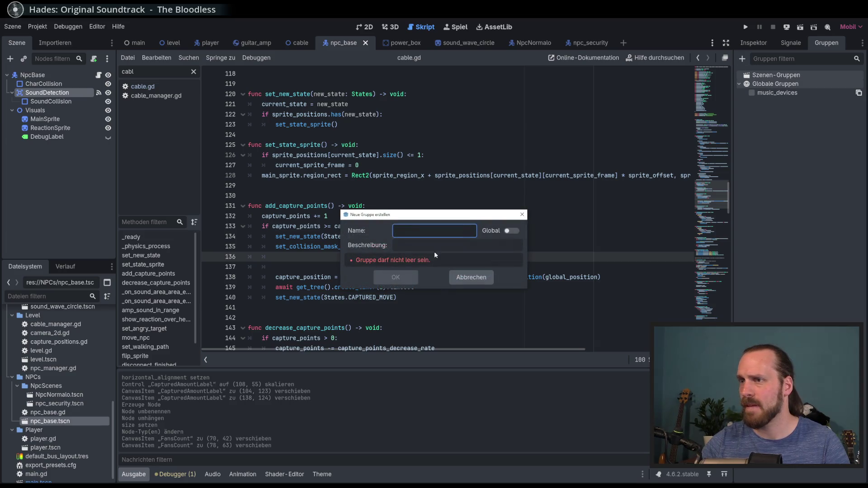
pyautogui.click(491, 232)
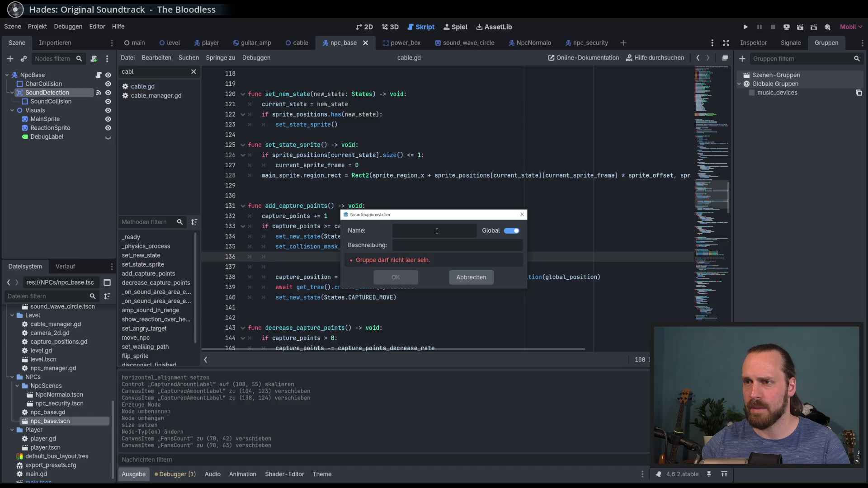
pyautogui.write('Fans')
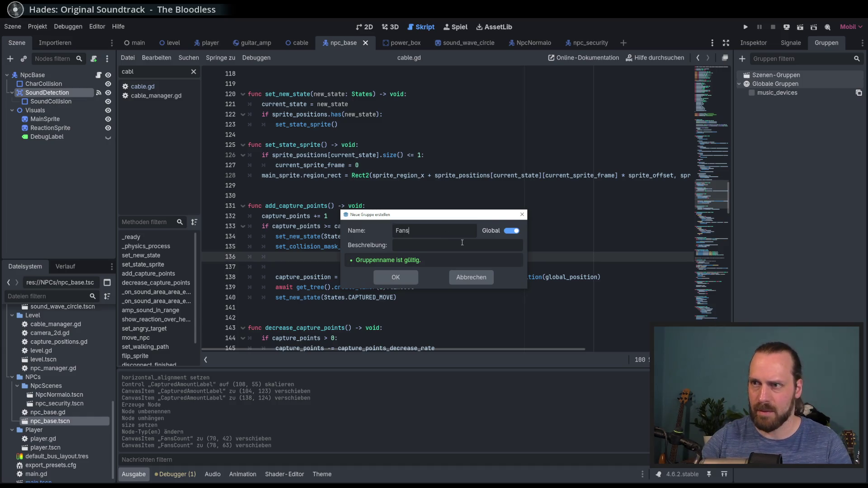
pyautogui.press('Return')
pyautogui.click(752, 93)
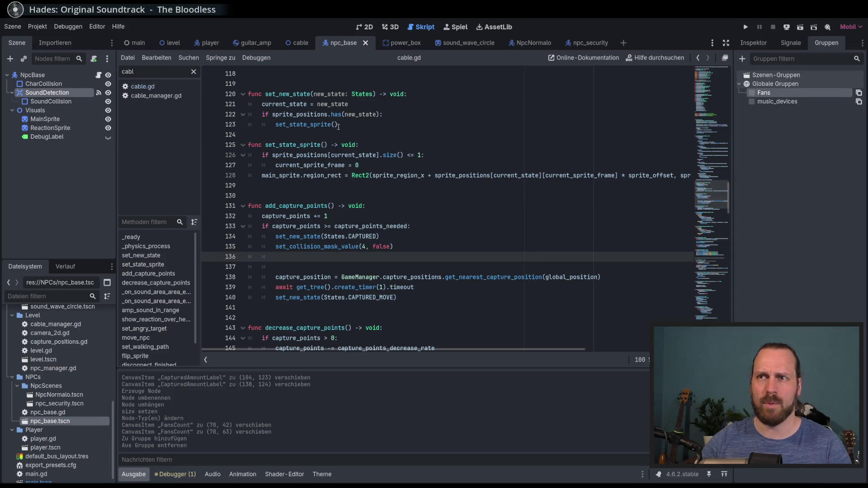
pyautogui.click(163, 88)
pyautogui.click(194, 71)
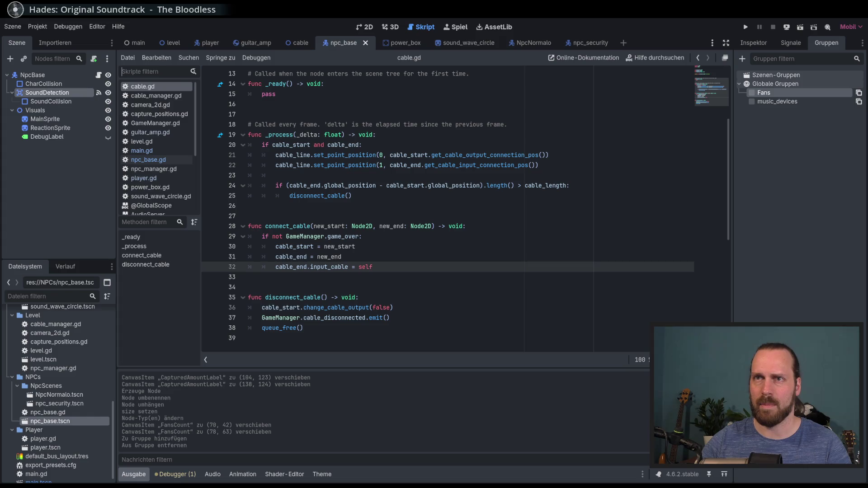
# - Switch to the main scene and check the lowercase "fans" group name on main.gd line 53
pyautogui.click(144, 178)
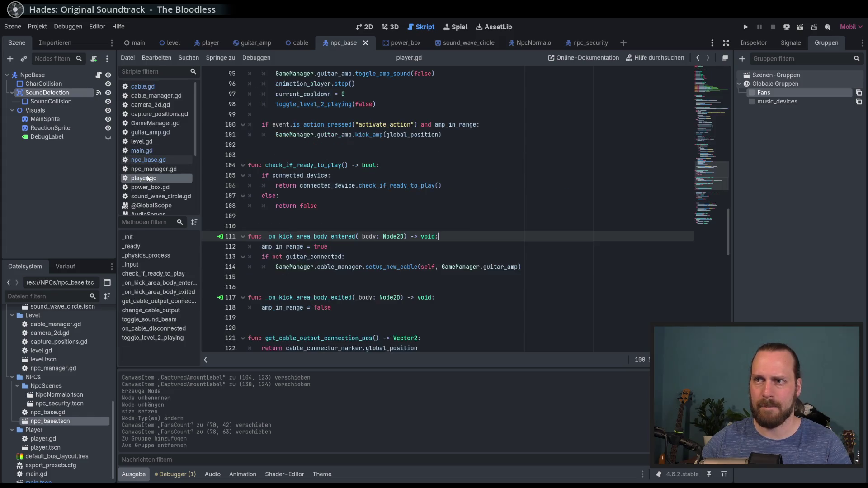
pyautogui.click(148, 160)
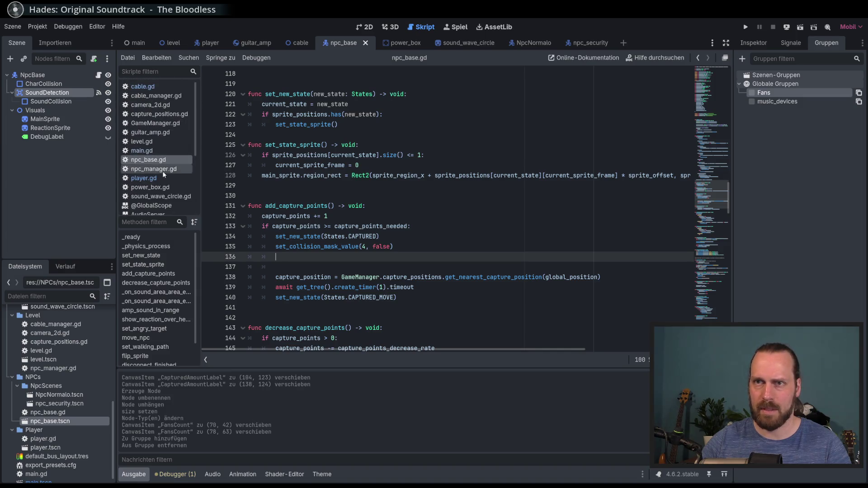
pyautogui.click(170, 43)
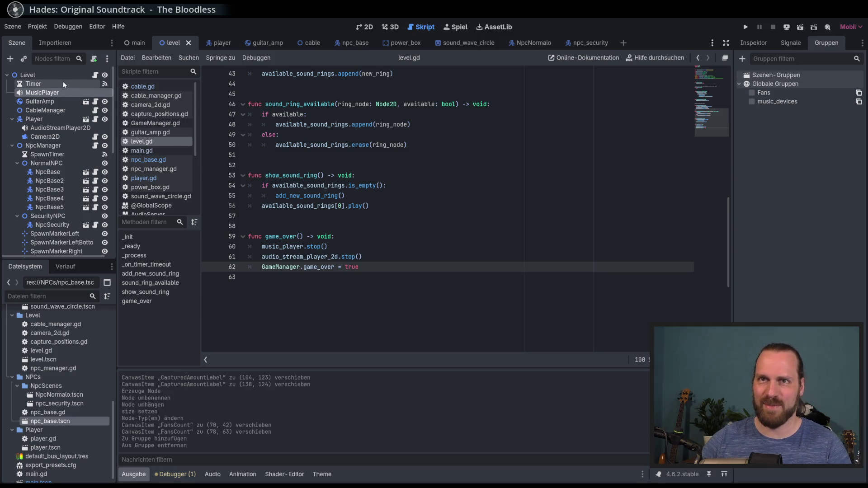
pyautogui.click(131, 45)
pyautogui.doubleClick(503, 218)
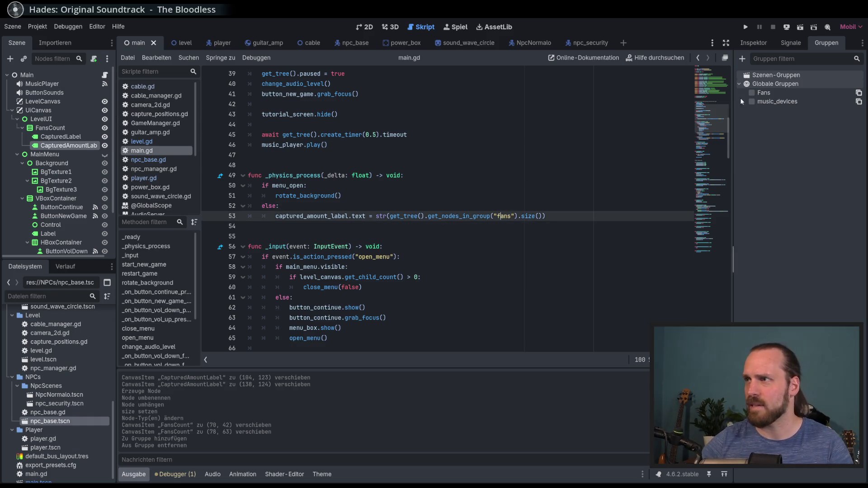
# - Rename the global group Fans to lowercase fans
pyautogui.click(751, 93)
pyautogui.rightClick(764, 92)
pyautogui.click(758, 104)
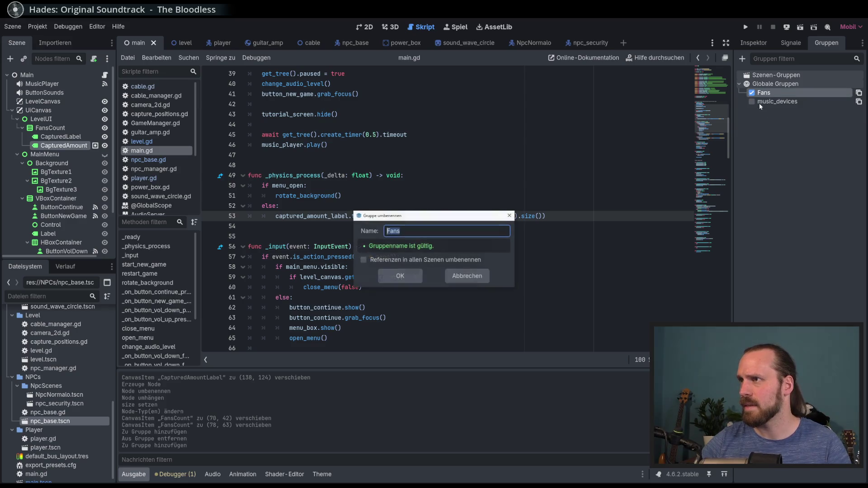
pyautogui.click(386, 247)
pyautogui.write('fans')
pyautogui.press('Return')
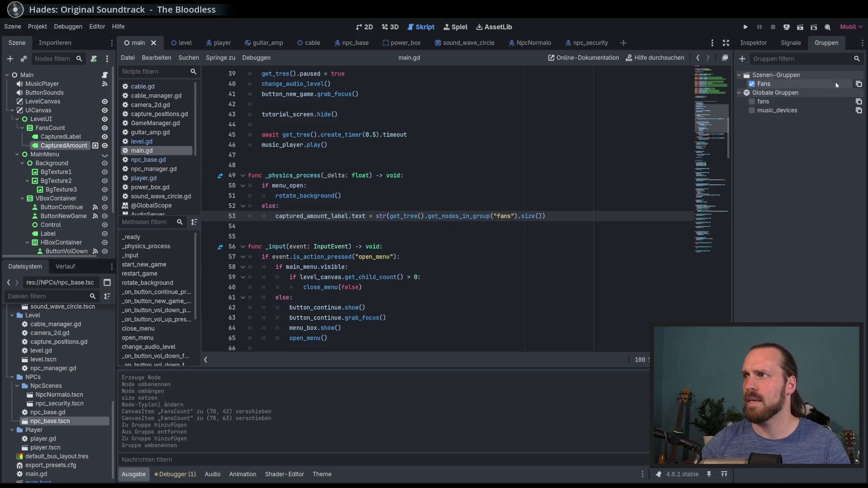
# - Delete the scene group Fans and return to npc_base.gd
pyautogui.rightClick(780, 83)
pyautogui.click(782, 116)
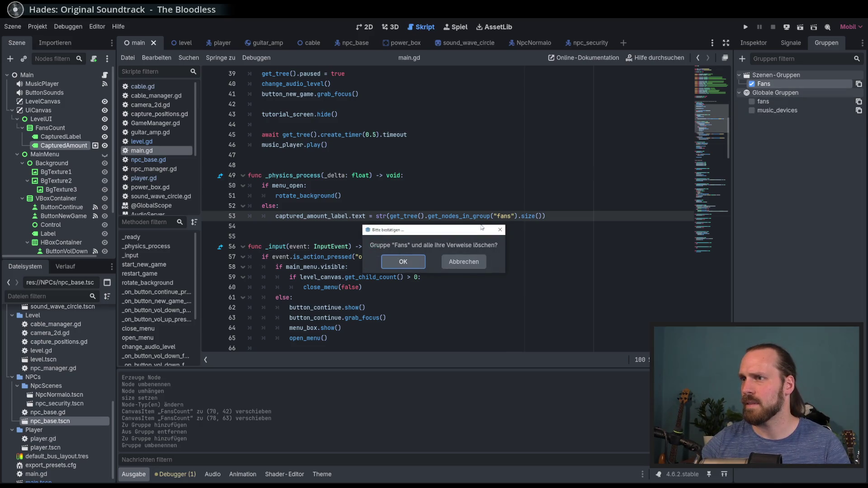
pyautogui.click(404, 262)
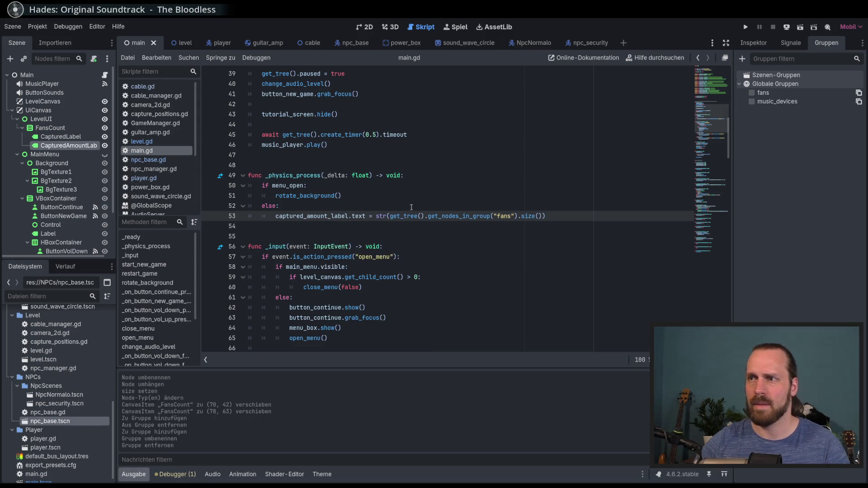
pyautogui.click(521, 223)
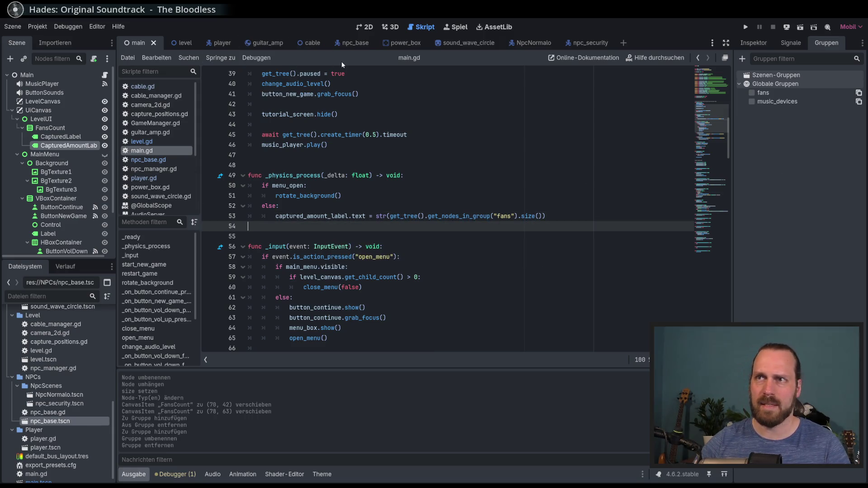
pyautogui.click(352, 46)
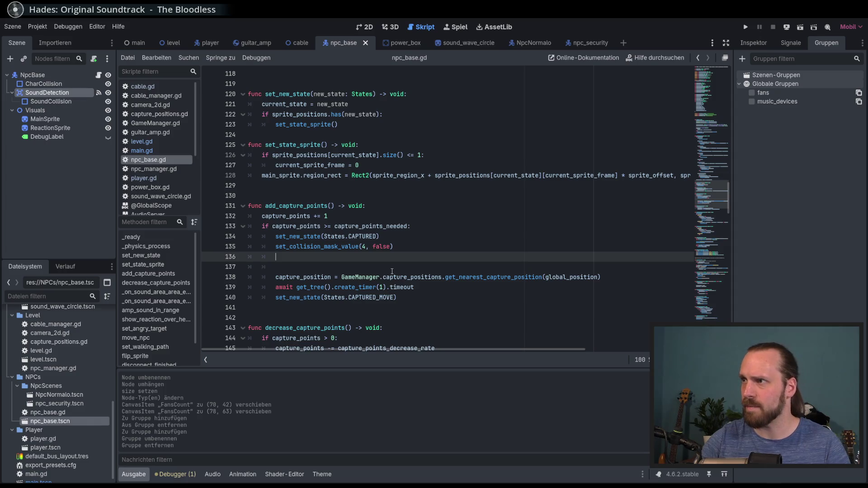
# - Add add_to_group("fans") on line 136 via autocomplete, then run the game with F5
pyautogui.write('_to')
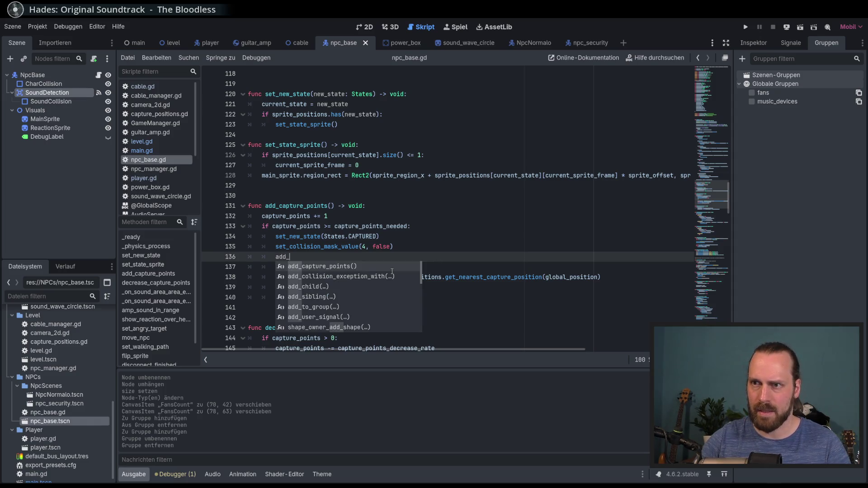
pyautogui.press('Return')
pyautogui.press('Return')
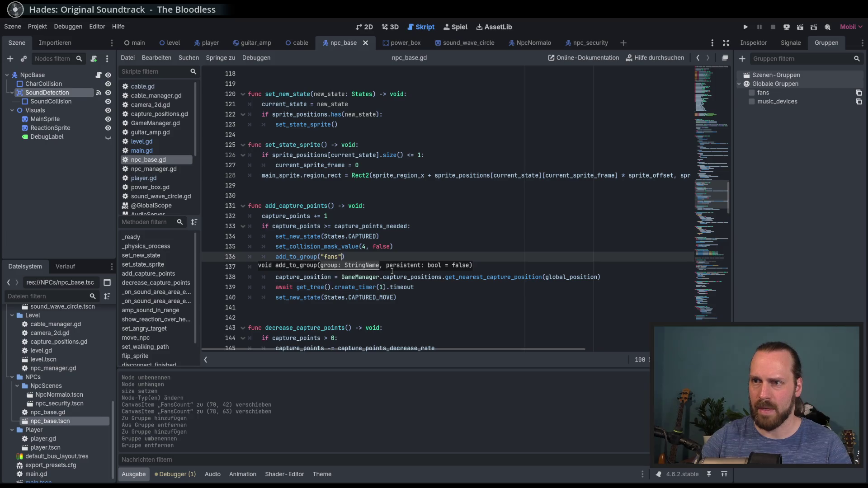
pyautogui.press('End')
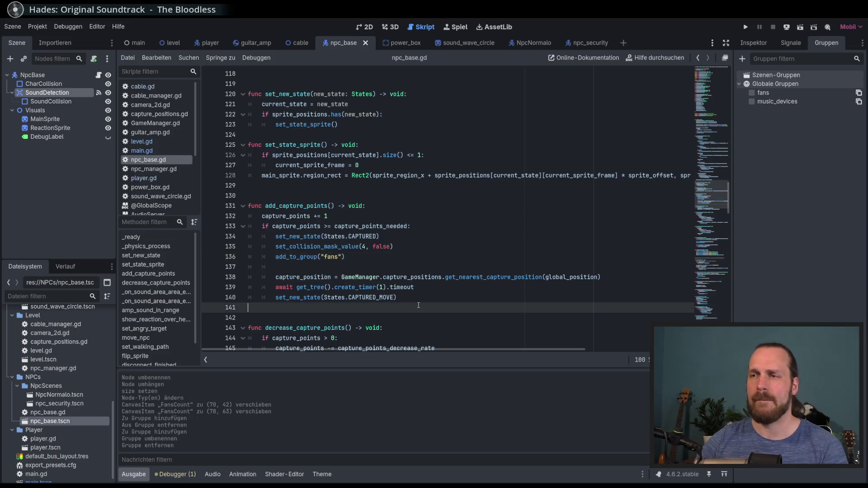
pyautogui.press('F5')
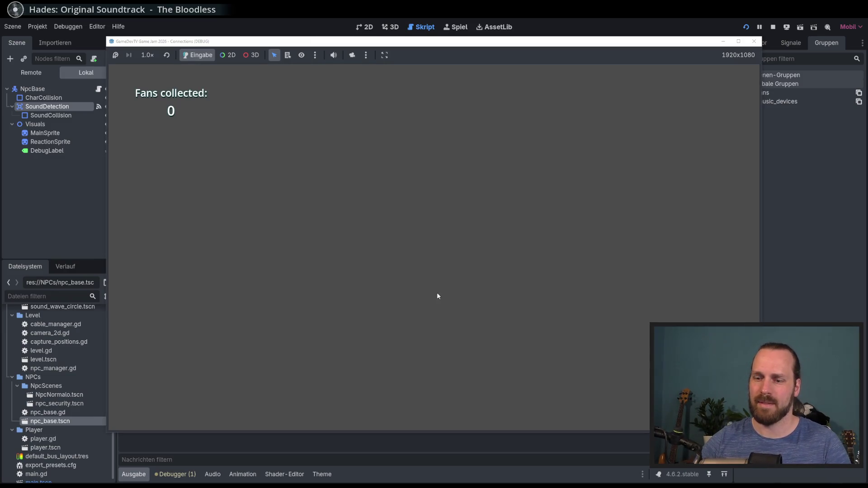
# - Stop the game, make MainMenu visible in the main scene, and relaunch it
pyautogui.press('F8')
pyautogui.click(368, 27)
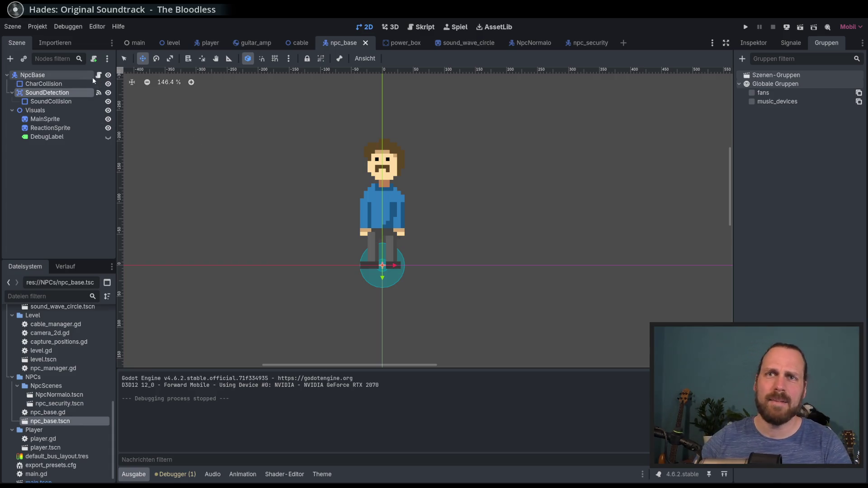
pyautogui.click(135, 43)
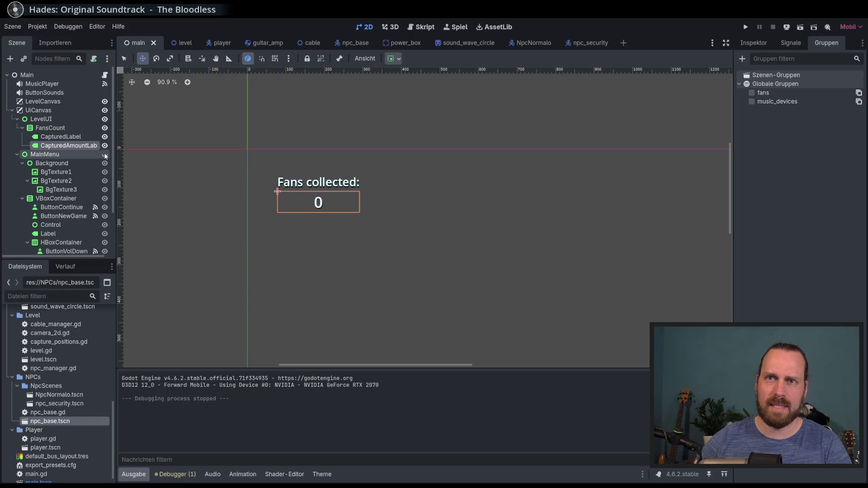
pyautogui.click(104, 154)
pyautogui.press('F5')
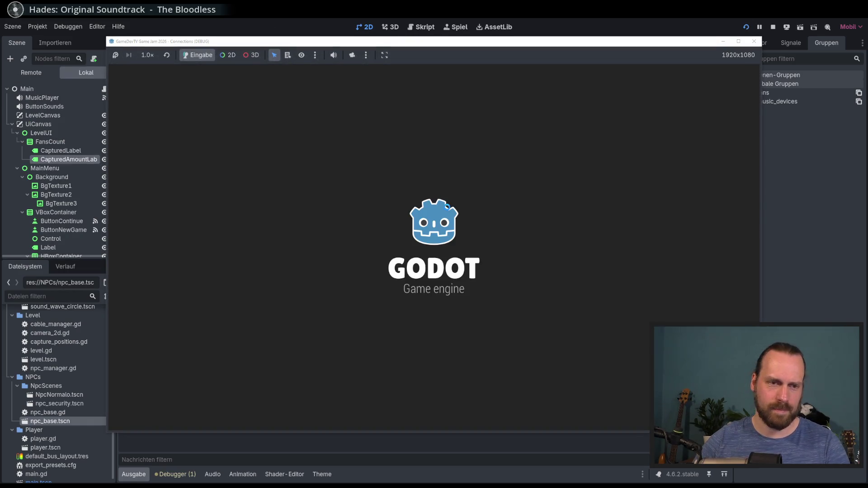
# - Carry the amp to a socket and toward the fans, then stop the game
pyautogui.press('Return')
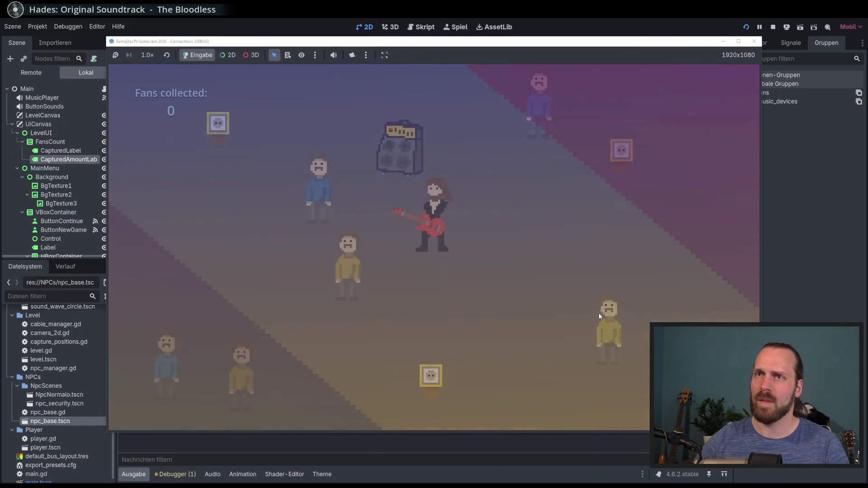
pyautogui.press('w')
pyautogui.press('d')
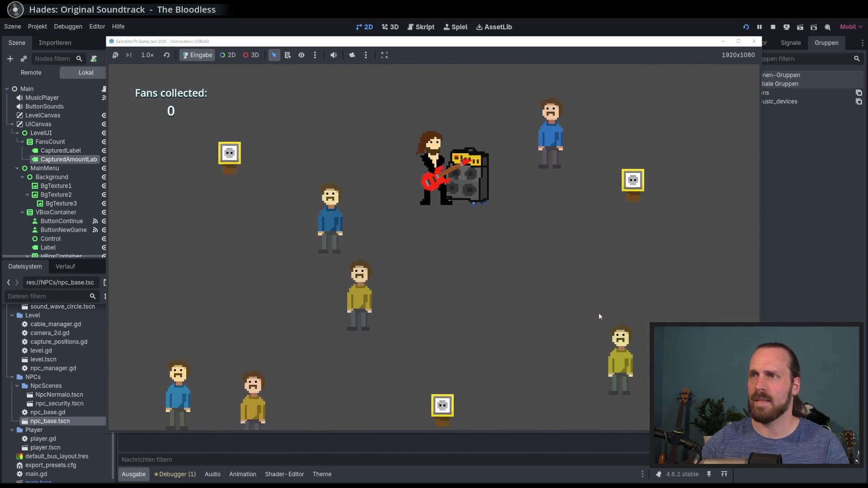
pyautogui.press('w')
pyautogui.press('e')
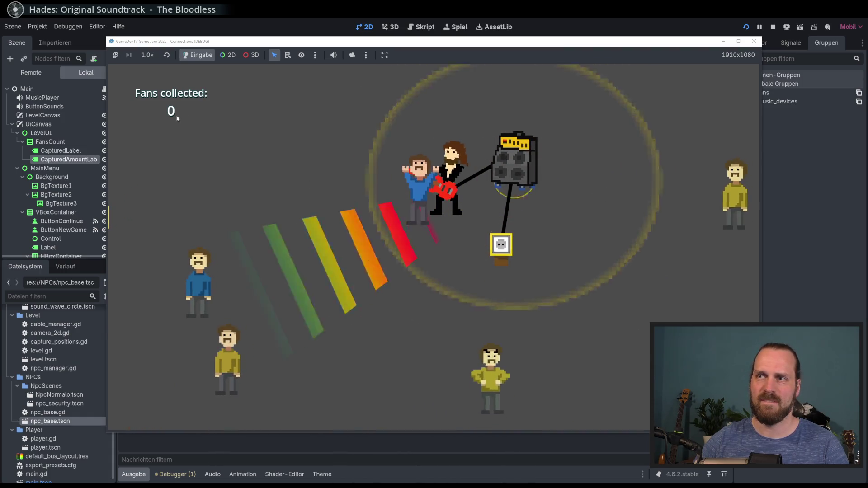
pyautogui.press('d')
pyautogui.press('a')
pyautogui.press('s')
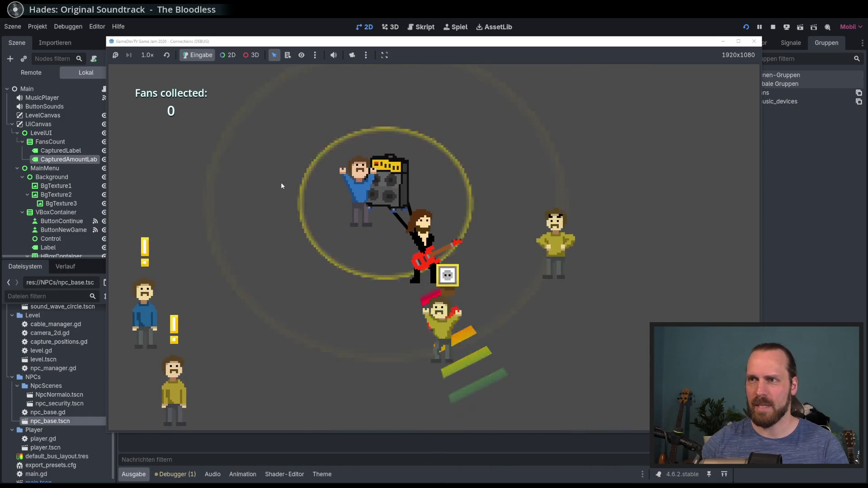
pyautogui.press('F8')
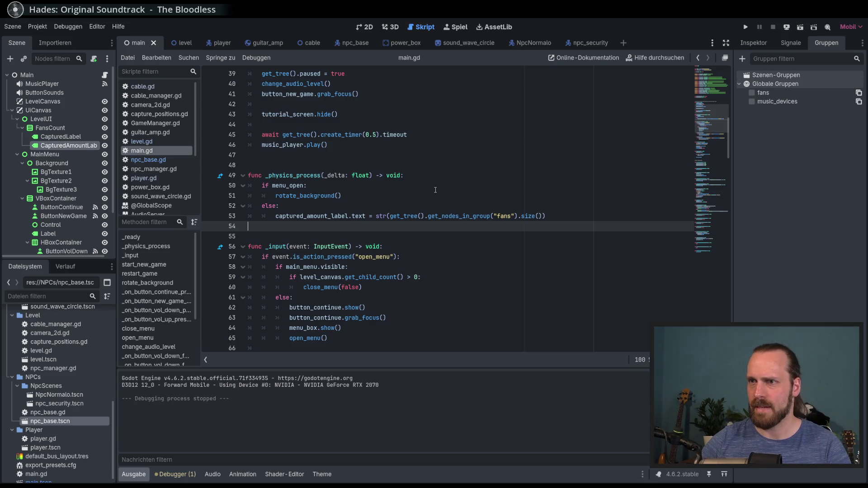
# - Locate the captured_amount_label update line in _physics_process
pyautogui.press('Up')
pyautogui.press('Home')
pyautogui.hotkey('ctrl', 'shift', 'Right')
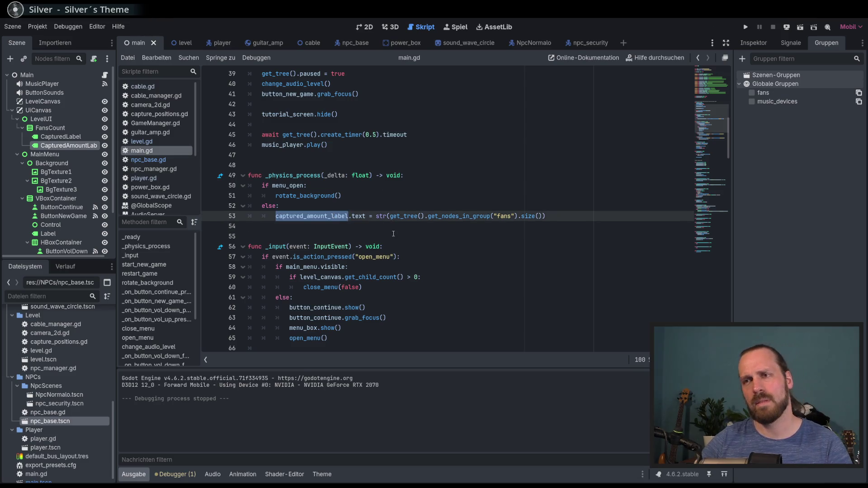
pyautogui.scroll(10, 392, 232)
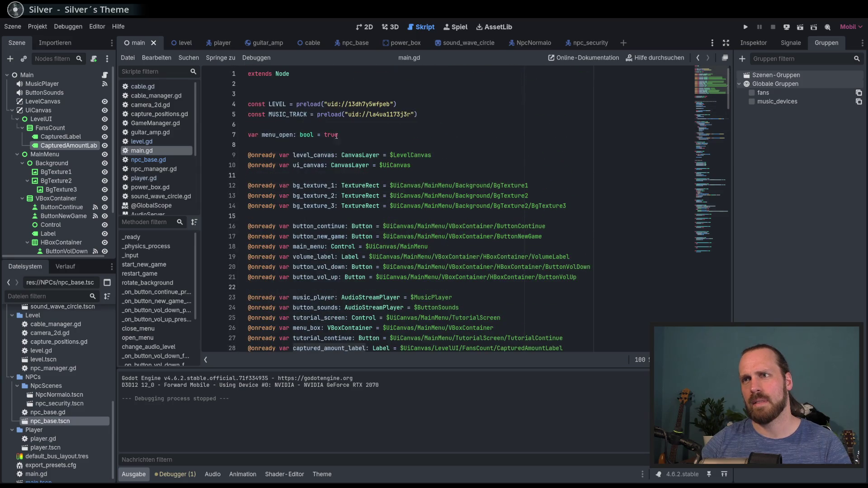
pyautogui.scroll(-3, 345, 158)
pyautogui.scroll(-8, 346, 158)
pyautogui.click(545, 206)
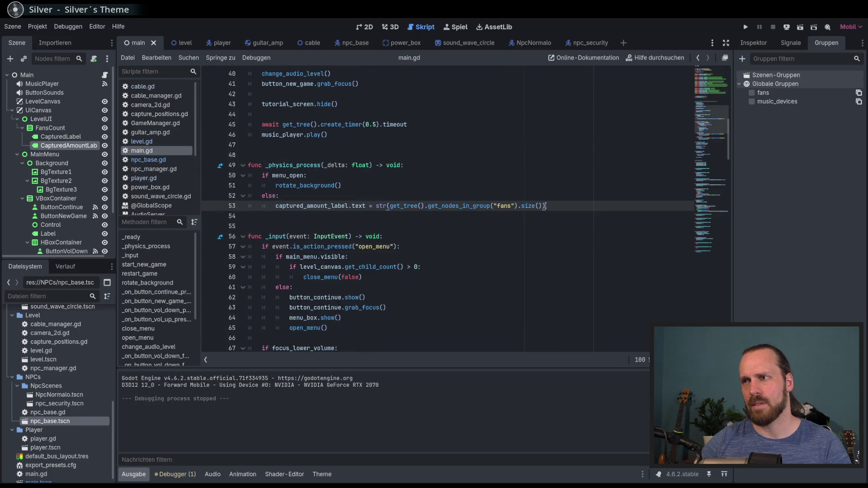
pyautogui.moveTo(346, 207)
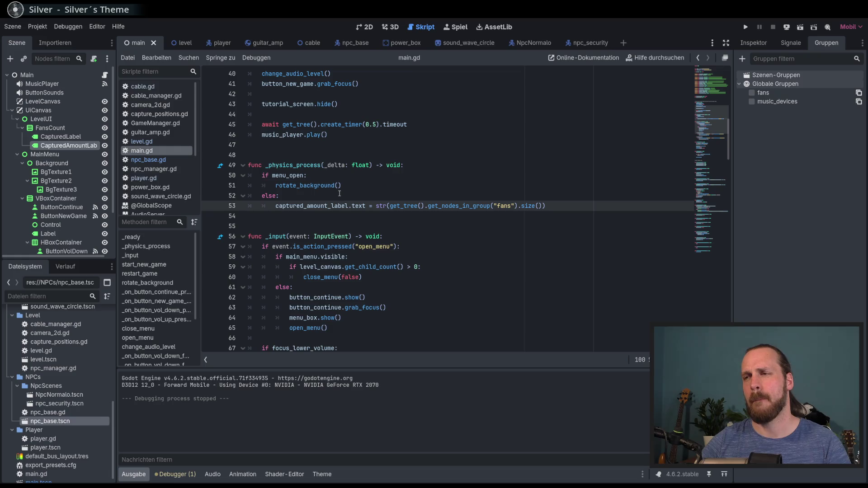
# - Delete the else: line, outdent the label update, and add a blank line after rotate_background()
pyautogui.click(339, 195)
pyautogui.hotkey('shift', 'Home')
pyautogui.press('BackSpace')
pyautogui.hotkey('ctrl', 'shift', 'k')
pyautogui.hotkey('shift', 'Tab')
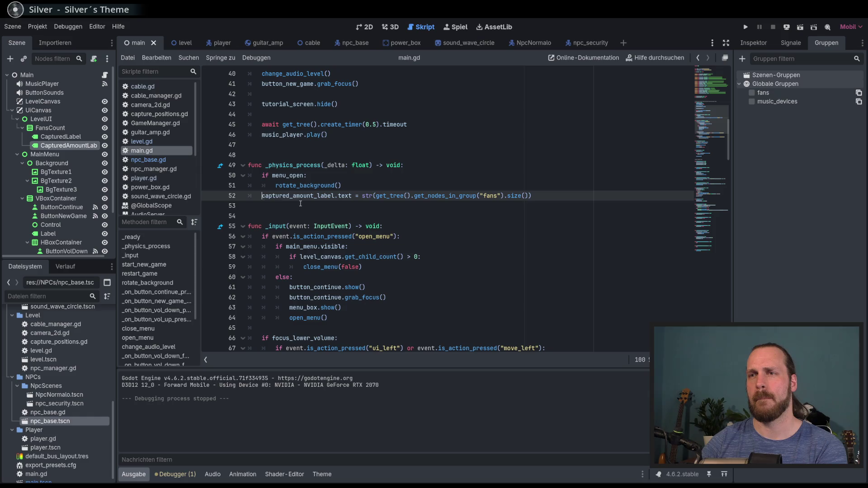
pyautogui.click(365, 186)
pyautogui.press('Return')
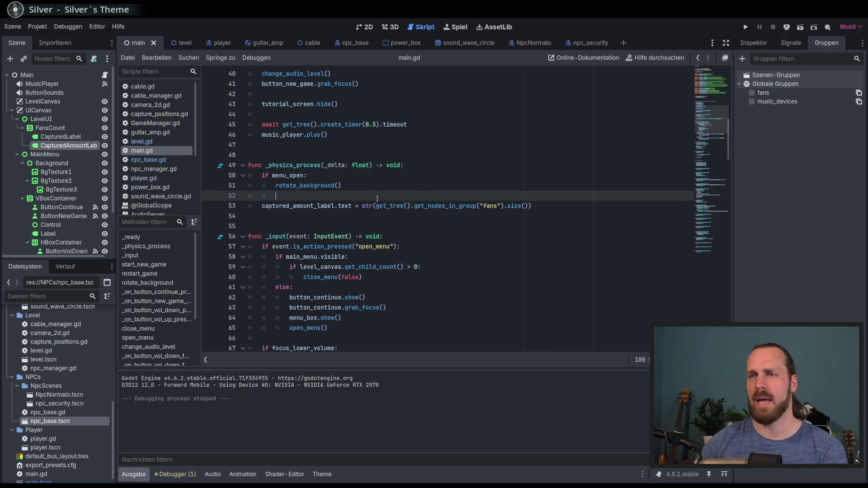
pyautogui.press('F5')
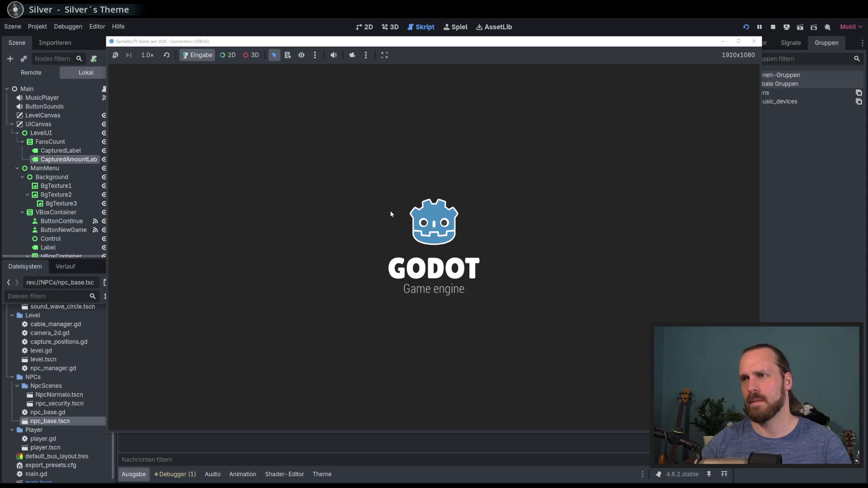
pyautogui.press('Return')
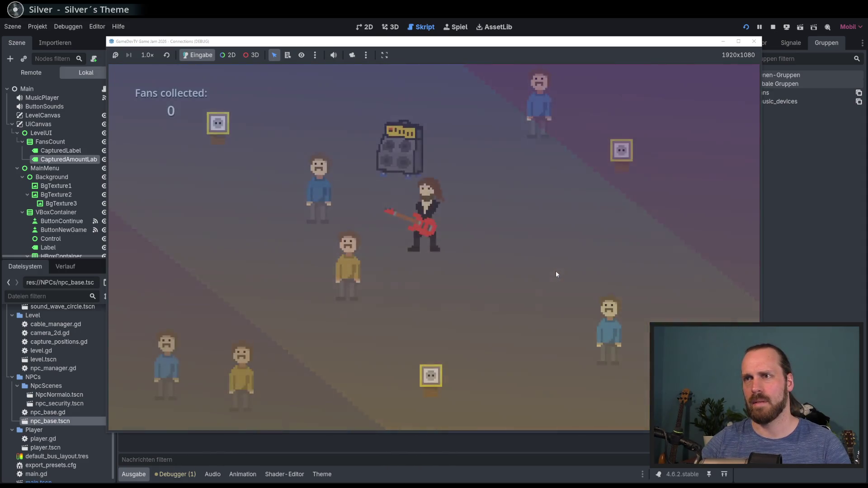
pyautogui.press('d')
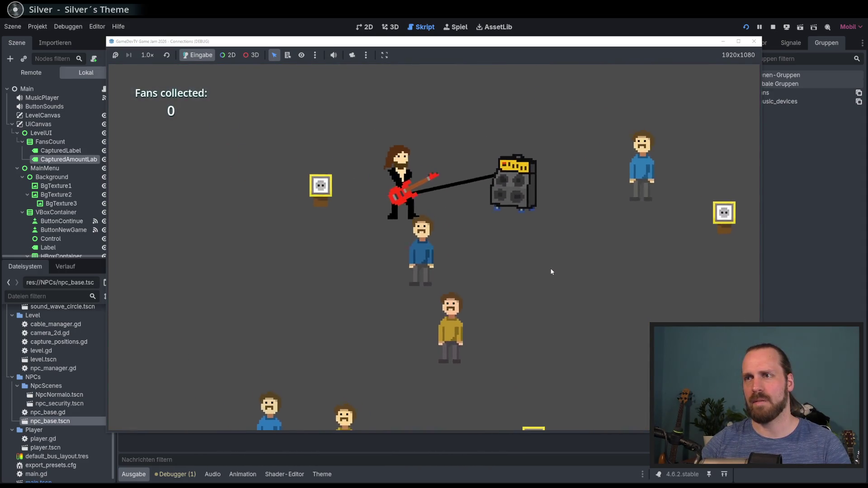
pyautogui.press('d')
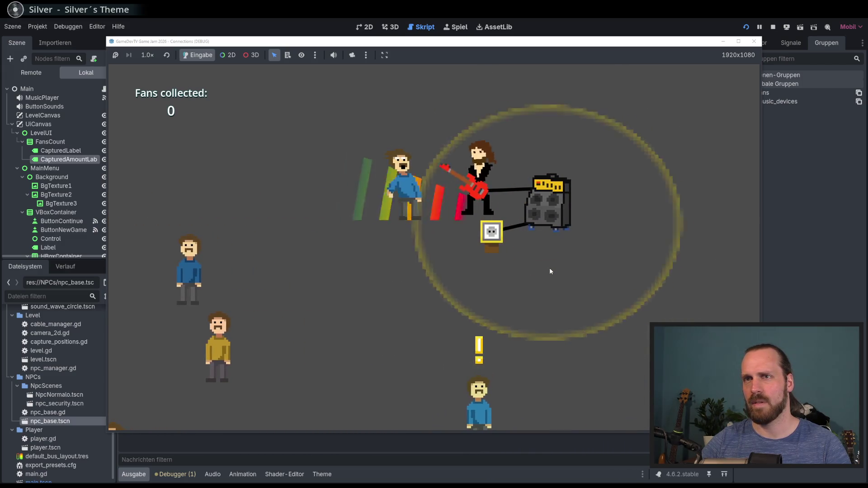
pyautogui.press('d')
pyautogui.press('s')
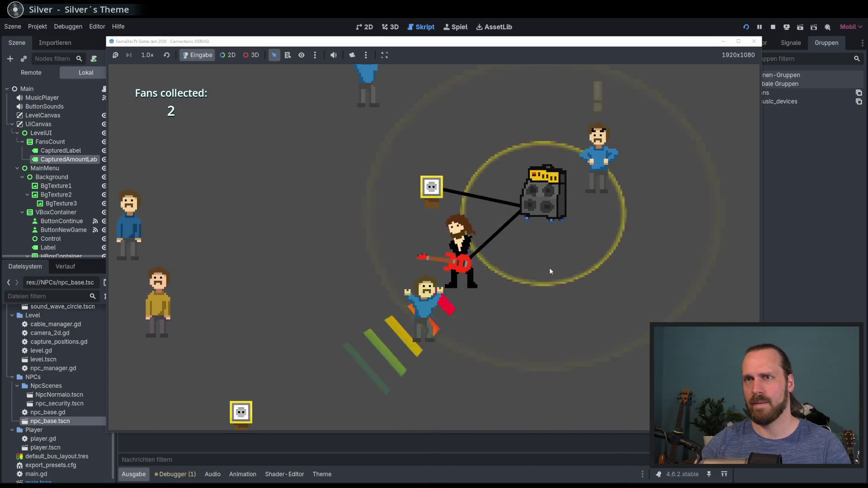
pyautogui.press('d')
pyautogui.press('w')
pyautogui.press('w')
pyautogui.press('a')
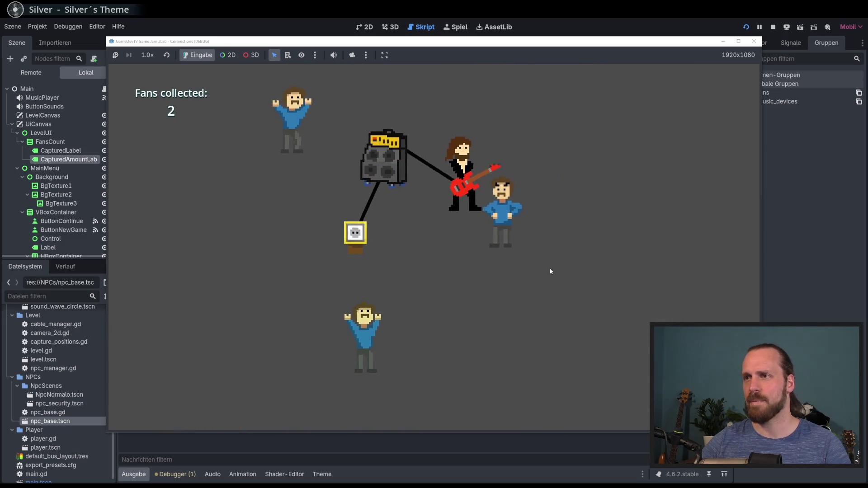
pyautogui.press('s')
pyautogui.click(550, 271)
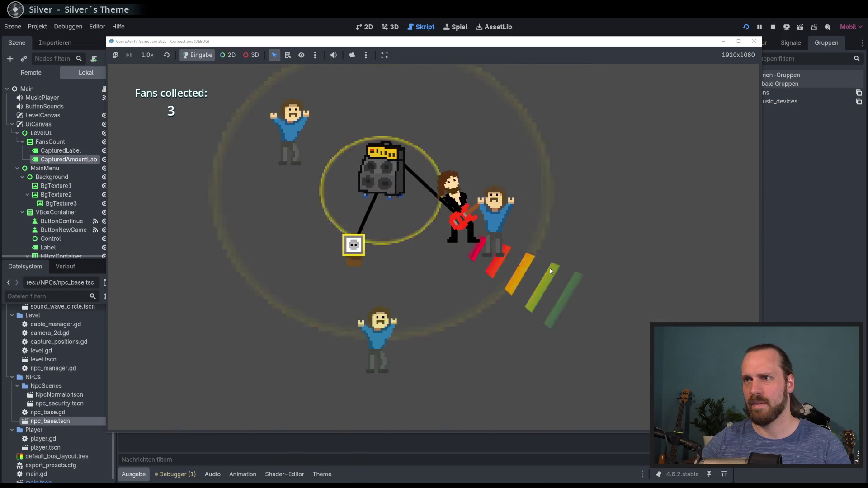
pyautogui.press('w')
pyautogui.press('a')
pyautogui.press('a')
pyautogui.press('s')
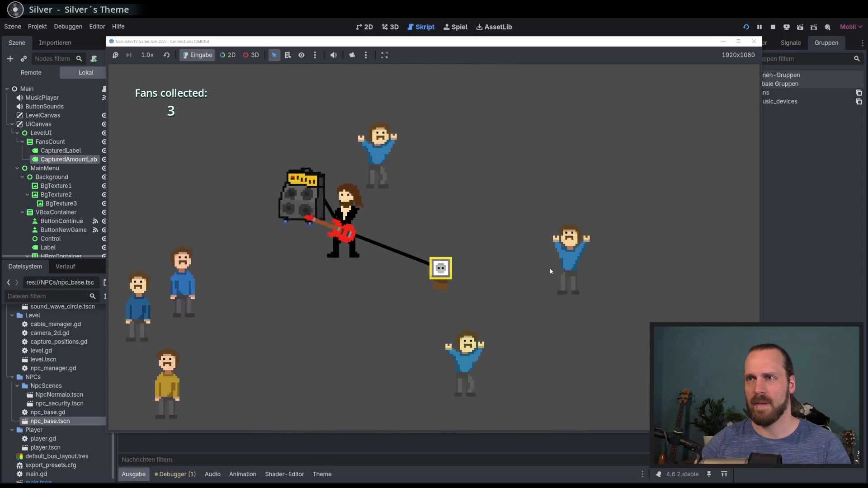
pyautogui.click(550, 270)
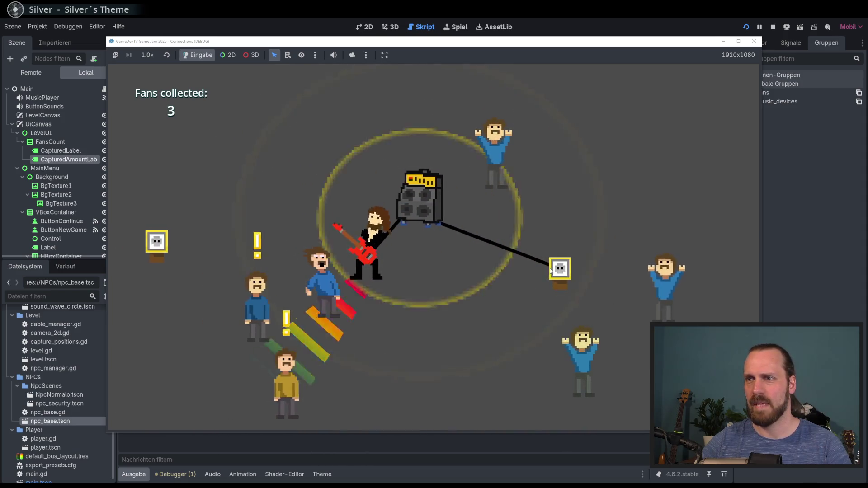
pyautogui.press('w')
pyautogui.press('a')
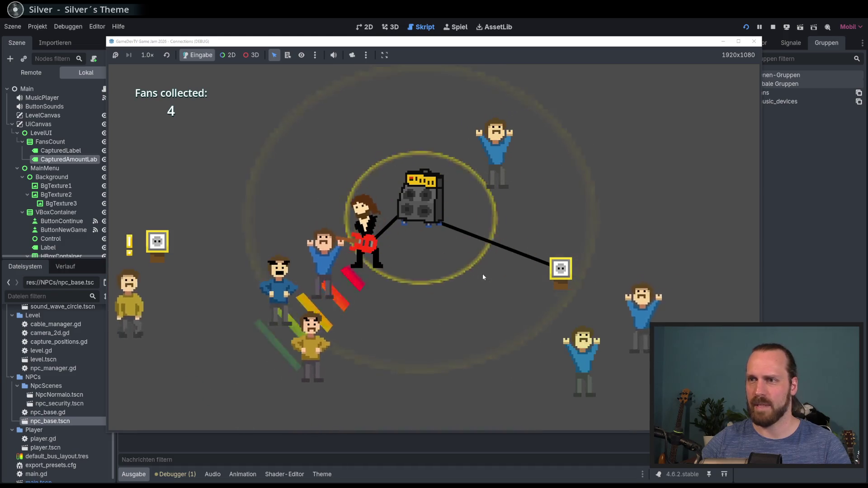
pyautogui.press('d')
pyautogui.press('a')
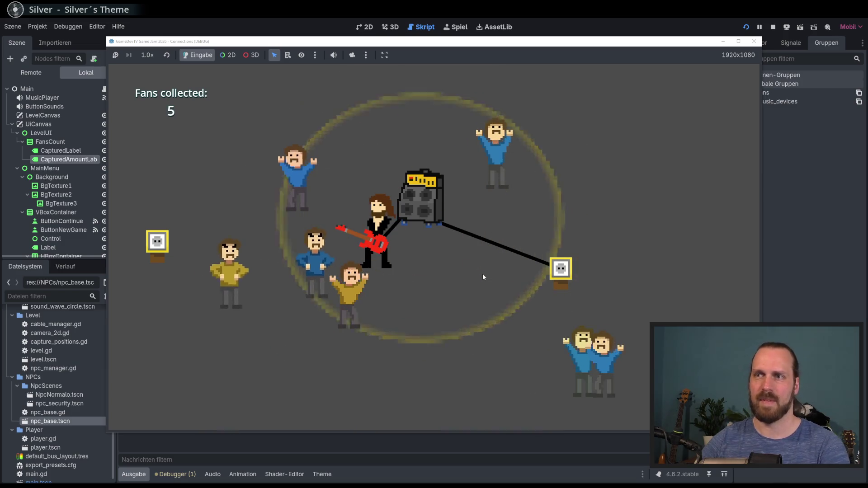
pyautogui.press('F8')
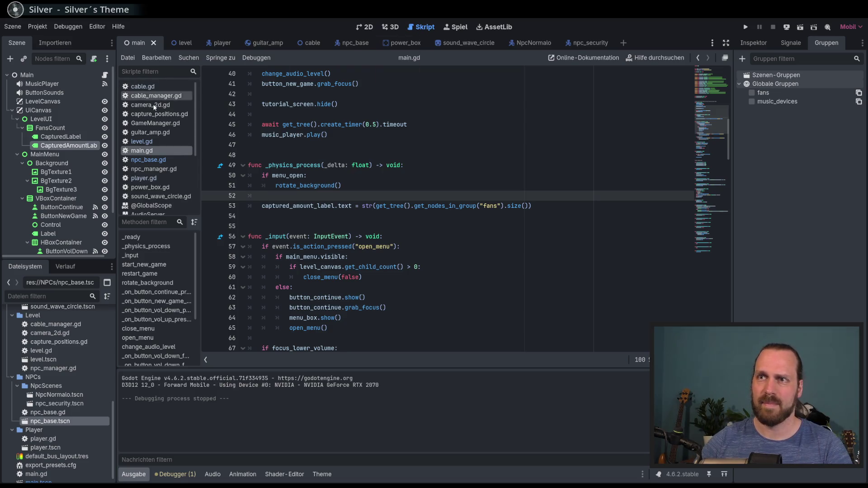
# - Scroll through main.gd's variable declarations, then switch to the Main scene's 2D view
pyautogui.scroll(-5, 528, 165)
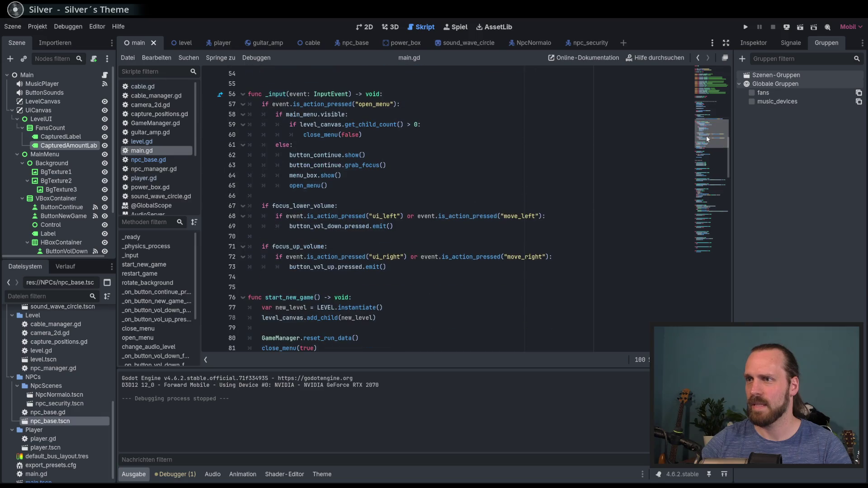
pyautogui.click(701, 106)
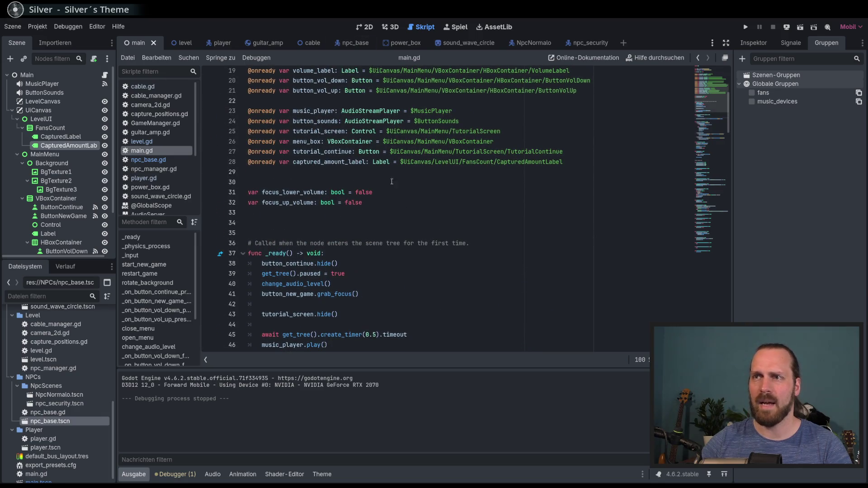
pyautogui.scroll(-9, 375, 177)
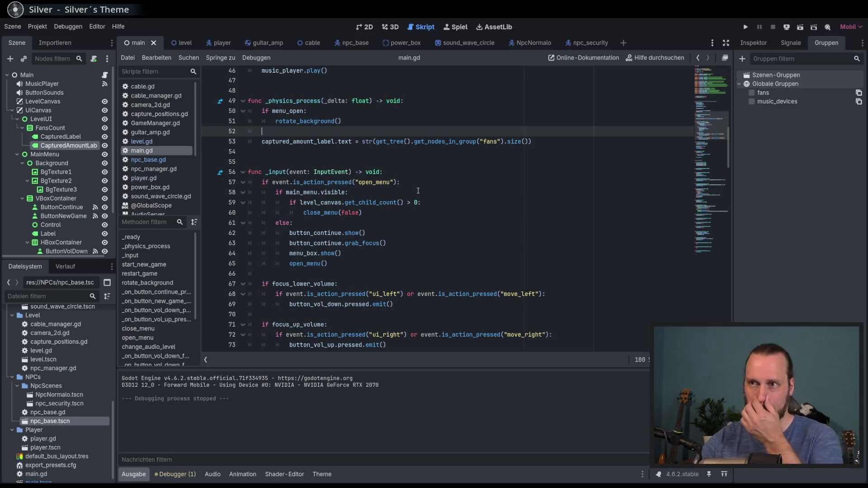
pyautogui.scroll(-12, 418, 190)
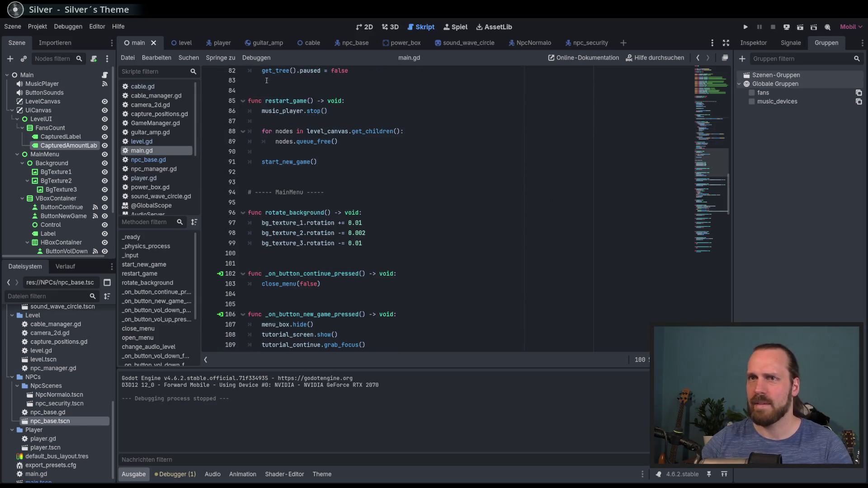
pyautogui.click(366, 27)
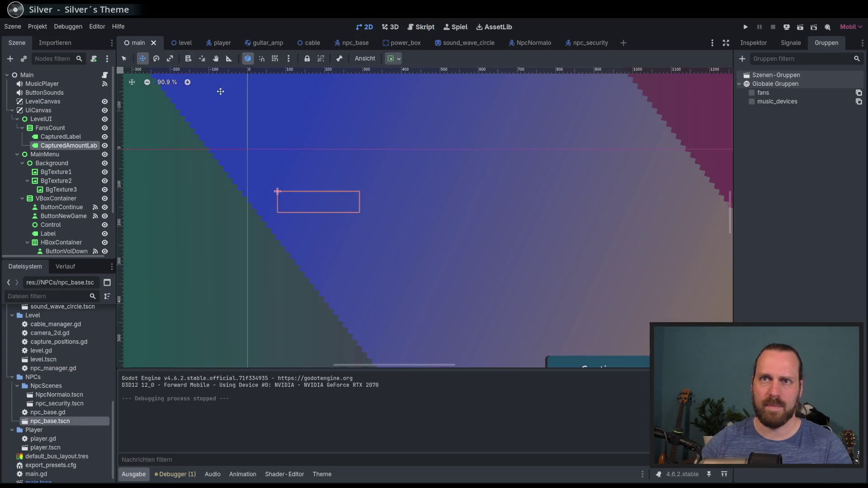
# - Select the CapturedLabel node in the Scene dock
pyautogui.click(62, 136)
pyautogui.click(62, 136)
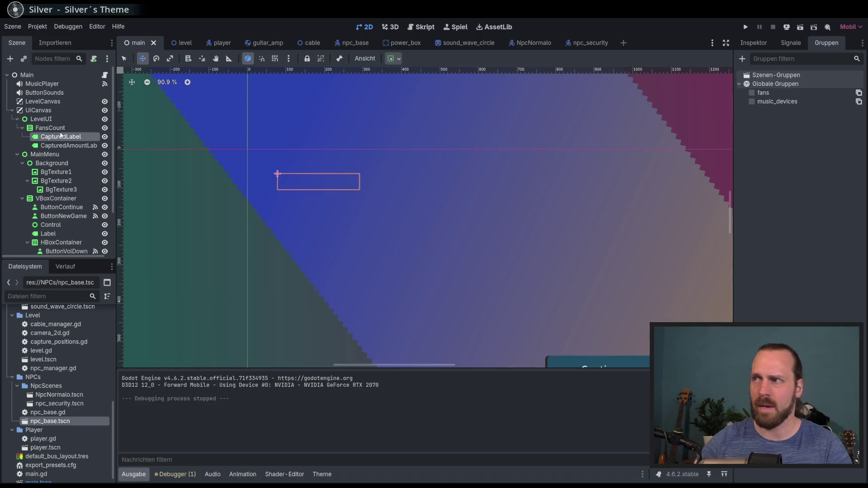
pyautogui.click(56, 117)
pyautogui.click(66, 137)
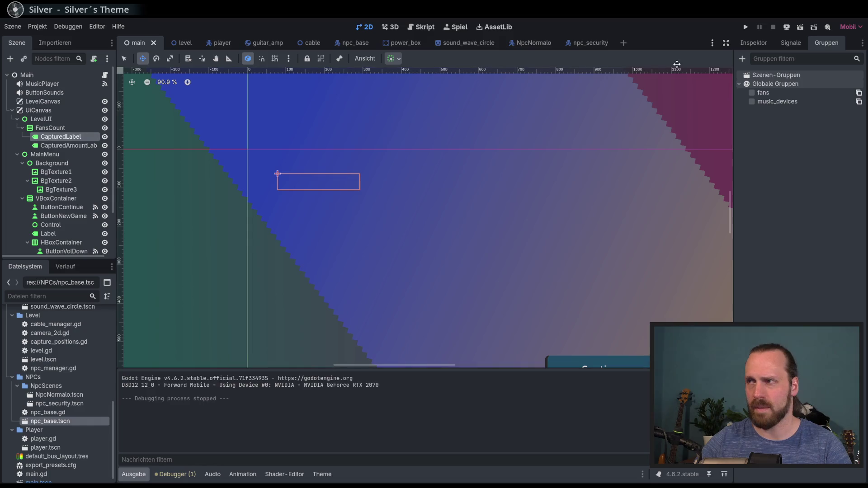
# - Replace the label's 'Fans collected:' Text with new wording, now reading 'Peo'
pyautogui.click(754, 43)
pyautogui.click(783, 148)
pyautogui.hotkey('ctrl', 'a')
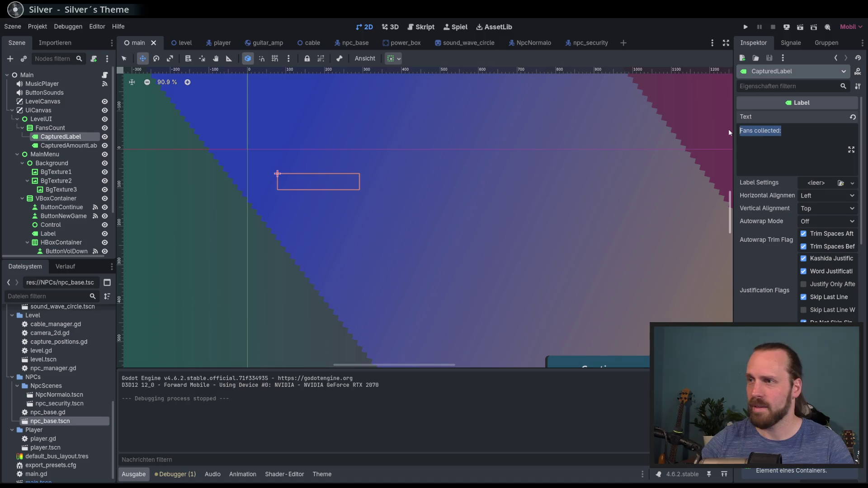
pyautogui.write('Peopl')
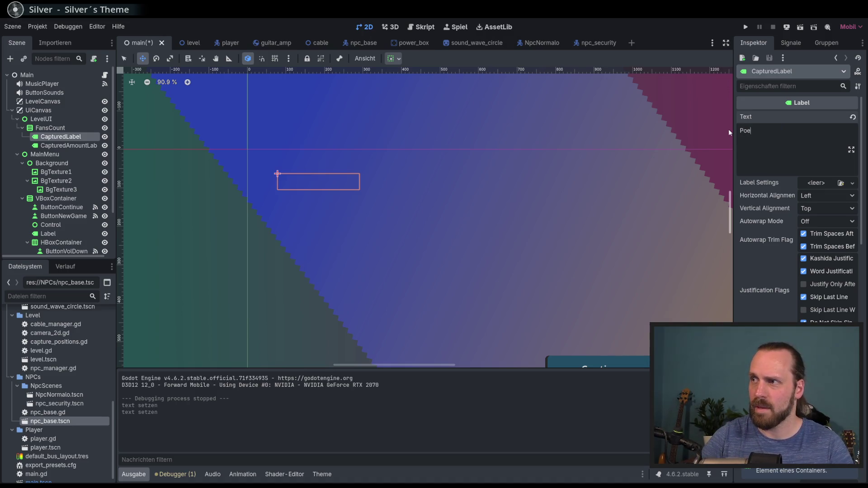
pyautogui.write('es')
pyautogui.press('BackSpace')
pyautogui.press('BackSpace')
pyautogui.press('BackSpace')
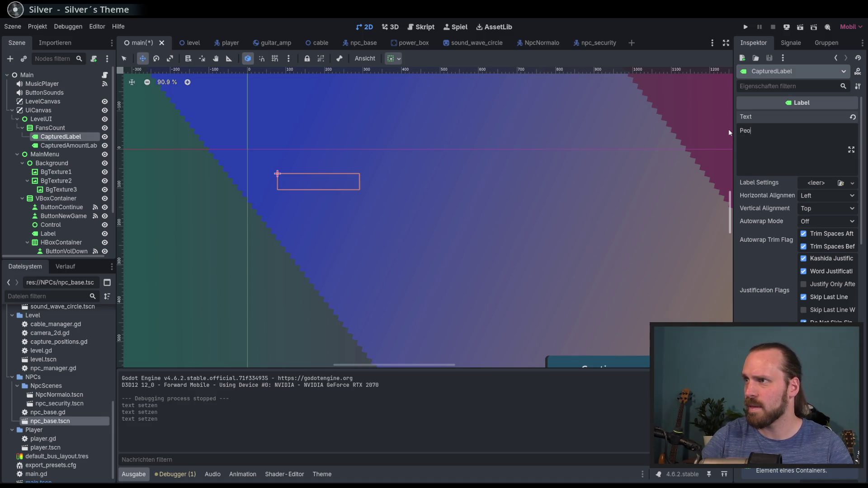